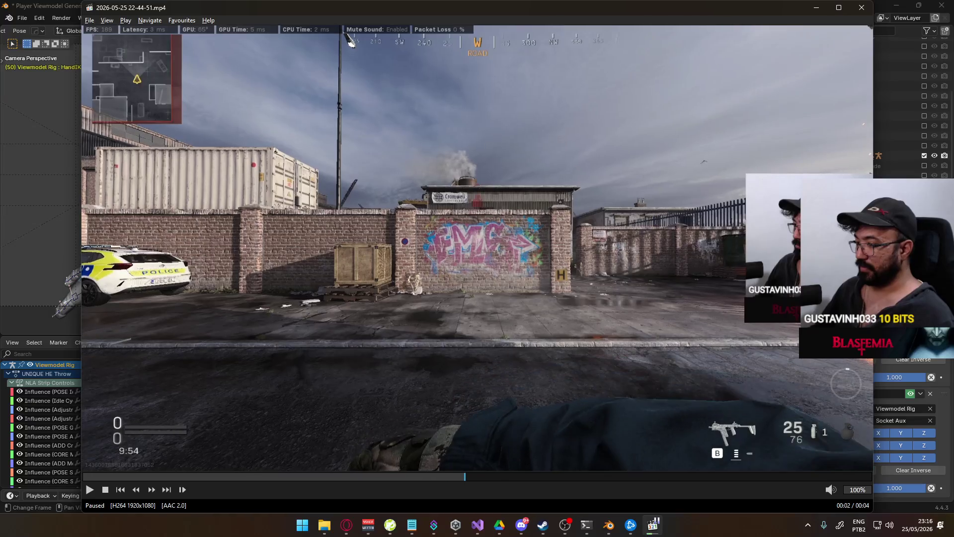
# - At frame 56, move and rotate the Socket Aux bone into a lowered hand pose
pyautogui.hotkey('alt', 'Tab')
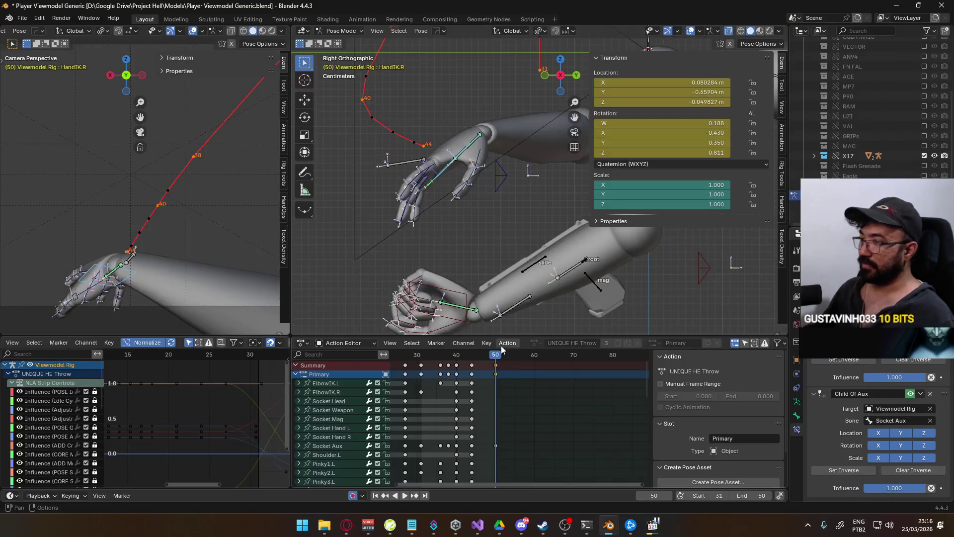
pyautogui.moveTo(498, 357); pyautogui.dragTo(519, 359)
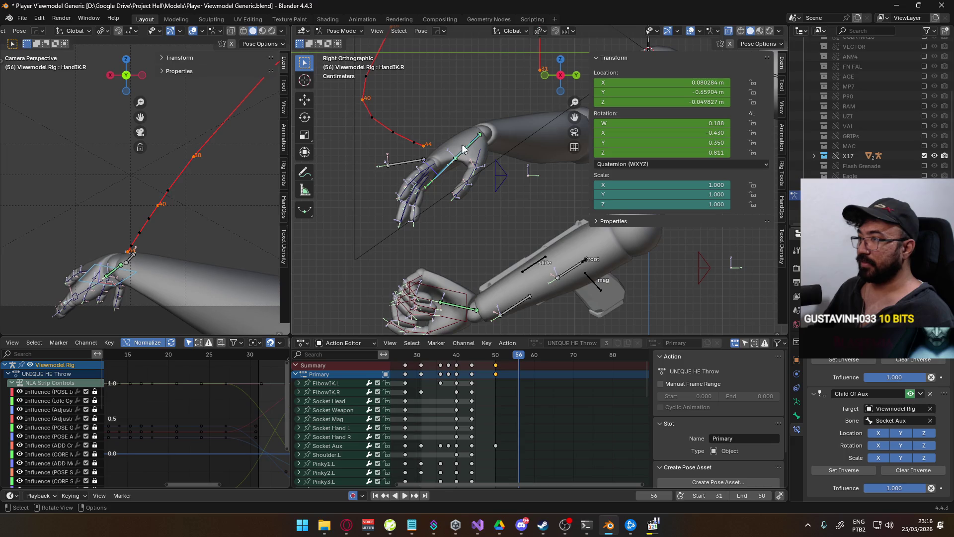
pyautogui.click(411, 171)
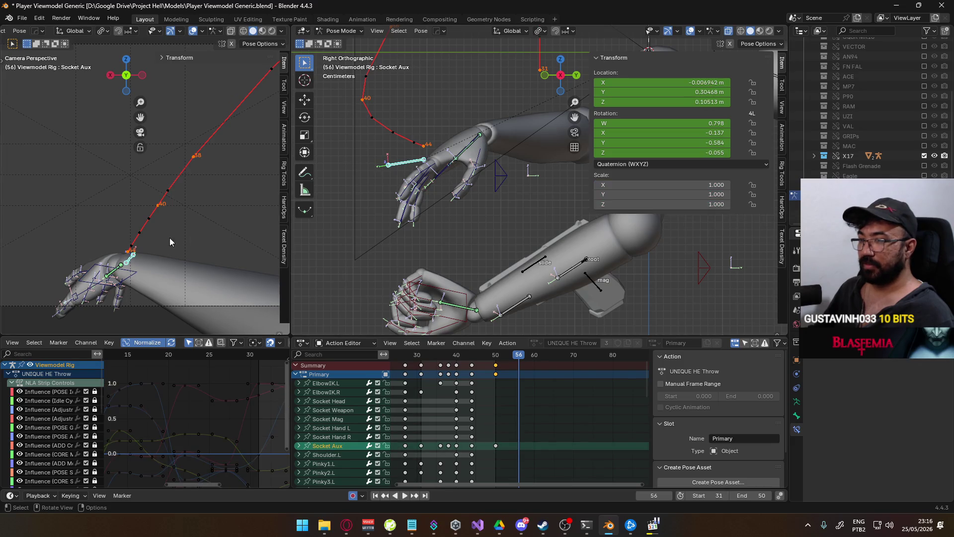
pyautogui.press('g')
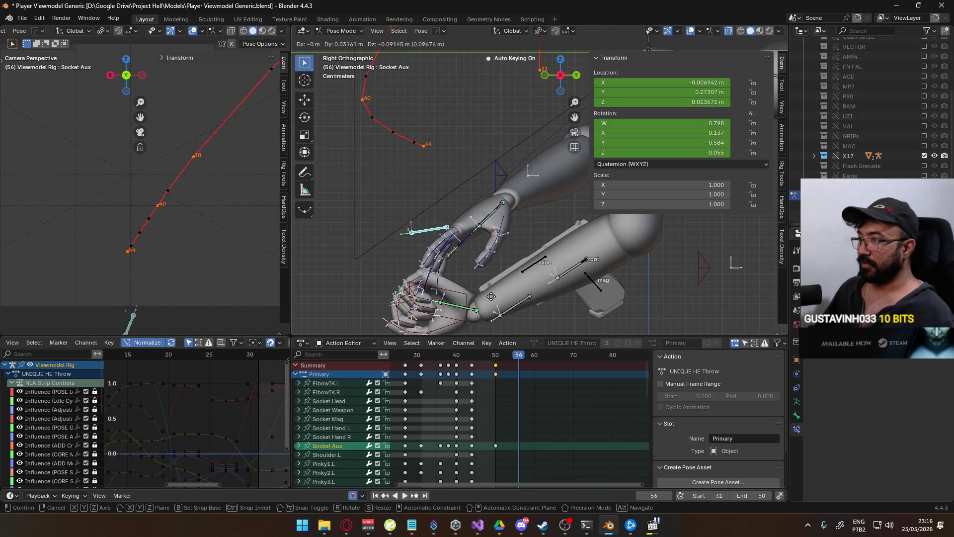
pyautogui.click(551, 289)
pyautogui.press('r')
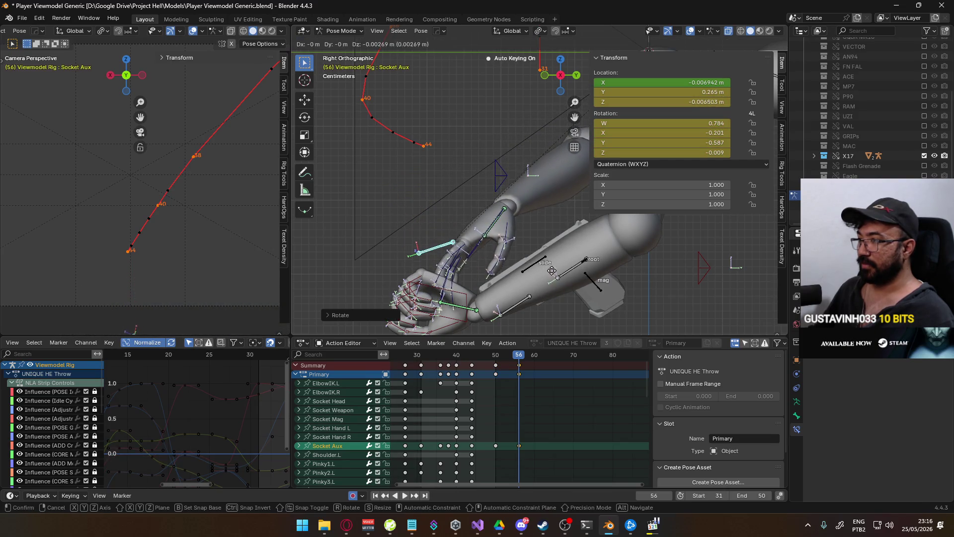
pyautogui.click(521, 363)
# - Shift Socket Aux again at frame 56, then play back and stop at frame 50
pyautogui.moveTo(520, 355)
pyautogui.mouseDown()
pyautogui.moveTo(486, 356)
pyautogui.moveTo(519, 357)
pyautogui.mouseUp()
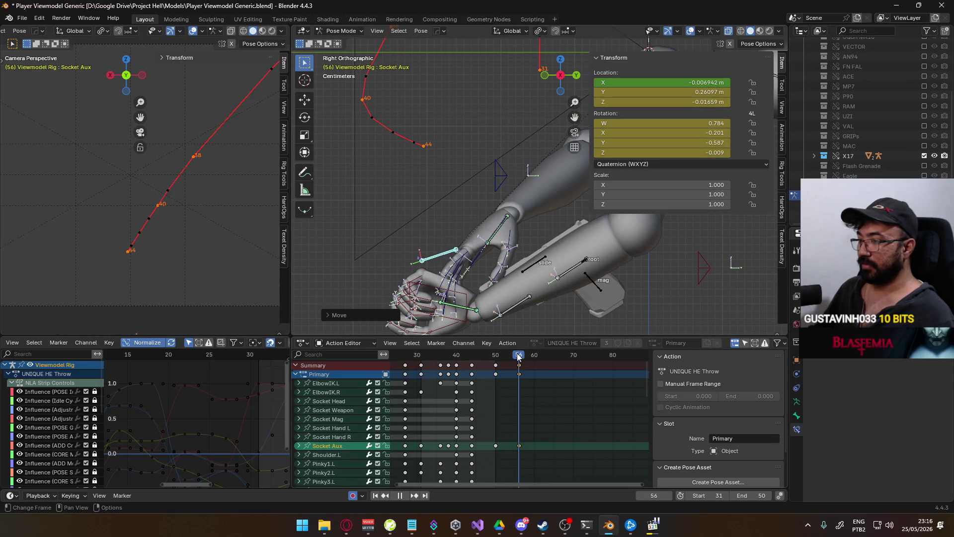
pyautogui.press('Home')
pyautogui.press('g')
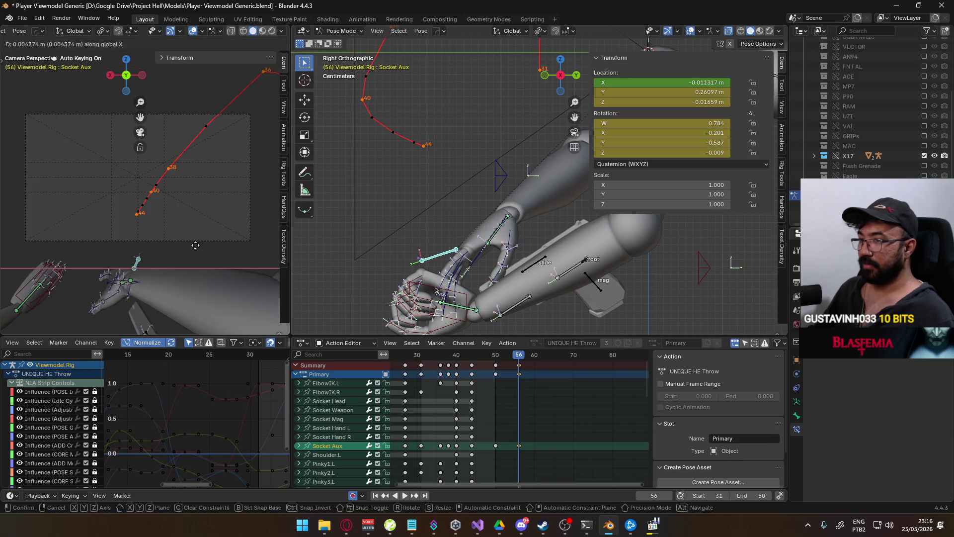
pyautogui.click(196, 253)
pyautogui.press('space')
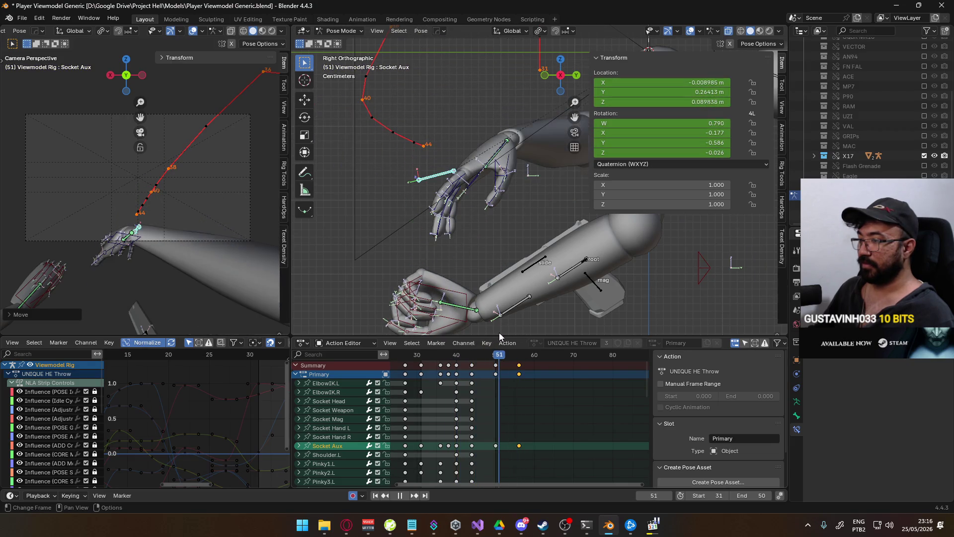
pyautogui.press('Escape')
# - Calculate the motion path for the Socket Aux bone
pyautogui.press('q')
pyautogui.moveTo(422, 178)
pyautogui.click(491, 182)
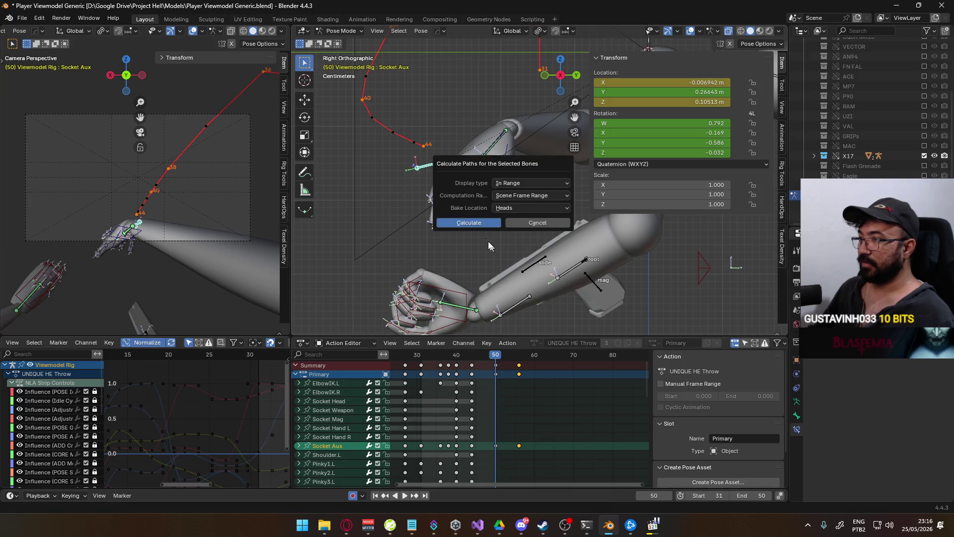
pyautogui.click(475, 223)
pyautogui.press('KP_Decimal')
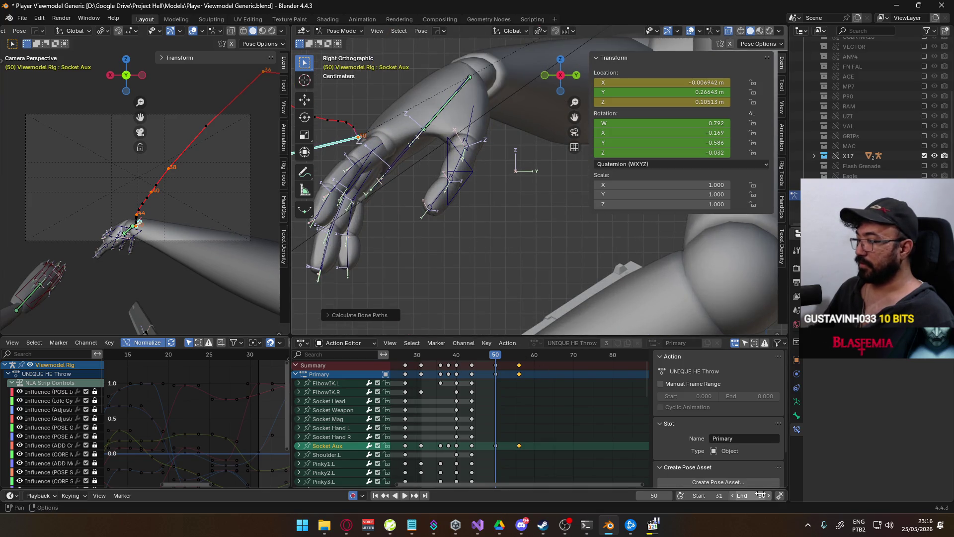
# - Set the scene end frame to 56 and recalculate the motion path through it
pyautogui.moveTo(760, 495); pyautogui.dragTo(771, 495)
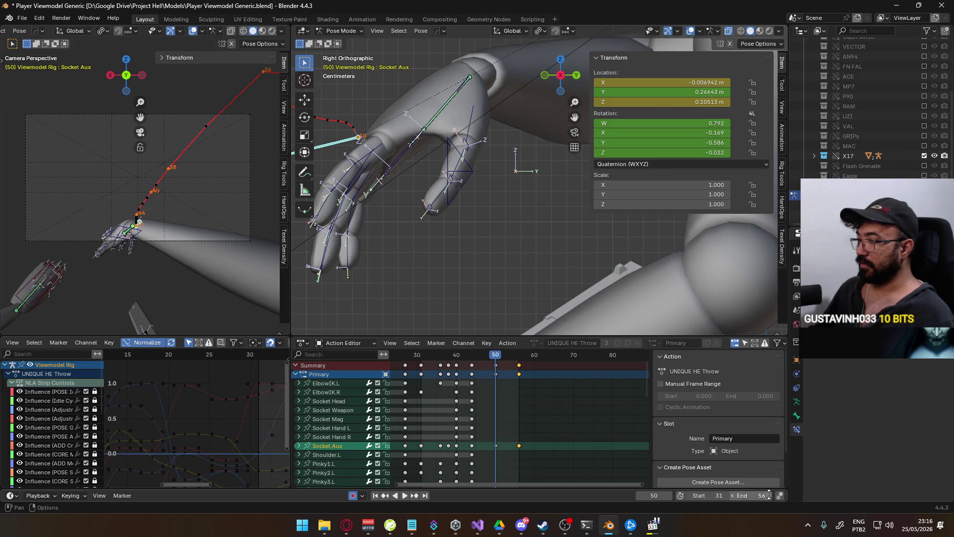
pyautogui.press('q')
pyautogui.moveTo(387, 226)
pyautogui.click(440, 232)
pyautogui.click(433, 275)
pyautogui.moveTo(432, 275)
pyautogui.keyDown('shift'); pyautogui.mouseDown(button='middle')
pyautogui.moveTo(437, 249)
pyautogui.moveTo(447, 279)
pyautogui.moveTo(468, 271)
pyautogui.mouseUp(button='middle'); pyautogui.keyUp('shift')
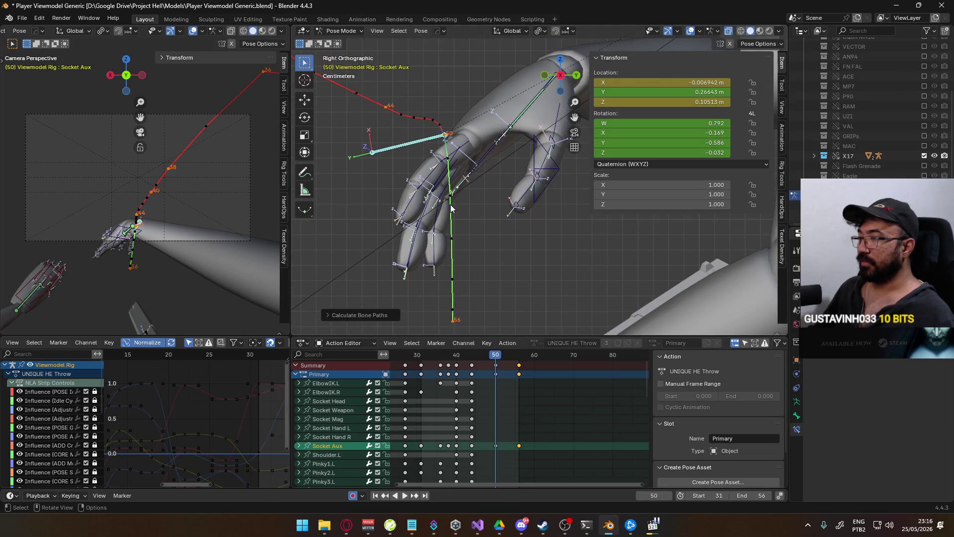
# - Lower Socket Aux along Z to 0.096045 m at frame 50 and recalculate paths
pyautogui.press('g')
pyautogui.press('z')
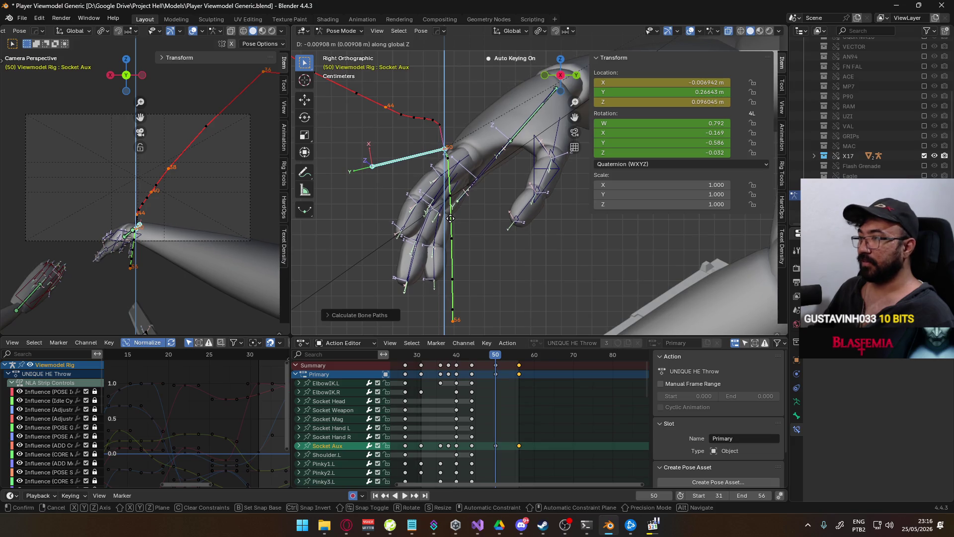
pyautogui.click(451, 219)
pyautogui.press('q')
pyautogui.click(497, 219)
pyautogui.click(464, 260)
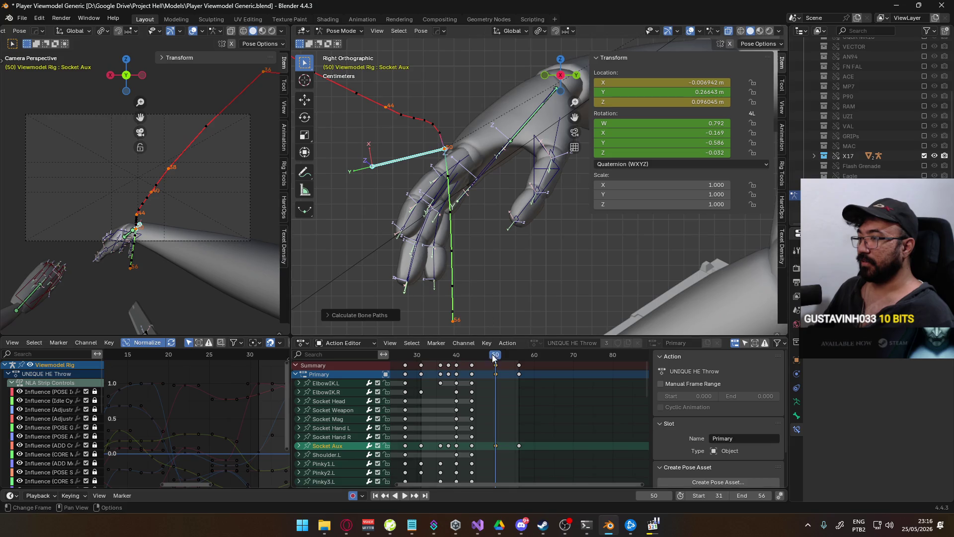
# - Shift Socket Aux along X at frame 50 and recalculate its motion path
pyautogui.moveTo(492, 353); pyautogui.dragTo(472, 356)
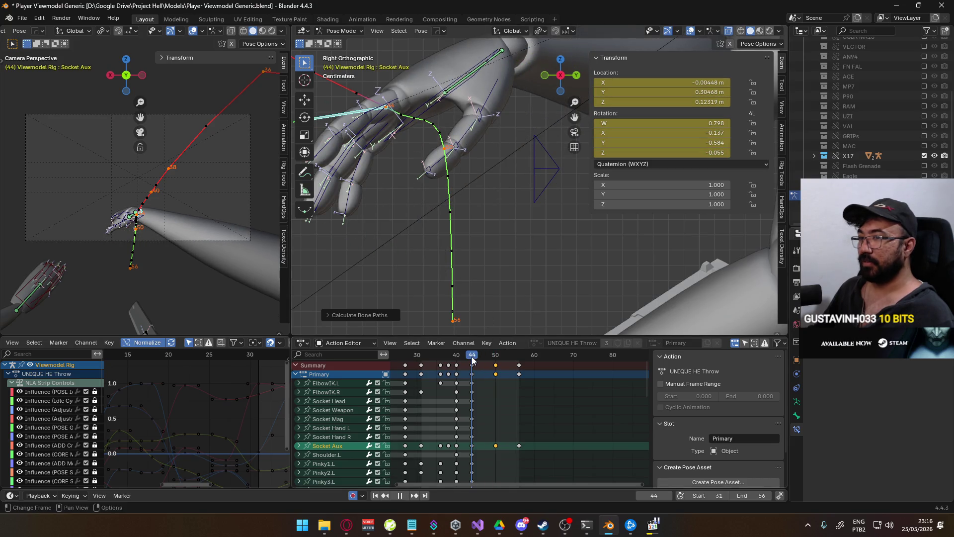
pyautogui.moveTo(450, 241)
pyautogui.mouseDown(button='middle')
pyautogui.moveTo(462, 213)
pyautogui.moveTo(483, 235)
pyautogui.moveTo(474, 255)
pyautogui.mouseUp(button='middle')
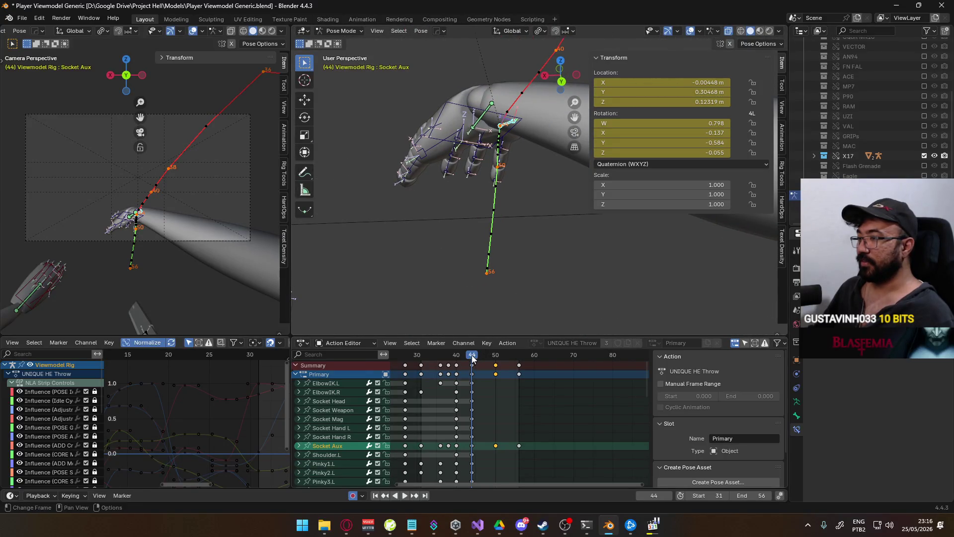
pyautogui.press('space')
pyautogui.press('space')
pyautogui.press('g')
pyautogui.press('x')
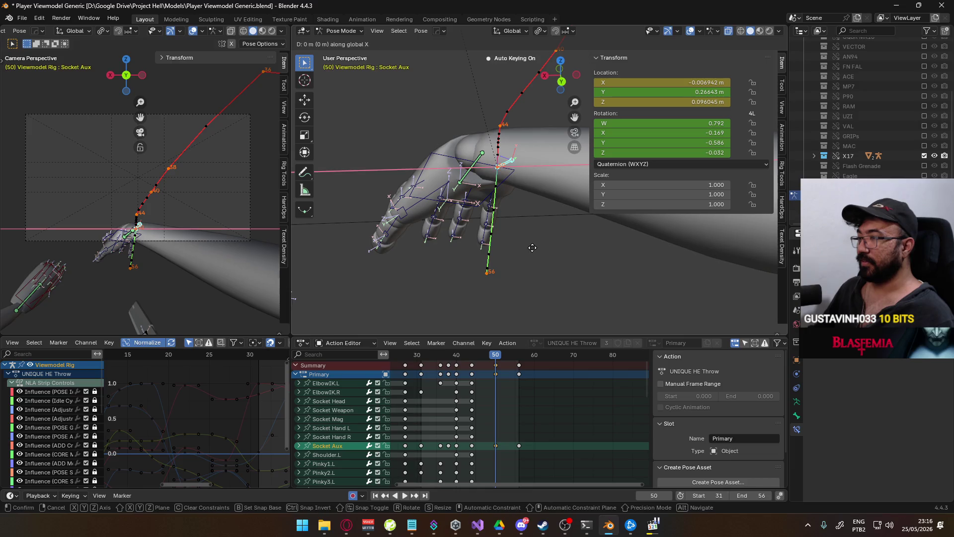
pyautogui.click(517, 246)
pyautogui.press('q')
pyautogui.click(596, 245)
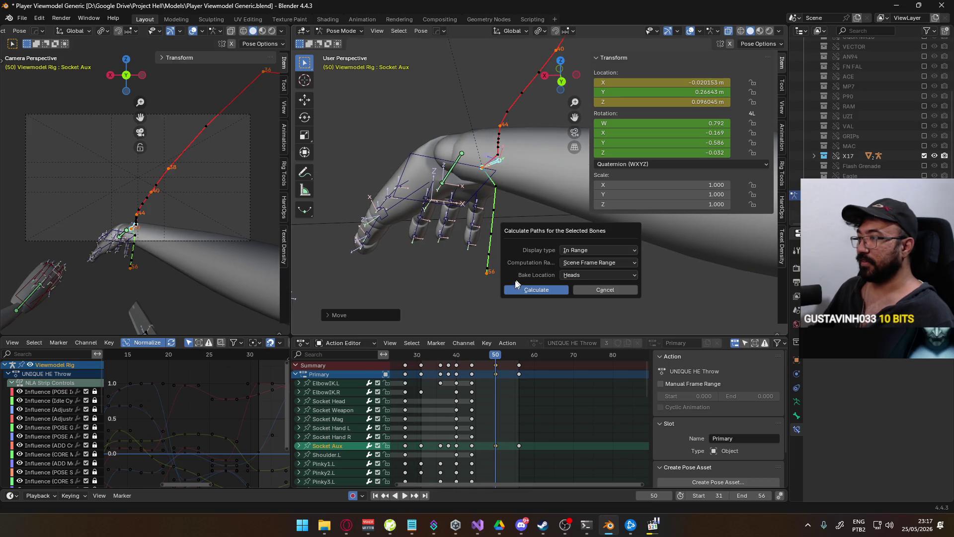
pyautogui.click(519, 293)
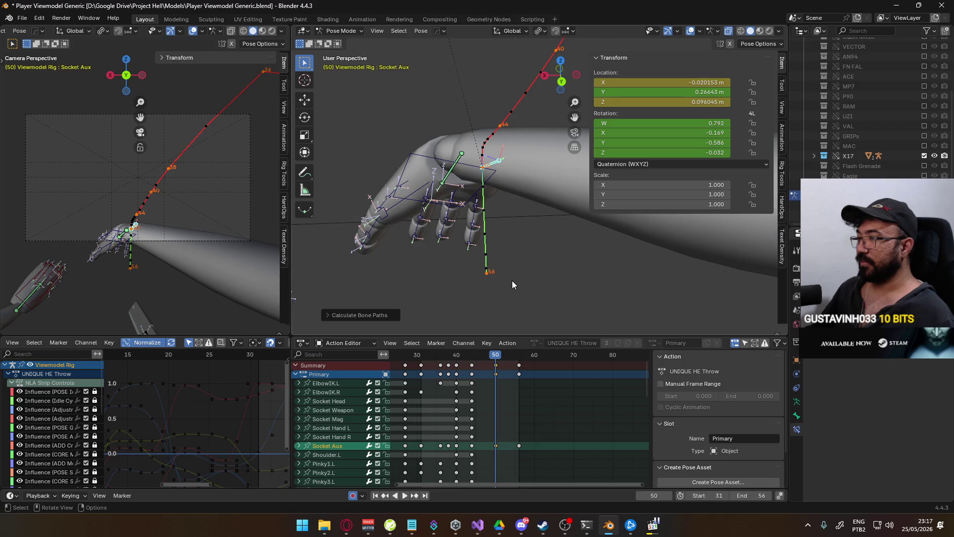
# - Key a new Socket Aux position at frame 47 in the right side view
pyautogui.press('KP_Decimal')
pyautogui.press('KP_3')
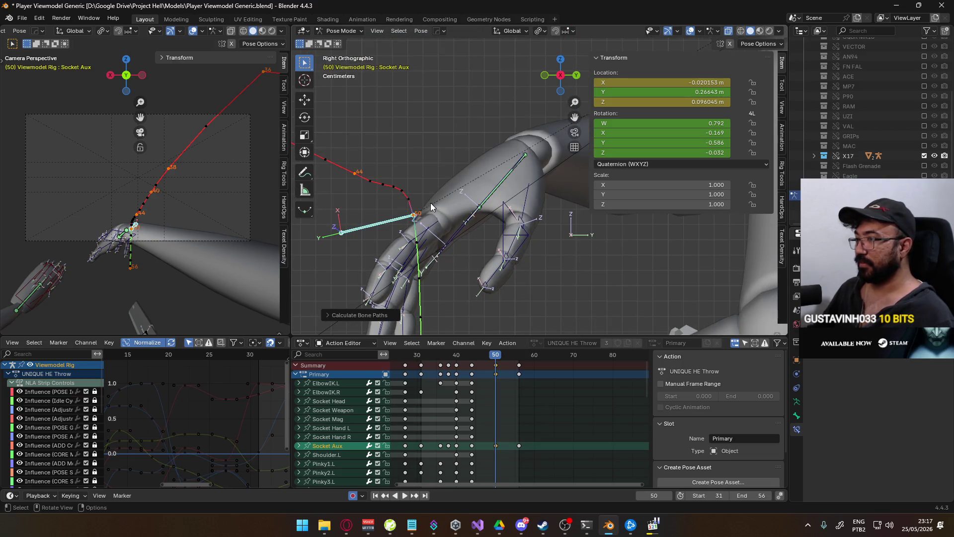
pyautogui.keyDown('shift'); pyautogui.moveTo(420, 220); pyautogui.dragTo(475, 233, button='middle'); pyautogui.keyUp('shift')
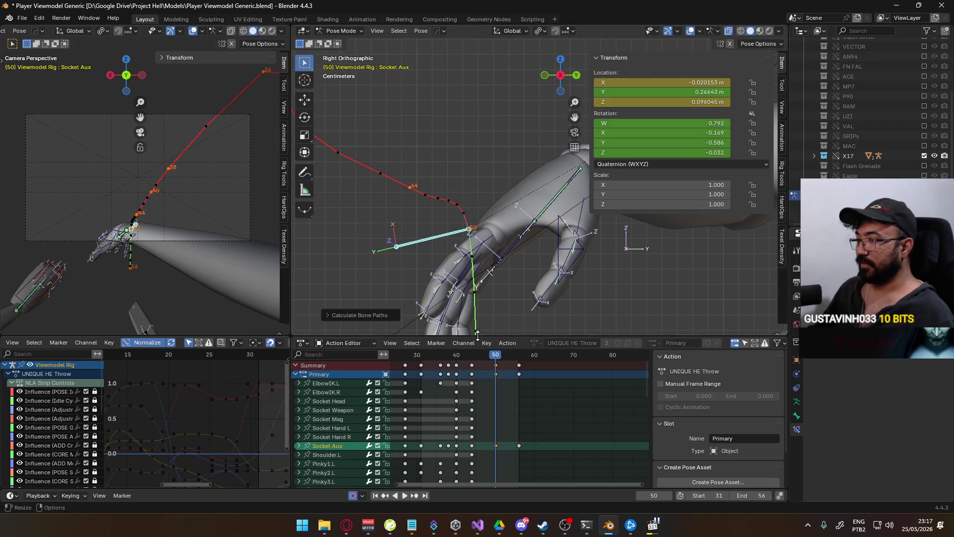
pyautogui.moveTo(494, 357); pyautogui.dragTo(487, 356)
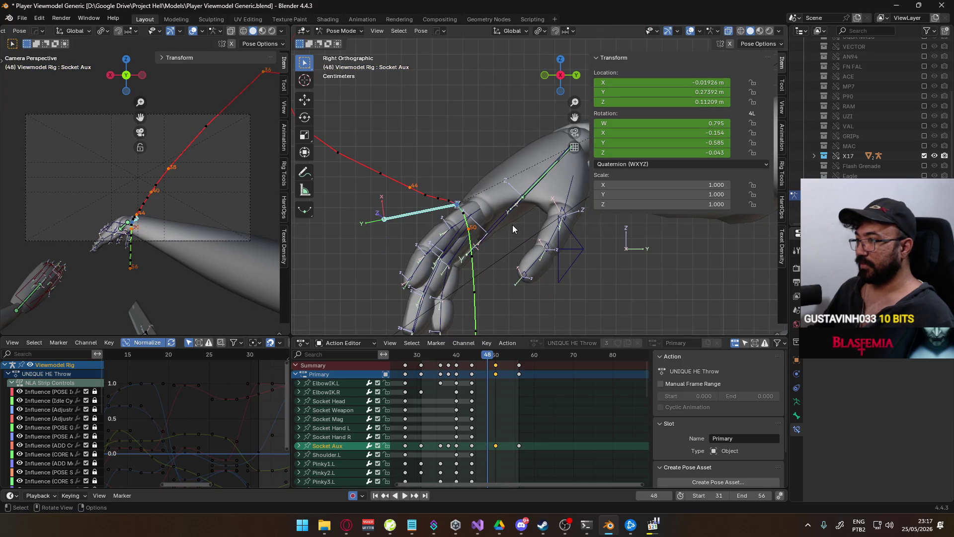
pyautogui.click(483, 354)
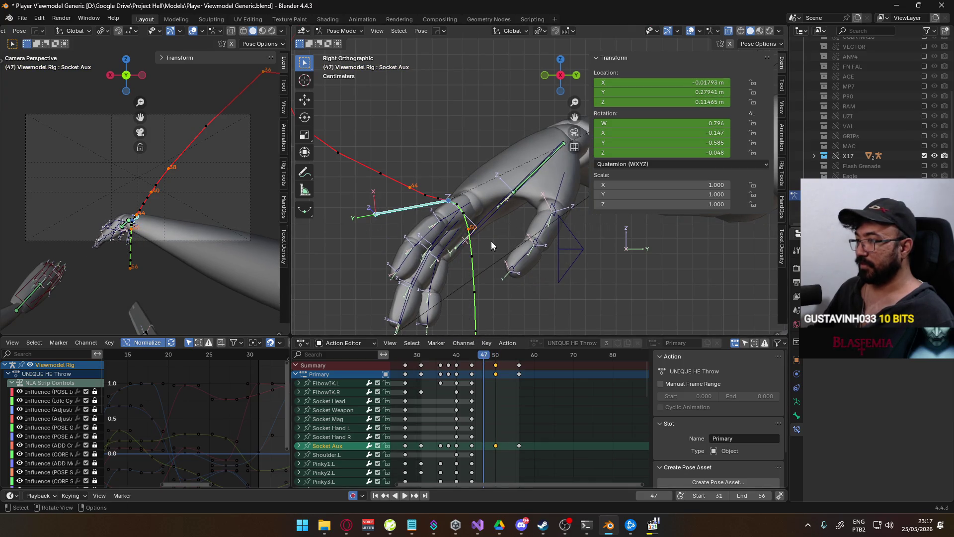
pyautogui.press('g')
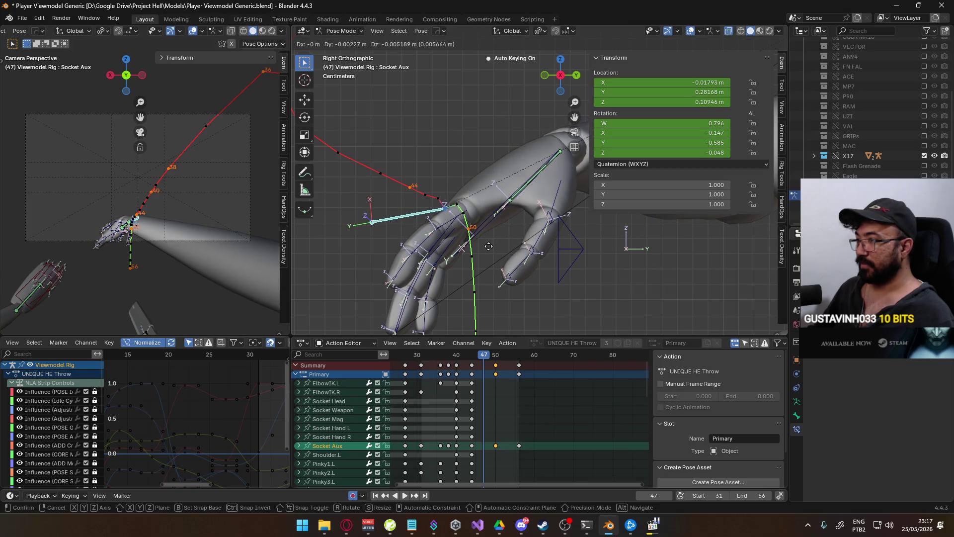
pyautogui.click(488, 247)
# - Nudge Socket Aux slightly left in Front view and recalculate the motion path
pyautogui.press('KP_1')
pyautogui.scroll(2, 485, 255)
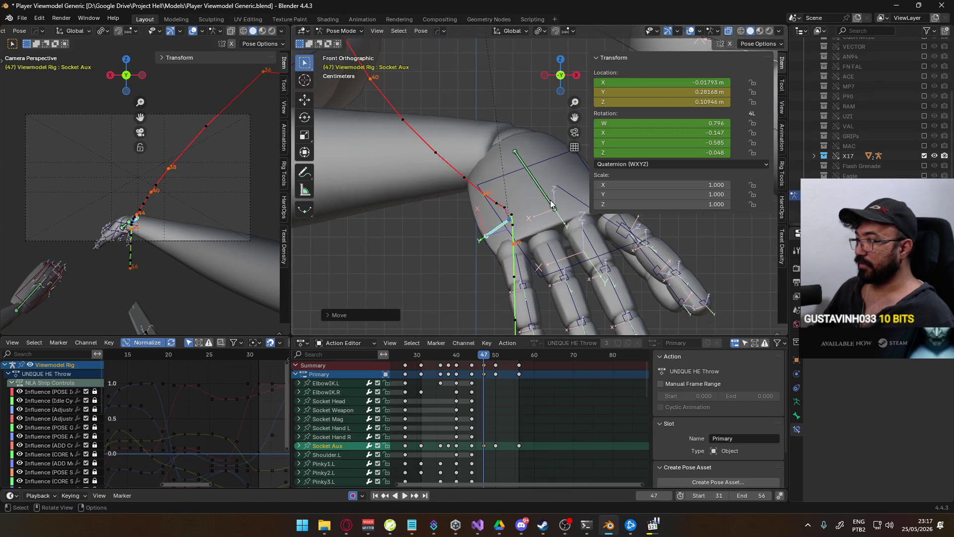
pyautogui.press('g')
pyautogui.click(545, 199)
pyautogui.press('q')
pyautogui.moveTo(545, 198)
pyautogui.click(590, 199)
pyautogui.click(549, 243)
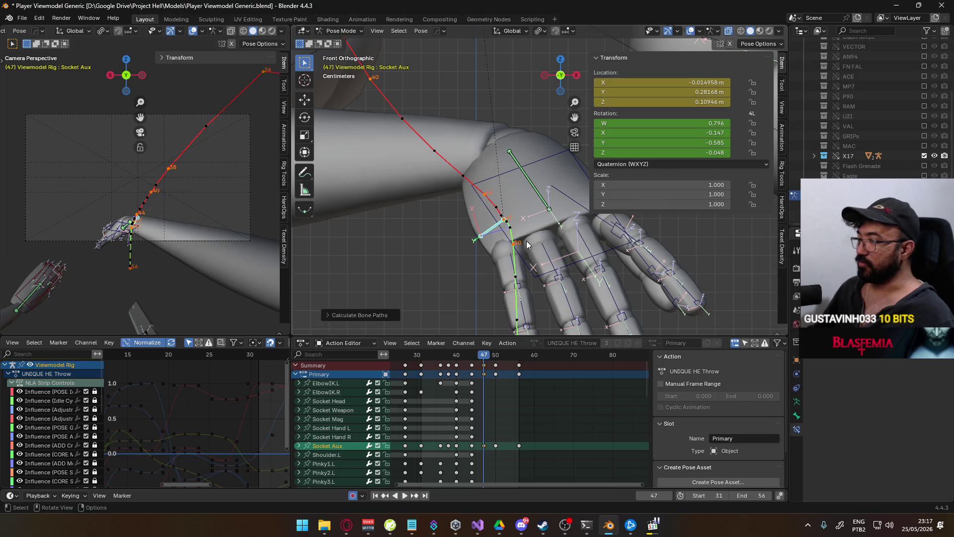
# - Back in the right side view near frame 44, open the options for the selected keyframes
pyautogui.press('KP_3')
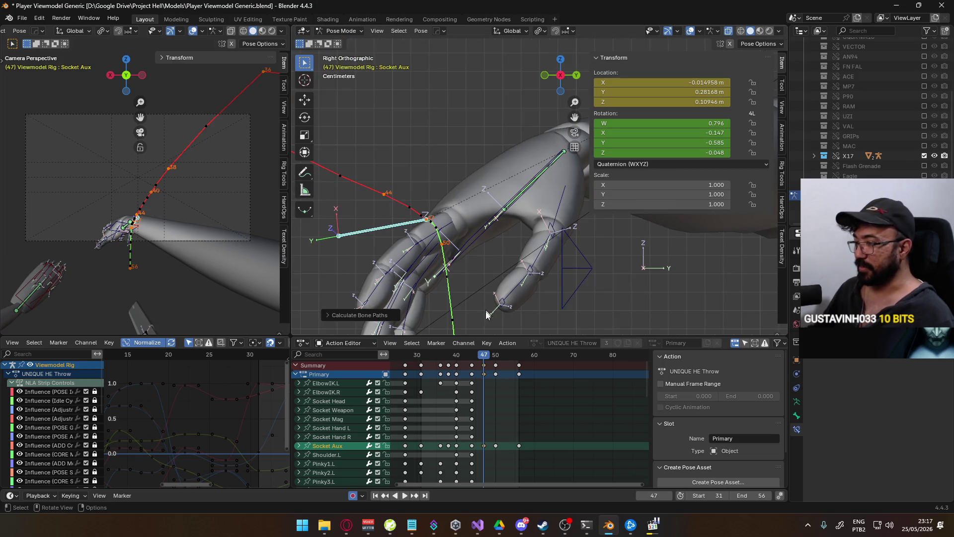
pyautogui.moveTo(484, 354)
pyautogui.mouseDown()
pyautogui.moveTo(471, 354)
pyautogui.moveTo(499, 355)
pyautogui.moveTo(462, 354)
pyautogui.moveTo(473, 355)
pyautogui.mouseUp()
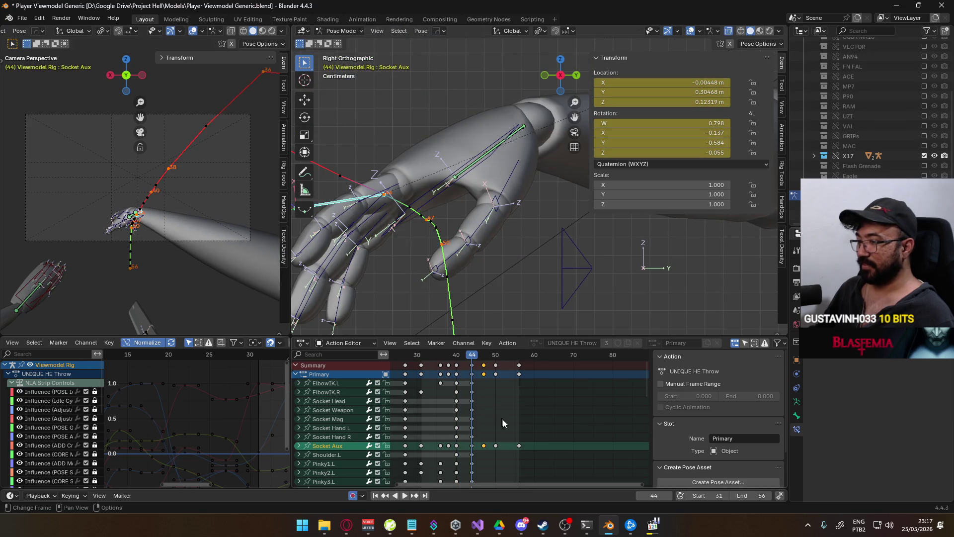
pyautogui.rightClick(486, 445)
# - Change the handle type of the selected keys and recalculate the motion path
pyautogui.moveTo(487, 424)
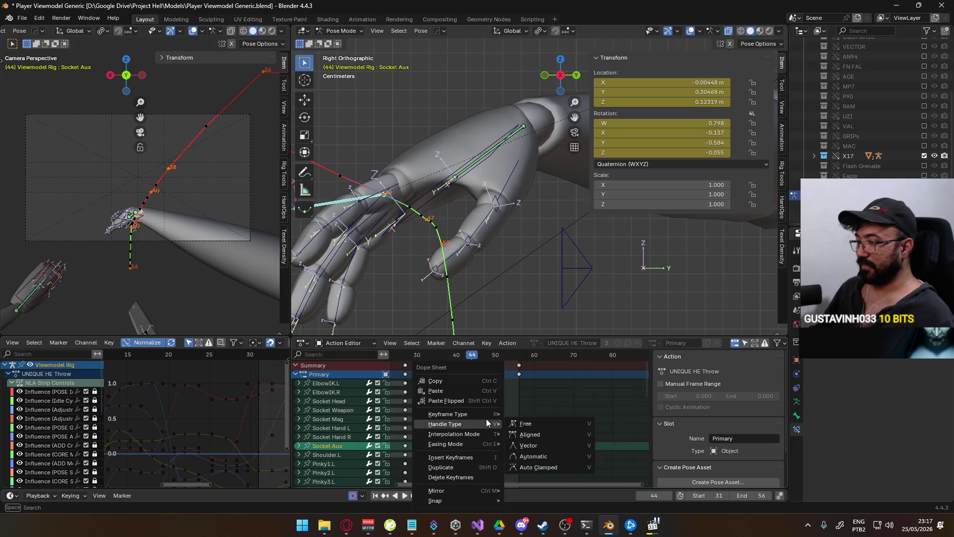
pyautogui.click(536, 455)
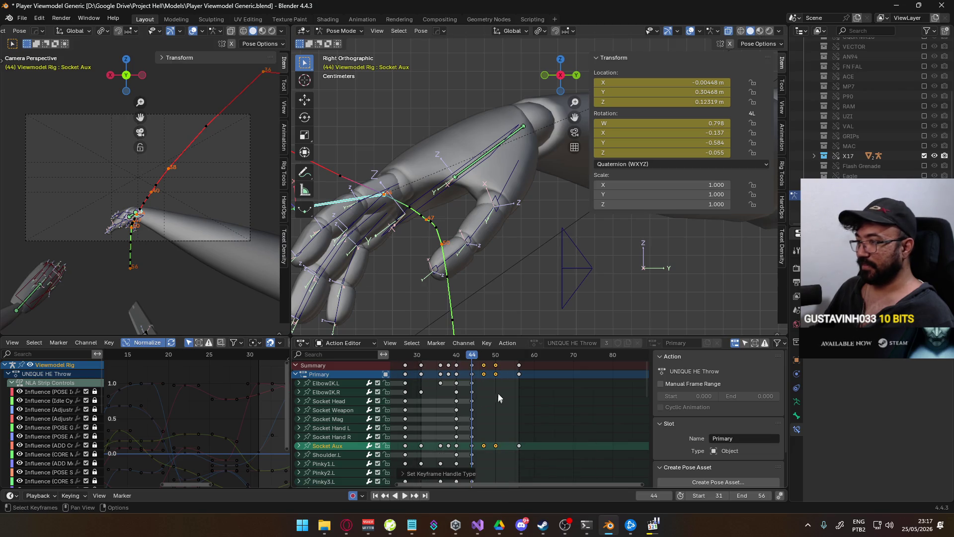
pyautogui.press('q')
pyautogui.click(492, 219)
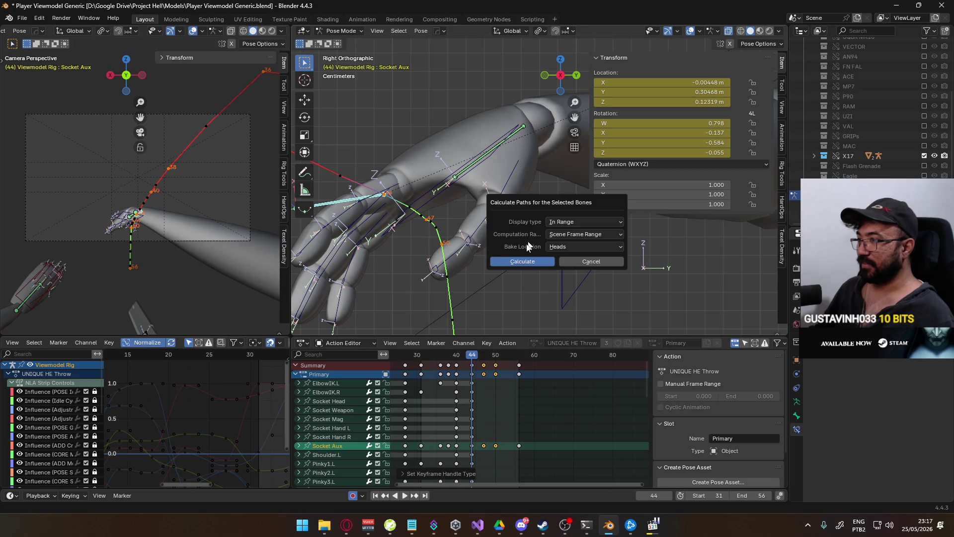
pyautogui.click(525, 259)
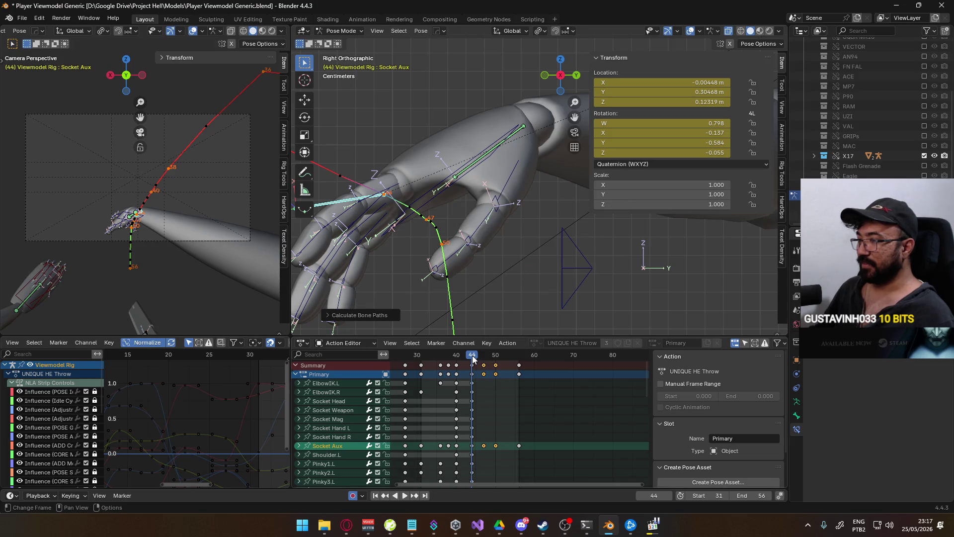
# - Preview the throw, then set the chosen keyframes' handles to Automatic
pyautogui.press('space')
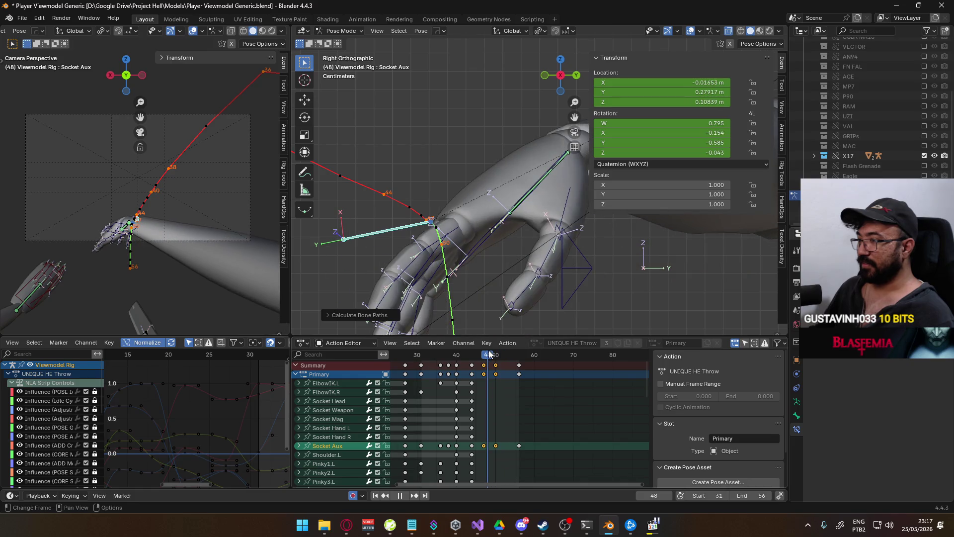
pyautogui.press('Escape')
pyautogui.click(471, 445)
pyautogui.rightClick(471, 445)
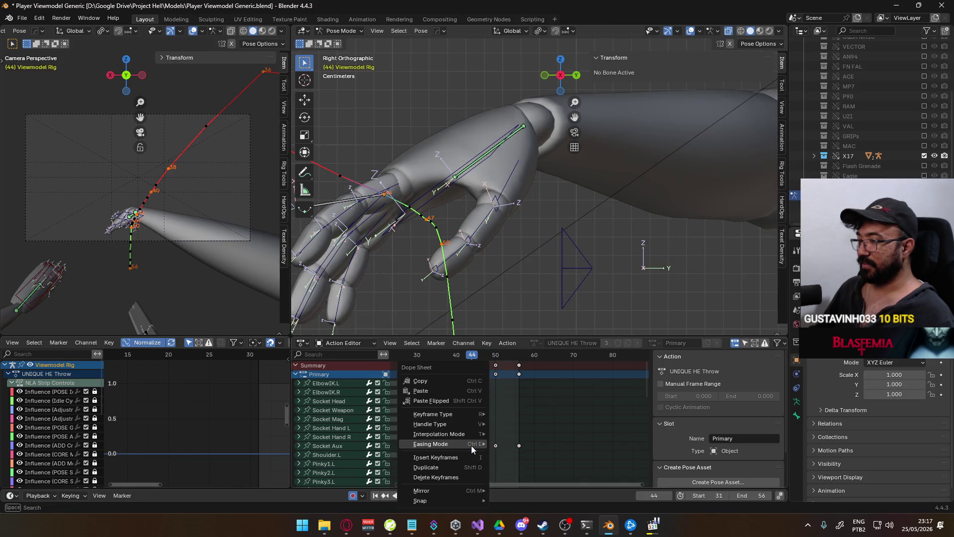
pyautogui.moveTo(457, 434)
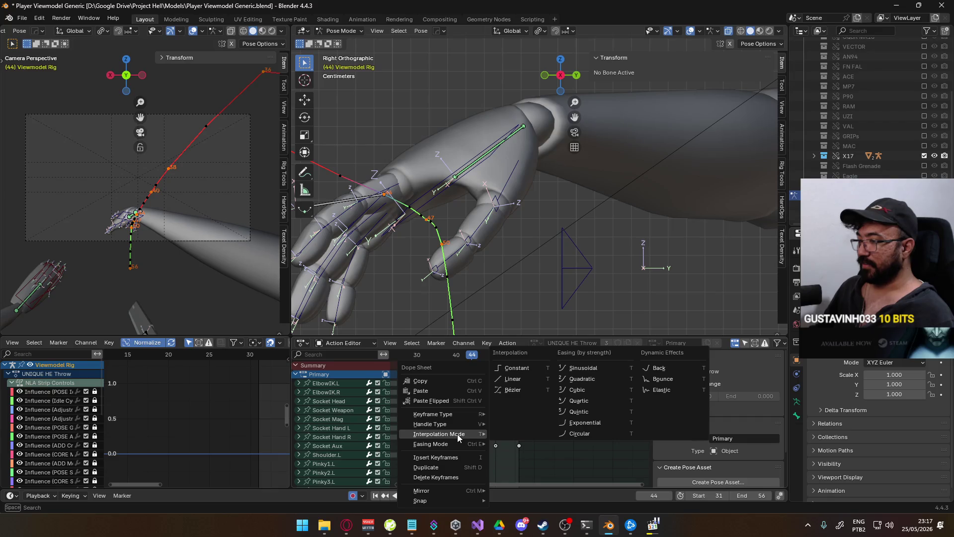
pyautogui.click(515, 456)
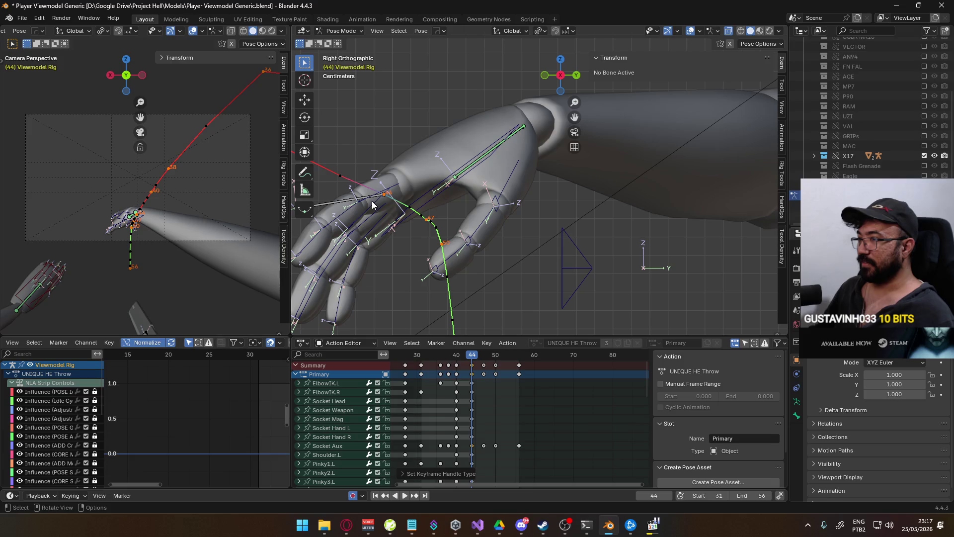
# - Calculate the motion path for the Pointer1.R finger bone
pyautogui.click(358, 199)
pyautogui.press('q')
pyautogui.click(425, 197)
pyautogui.click(429, 237)
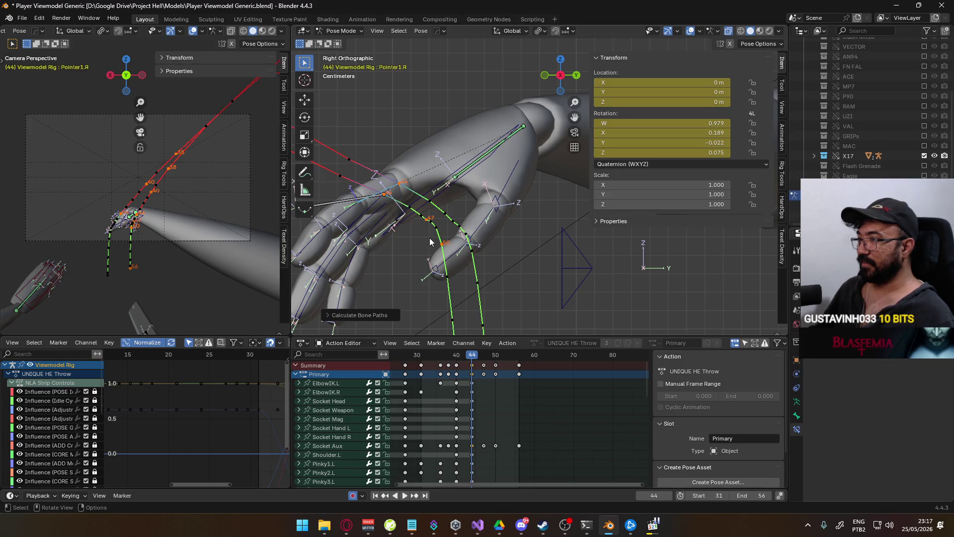
pyautogui.scroll(-2, 447, 238)
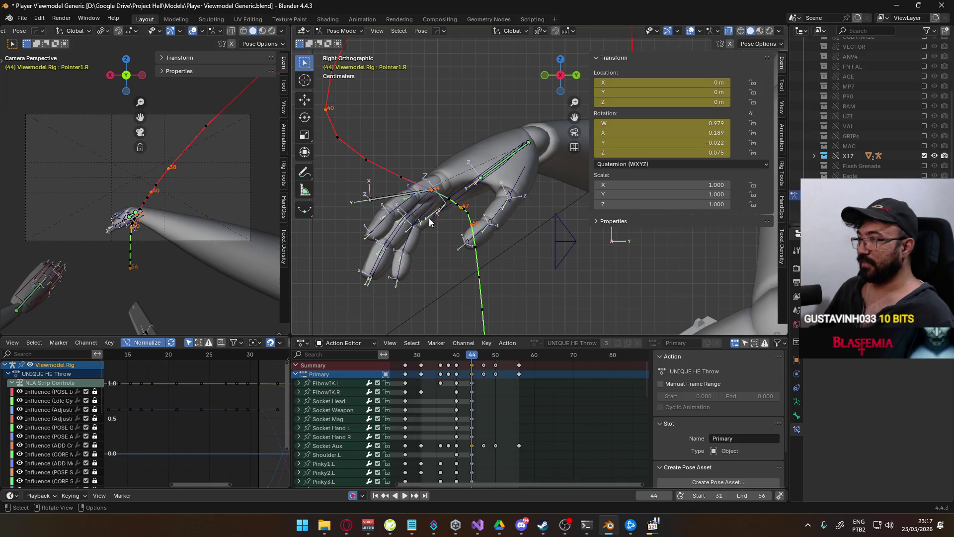
# - Calculate the Socket Aux motion path and play the animation to check it
pyautogui.click(432, 215)
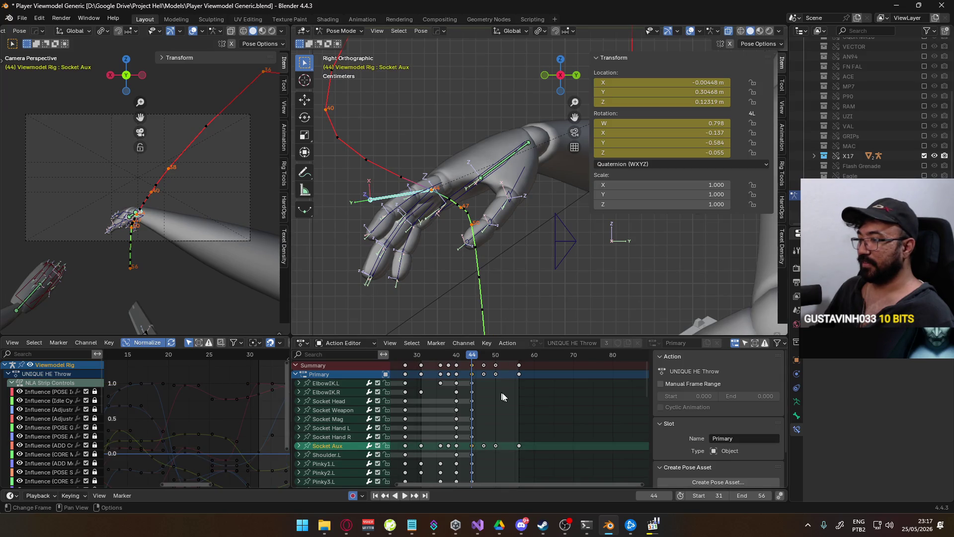
pyautogui.press('q')
pyautogui.click(551, 228)
pyautogui.click(537, 277)
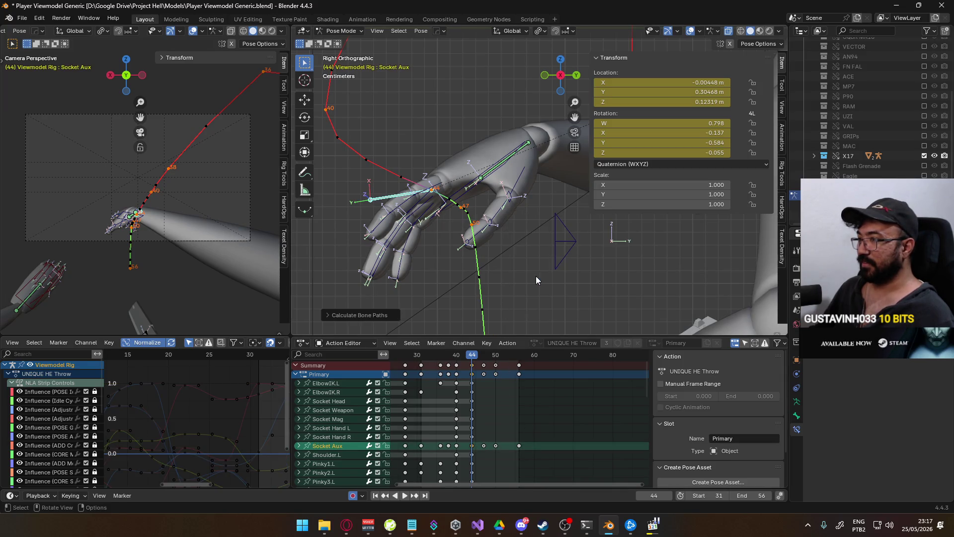
pyautogui.press('space')
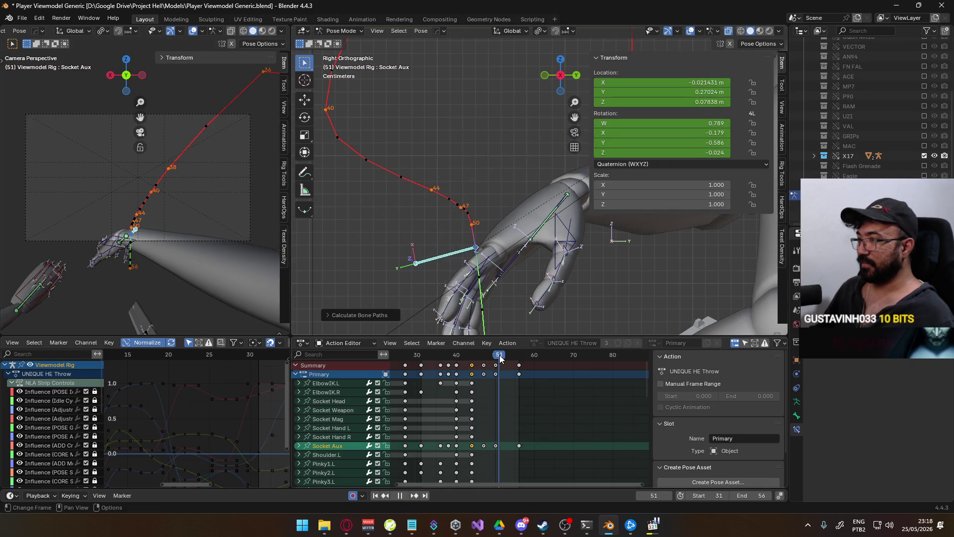
# - Delete the Socket Aux keyframe at frame 48 and replay the animation
pyautogui.moveTo(494, 355); pyautogui.dragTo(480, 367)
pyautogui.click(484, 445)
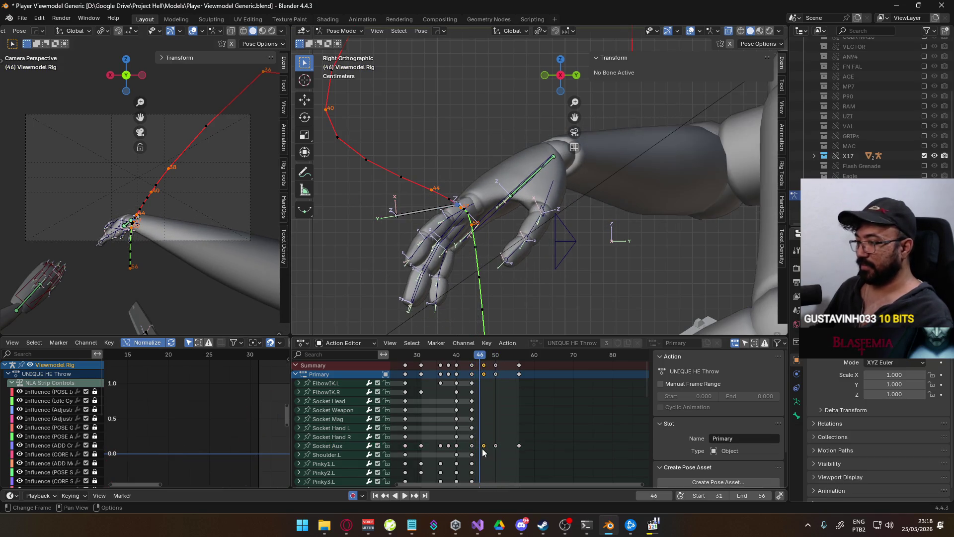
pyautogui.press('Delete')
pyautogui.press('space')
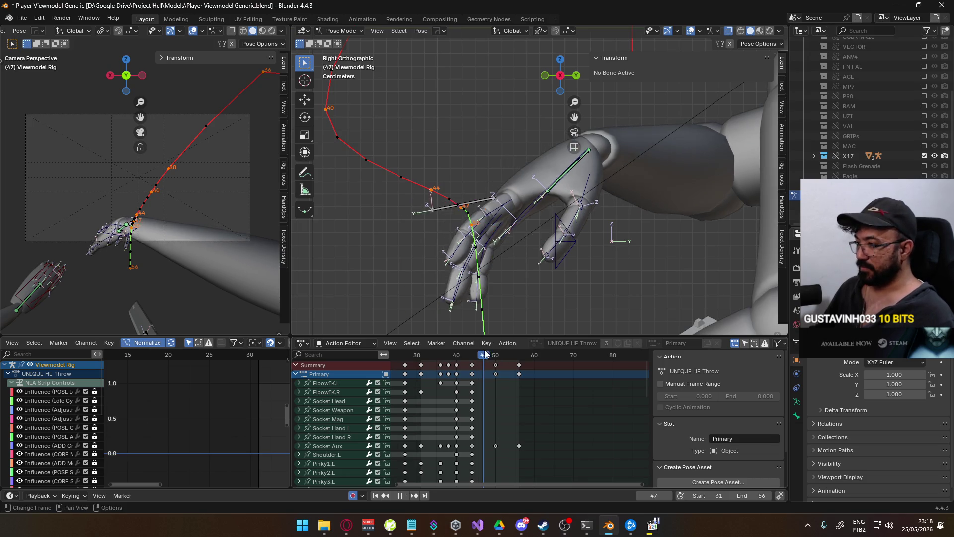
# - Recalculate the Socket Aux motion path without that key and review from frame 44
pyautogui.click(336, 446)
pyautogui.press('q')
pyautogui.click(482, 229)
pyautogui.click(510, 274)
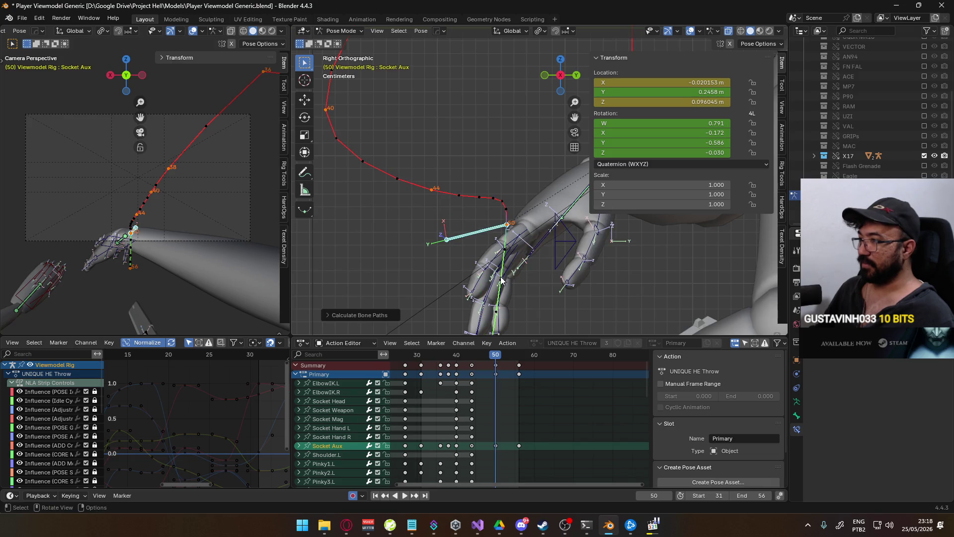
pyautogui.press('space')
pyautogui.moveTo(489, 356); pyautogui.dragTo(471, 356)
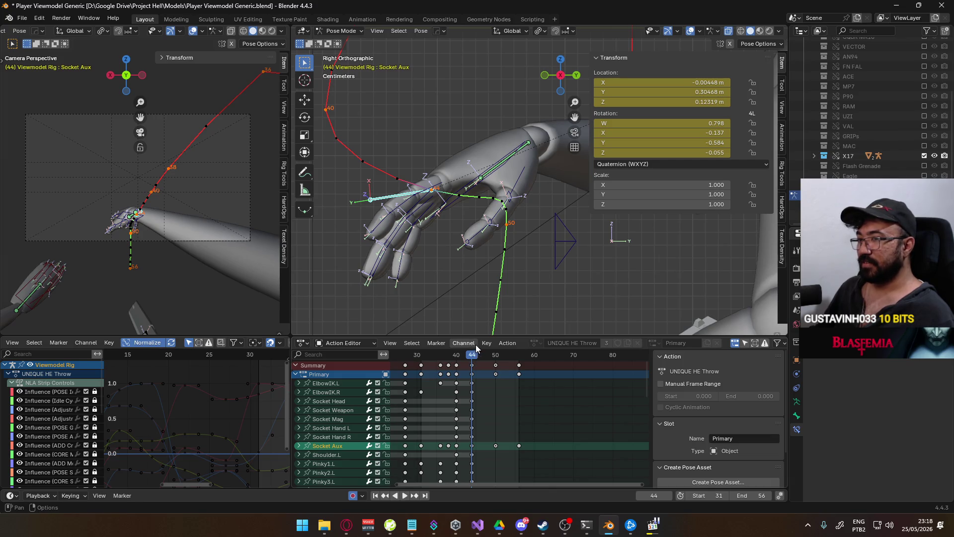
# - Give the frame-50 keys Auto Clamped handles and recalculate the bone motion paths
pyautogui.click(495, 446)
pyautogui.press('v')
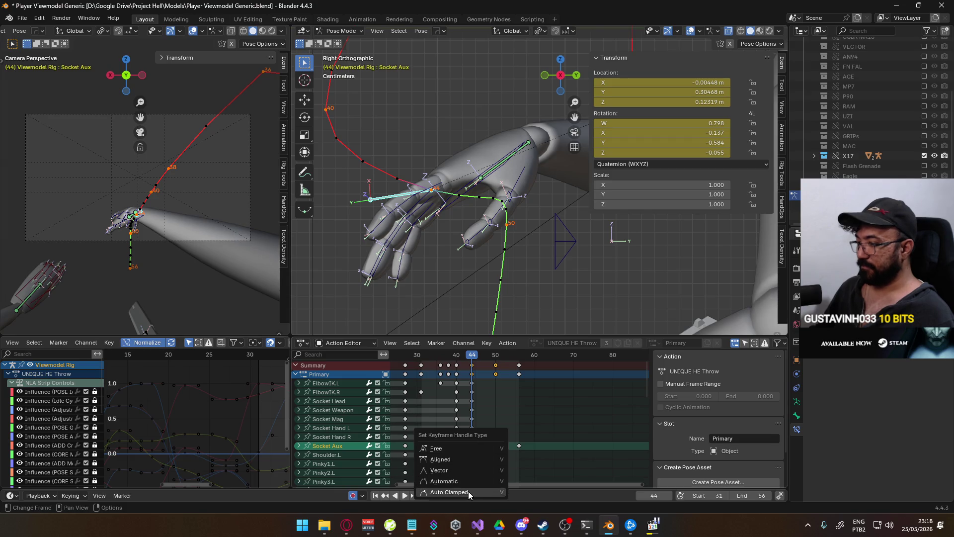
pyautogui.click(468, 491)
pyautogui.press('q')
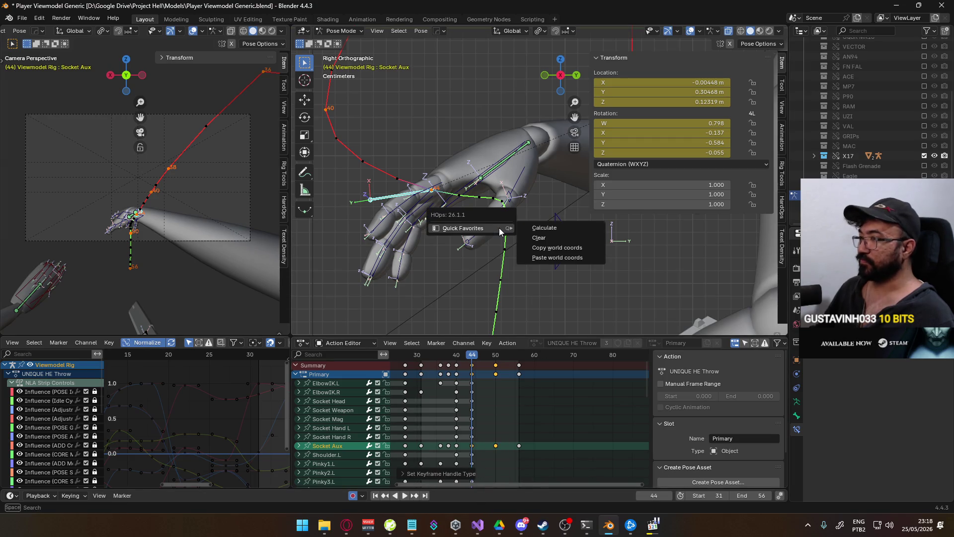
pyautogui.click(559, 228)
pyautogui.click(528, 271)
pyautogui.moveTo(533, 269)
pyautogui.mouseDown(button='middle')
pyautogui.moveTo(351, 255)
pyautogui.moveTo(427, 263)
pyautogui.moveTo(586, 241)
pyautogui.moveTo(552, 260)
pyautogui.moveTo(467, 271)
pyautogui.mouseUp(button='middle')
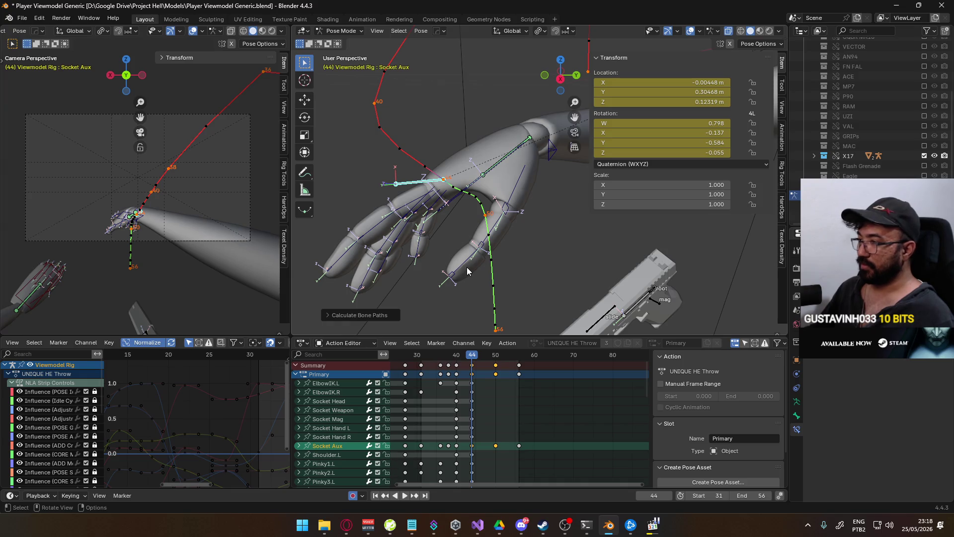
pyautogui.press('KP_3')
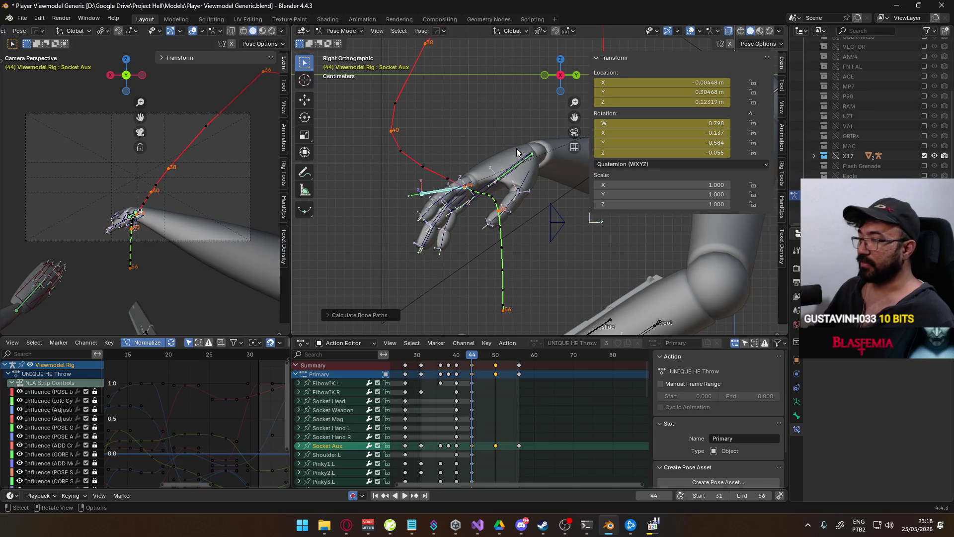
# - At frame 44, move Socket Aux to a new position and recalculate its motion path
pyautogui.press('g')
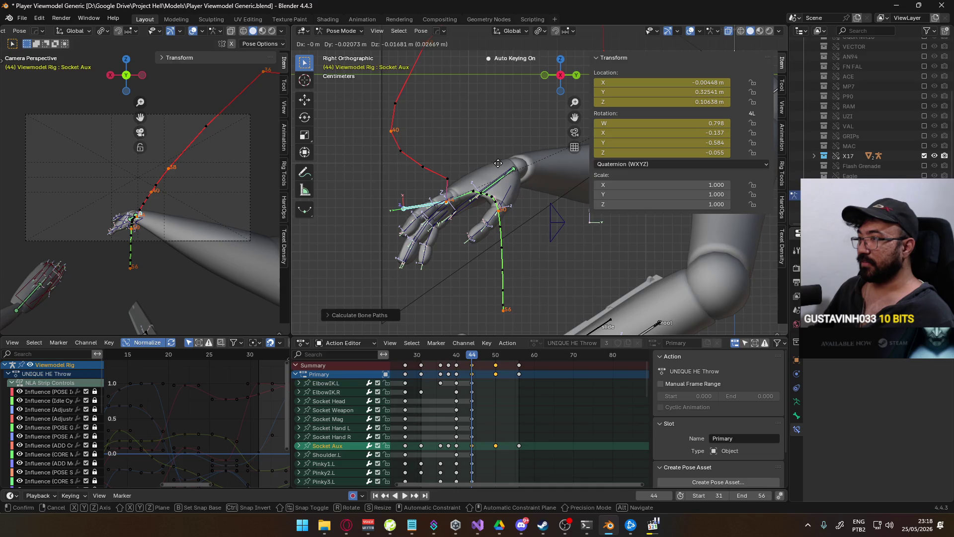
pyautogui.click(497, 163)
pyautogui.rightClick(517, 247)
pyautogui.click(551, 233)
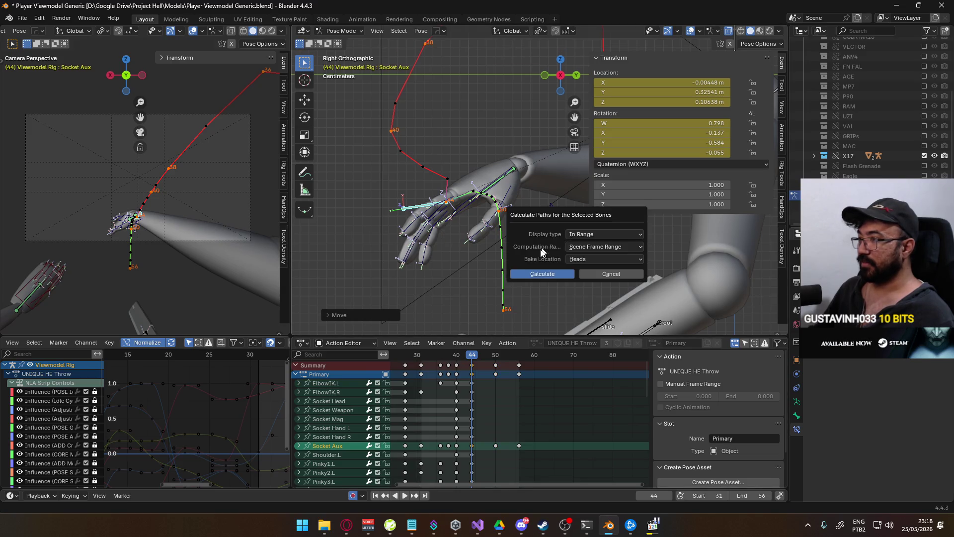
pyautogui.click(530, 272)
pyautogui.moveTo(529, 265)
pyautogui.mouseDown(button='middle')
pyautogui.moveTo(482, 209)
pyautogui.moveTo(536, 209)
pyautogui.mouseUp(button='middle')
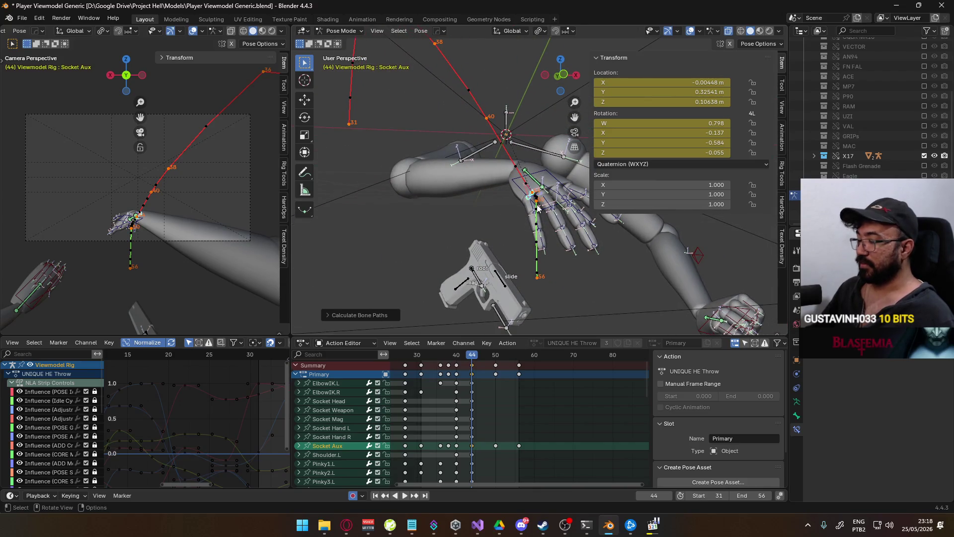
pyautogui.press('KP_1')
pyautogui.scroll(2, 537, 190)
# - Try another Socket Aux move in Front view, undo it, and recalculate the motion paths
pyautogui.press('g')
pyautogui.click(545, 196)
pyautogui.hotkey('ctrl', 'z')
pyautogui.press('q')
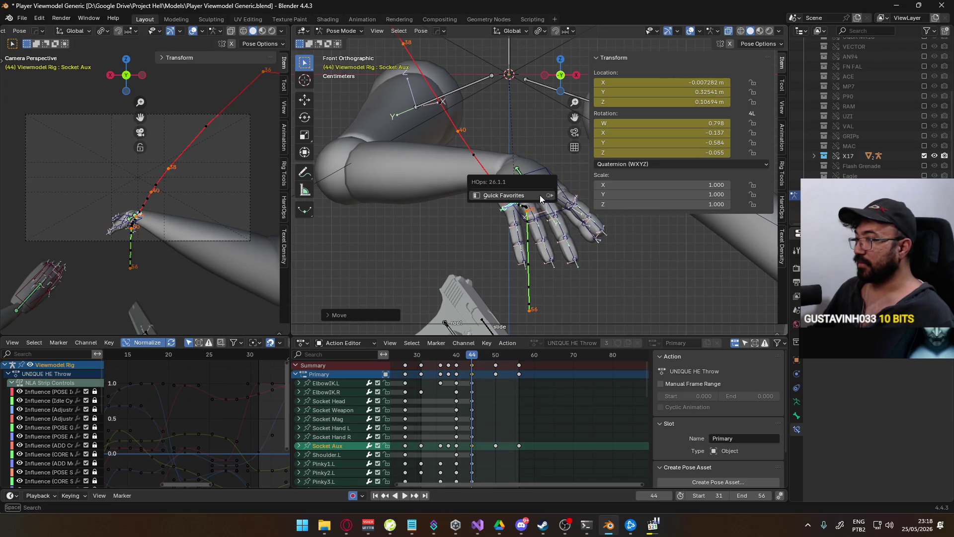
pyautogui.click(571, 203)
pyautogui.hotkey('ctrl', 'z')
pyautogui.press('q')
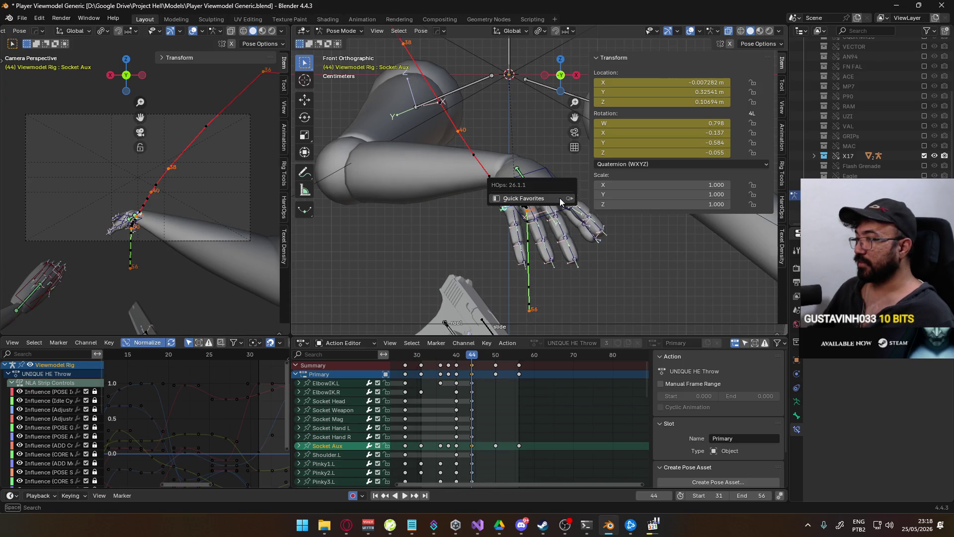
pyautogui.click(604, 199)
pyautogui.click(565, 241)
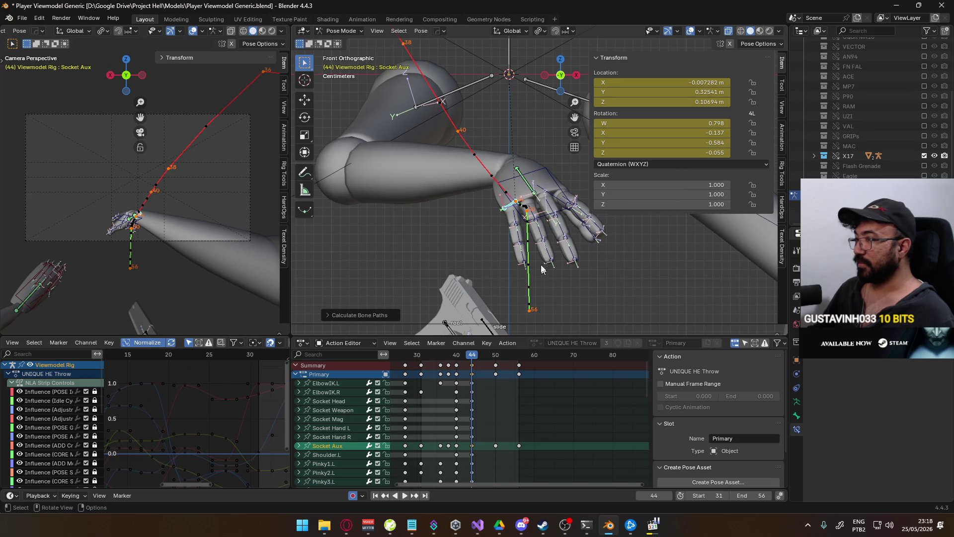
# - Nudge Socket Aux to X −0.008402 m, Z 0.10918 m, recalculate paths, and go to frame 49
pyautogui.press('g')
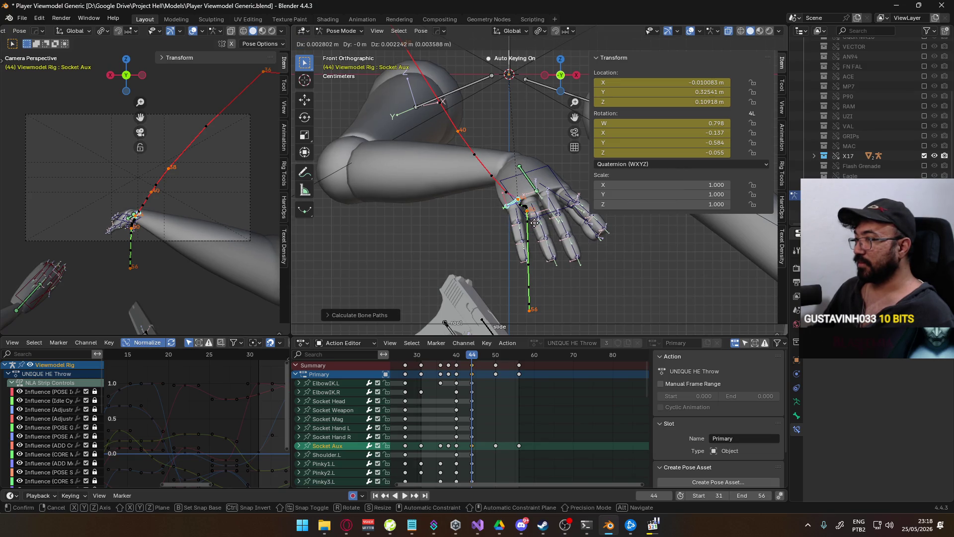
pyautogui.click(534, 223)
pyautogui.press('q')
pyautogui.moveTo(562, 225)
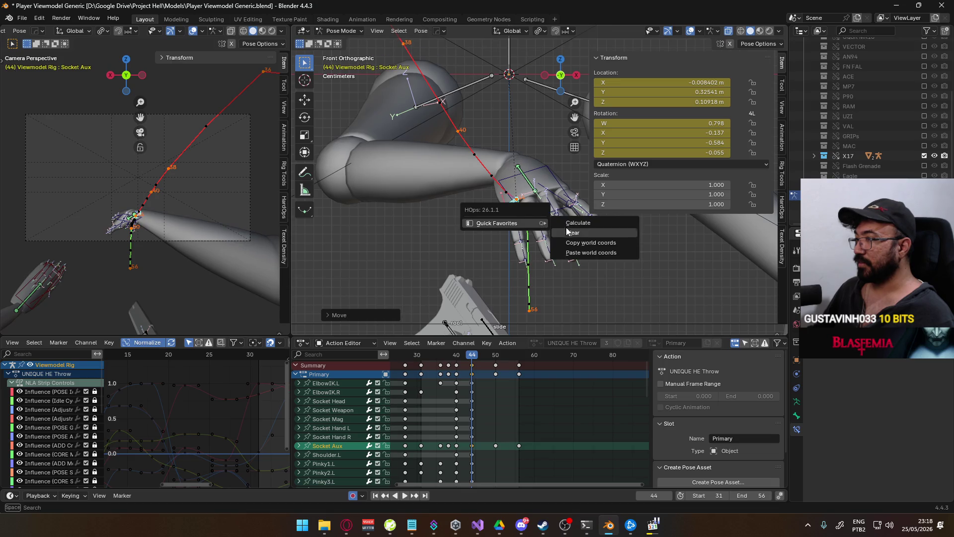
pyautogui.click(591, 227)
pyautogui.click(552, 267)
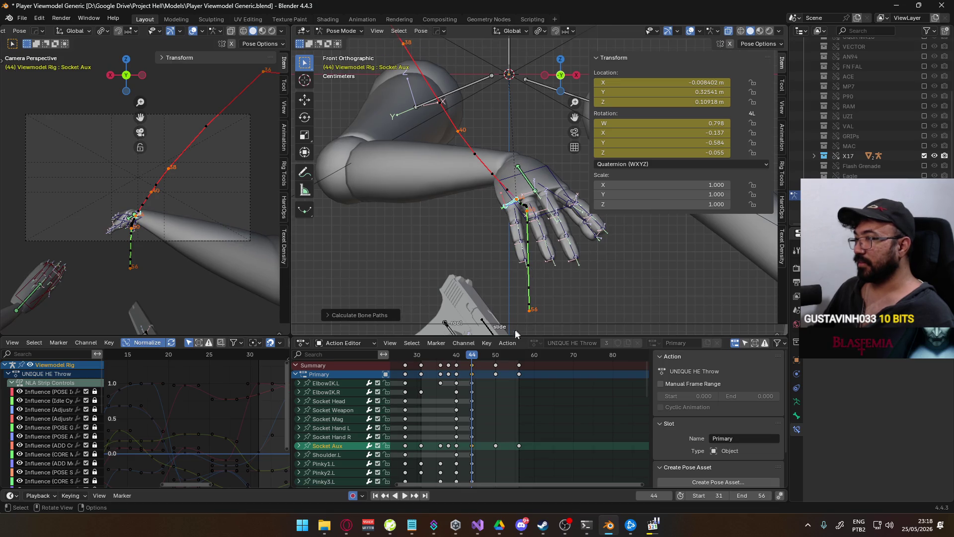
pyautogui.moveTo(478, 355); pyautogui.dragTo(496, 354)
# - Go to frame 44 in the right view and recalculate the bone motion paths
pyautogui.press('KP_3')
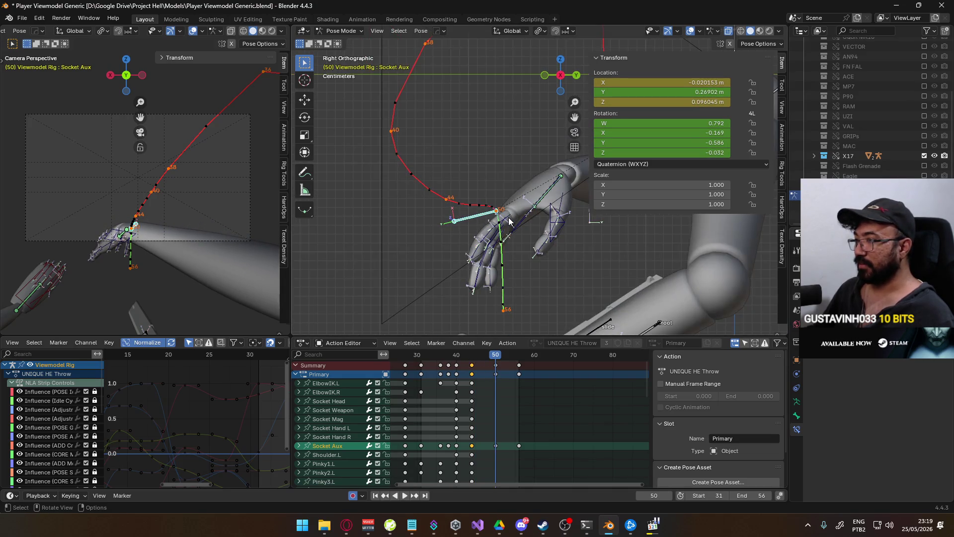
pyautogui.scroll(4, 527, 204)
pyautogui.scroll(-3, 494, 215)
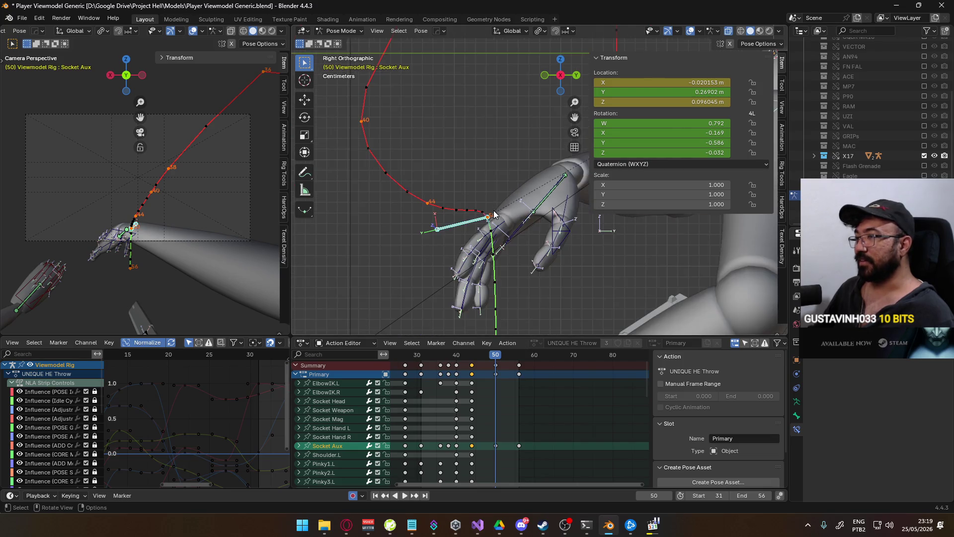
pyautogui.hotkey('shift', 'ctrl', 'space')
pyautogui.press('space')
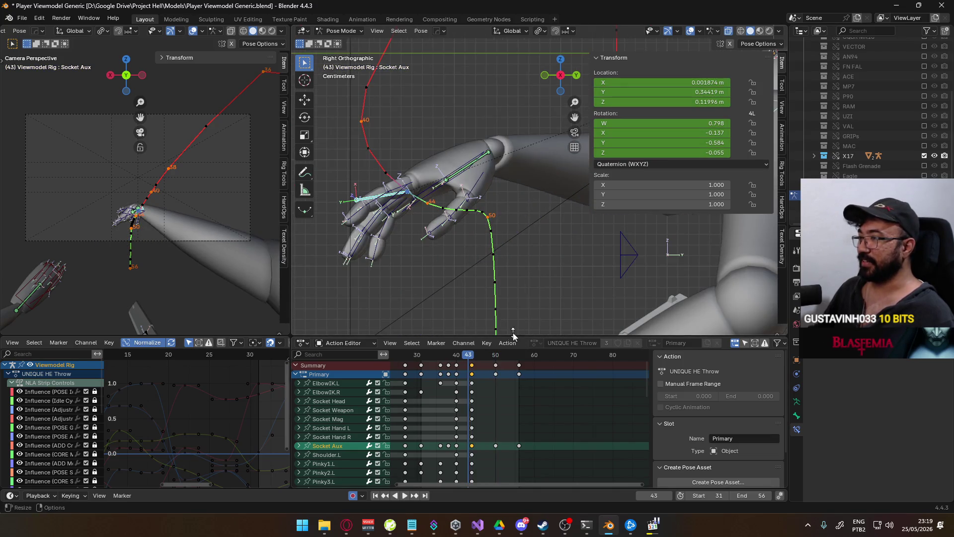
pyautogui.press('Right')
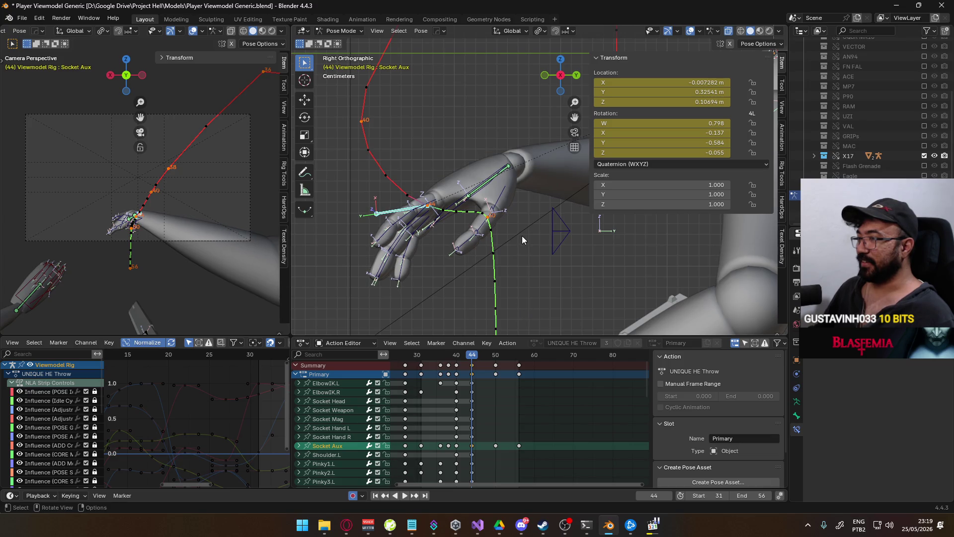
pyautogui.hotkey('alt', 'p')
pyautogui.click(552, 237)
pyautogui.click(561, 276)
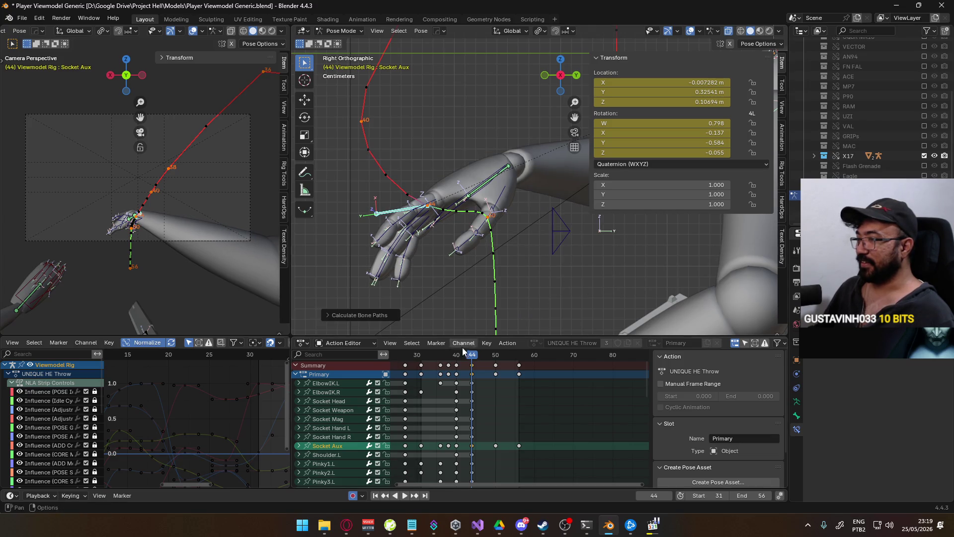
# - Play the animation from front and right views, stopping at frame 50
pyautogui.press('KP_1')
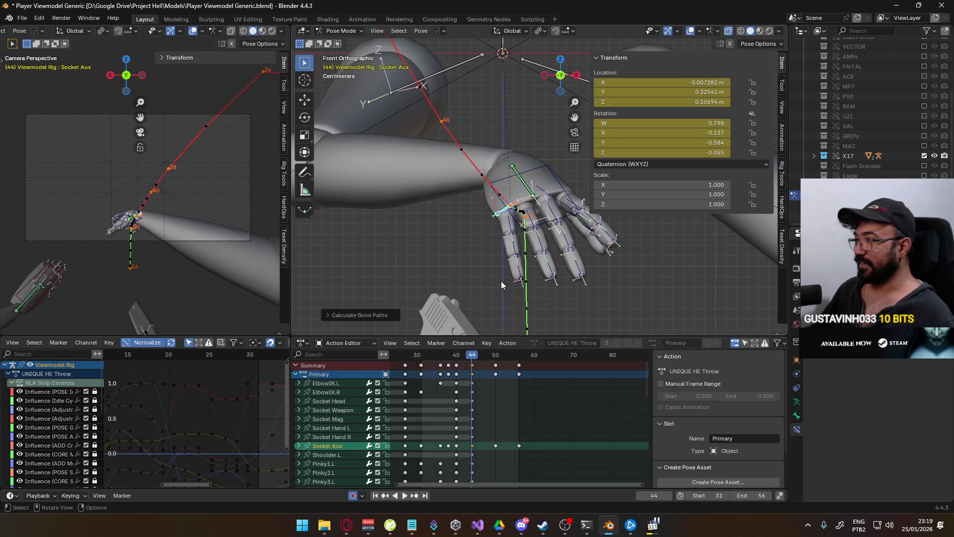
pyautogui.press('KP_3')
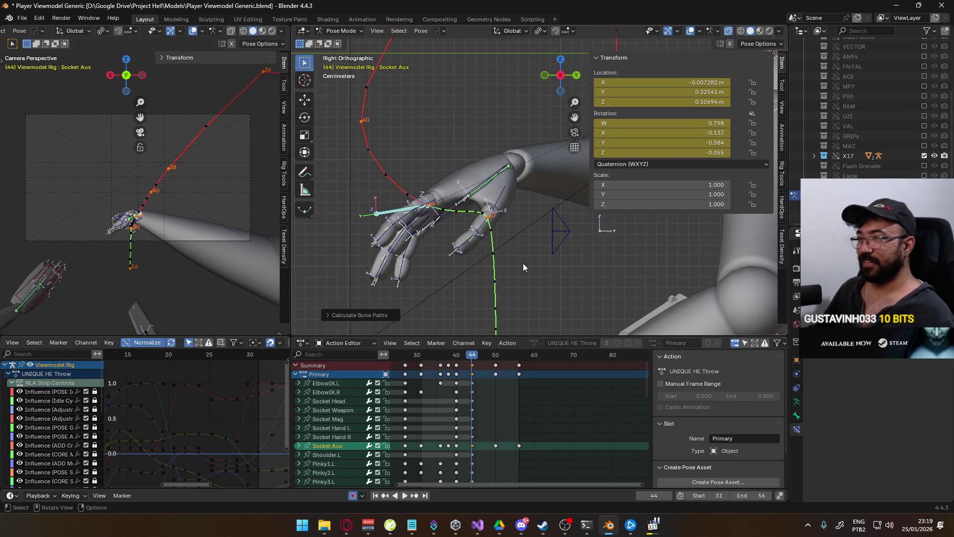
pyautogui.press('space')
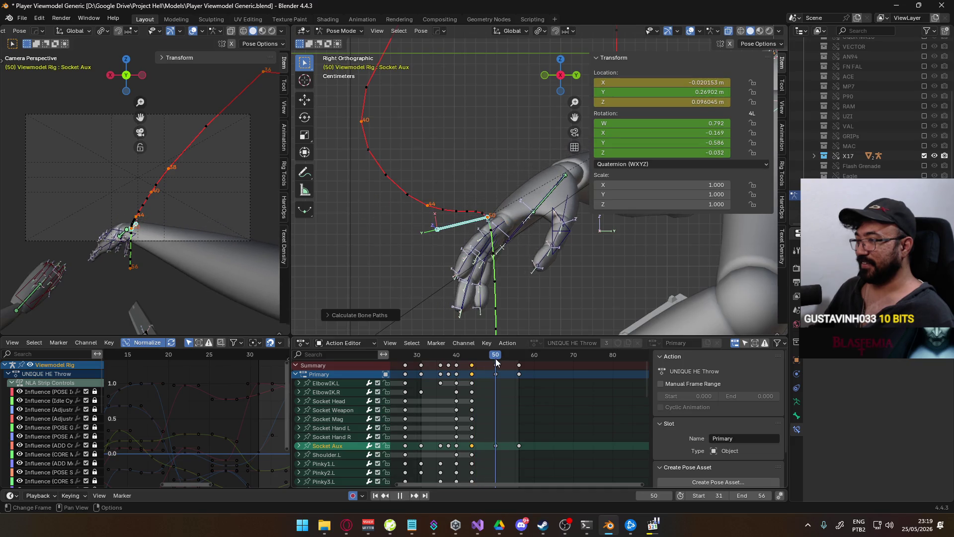
pyautogui.press('space')
# - Reposition Socket Aux at frame 44 and recalculate its motion path
pyautogui.press('g')
pyautogui.click(501, 227)
pyautogui.press('Down')
pyautogui.press('g')
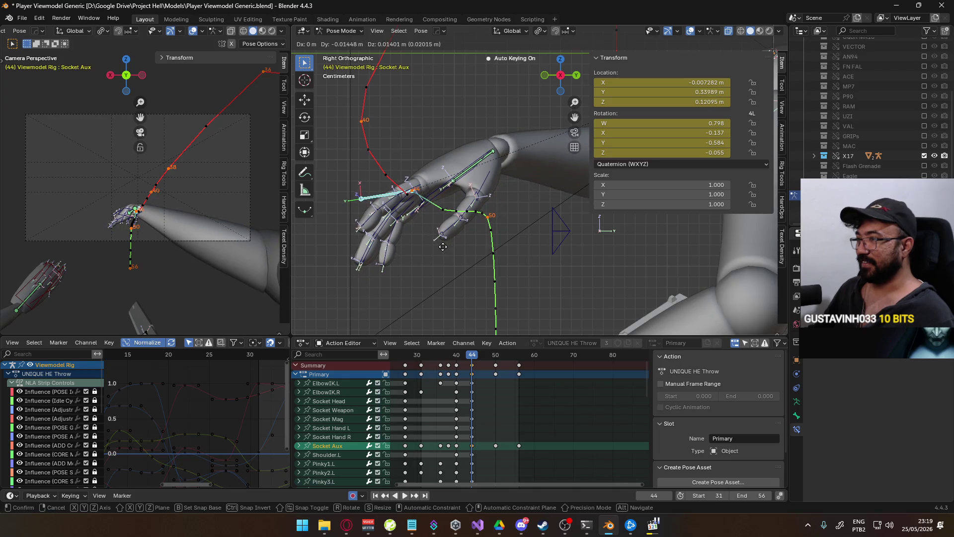
pyautogui.click(440, 249)
pyautogui.press('q')
pyautogui.moveTo(451, 246)
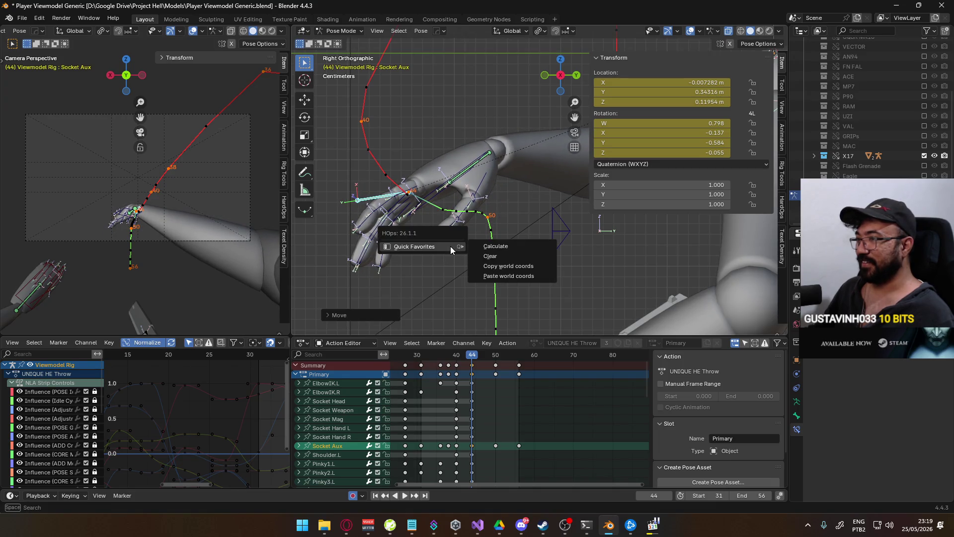
pyautogui.click(530, 247)
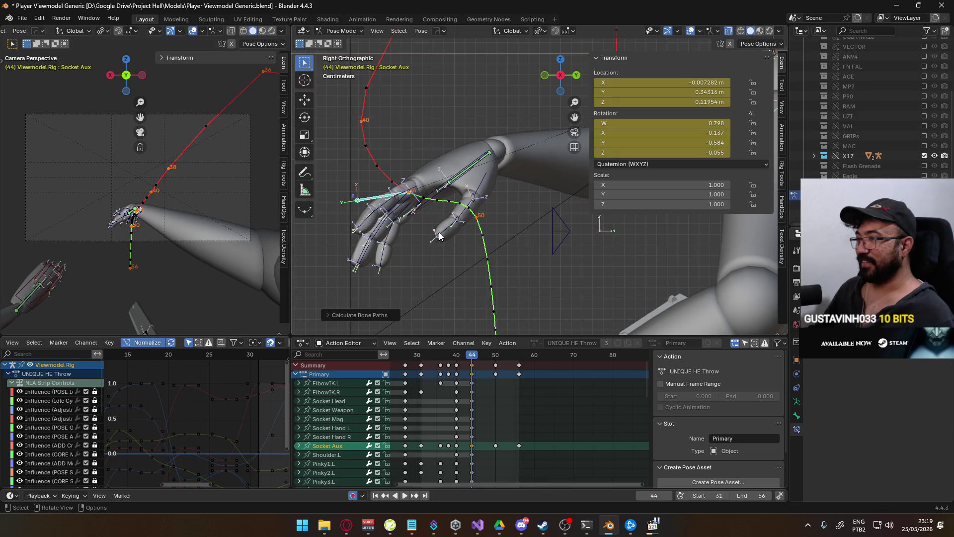
# - Nudge Socket Aux again from the front view, recalculate paths, and orbit to inspect
pyautogui.press('KP_1')
pyautogui.press('g')
pyautogui.click(448, 199)
pyautogui.press('q')
pyautogui.moveTo(452, 198)
pyautogui.click(498, 198)
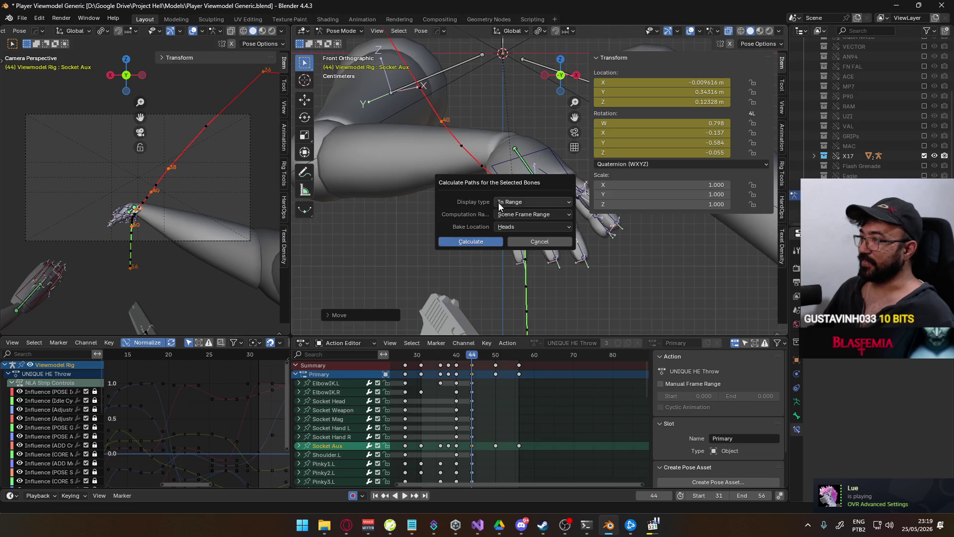
pyautogui.click(476, 239)
pyautogui.moveTo(483, 234)
pyautogui.mouseDown(button='middle')
pyautogui.moveTo(524, 272)
pyautogui.moveTo(543, 243)
pyautogui.moveTo(507, 267)
pyautogui.moveTo(413, 264)
pyautogui.moveTo(356, 243)
pyautogui.moveTo(330, 246)
pyautogui.moveTo(552, 223)
pyautogui.mouseUp(button='middle')
pyautogui.scroll(-2, 536, 198)
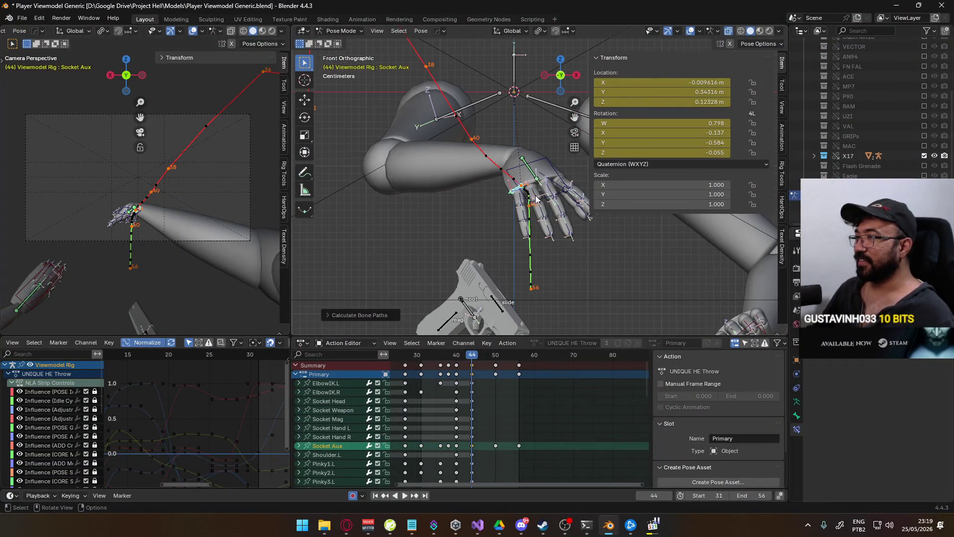
# - Move Socket Aux up and left to X 0.006523 m, Z 0.13404 m, then recalculate its path
pyautogui.press('g')
pyautogui.click(541, 204)
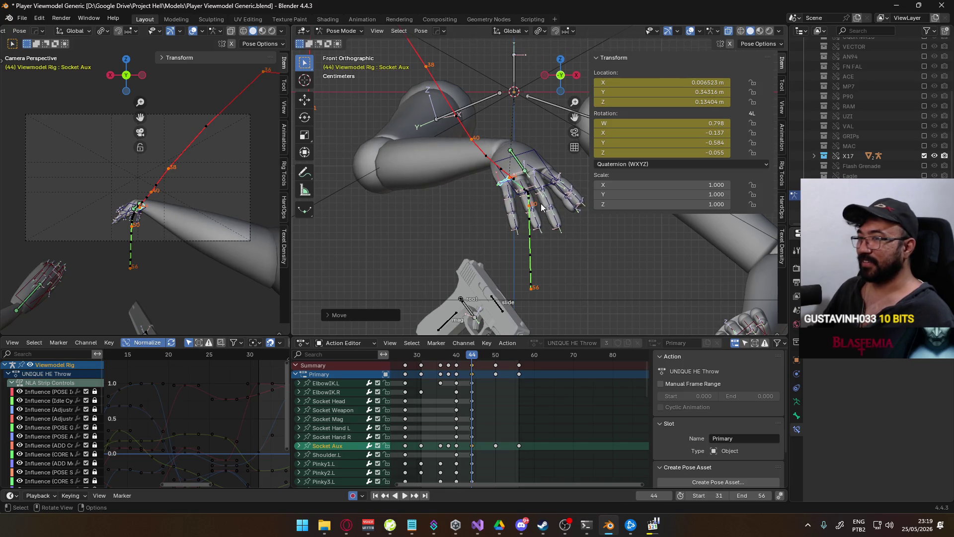
pyautogui.press('q')
pyautogui.moveTo(541, 204)
pyautogui.click(602, 204)
pyautogui.click(570, 249)
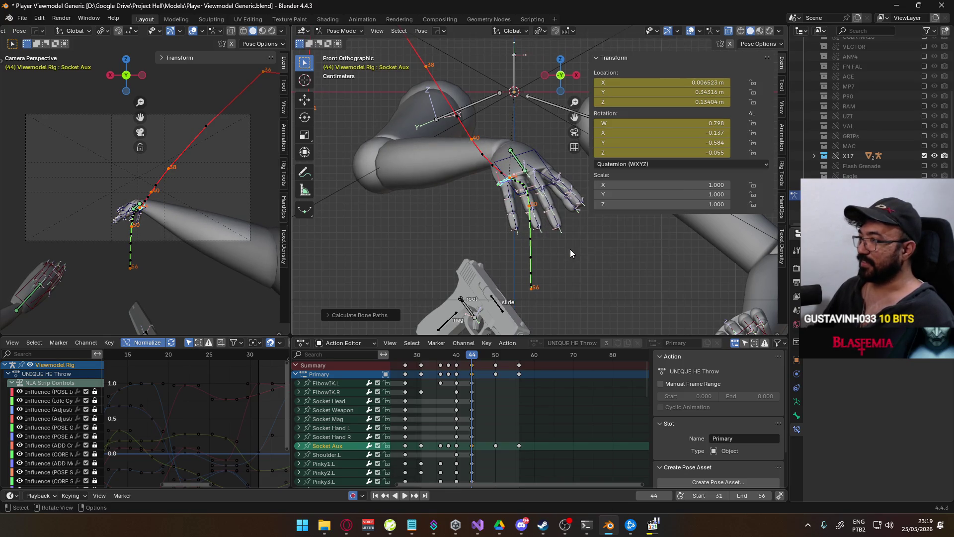
pyautogui.moveTo(544, 203)
pyautogui.mouseDown(button='middle')
pyautogui.moveTo(493, 225)
pyautogui.moveTo(345, 191)
pyautogui.moveTo(374, 200)
pyautogui.moveTo(522, 199)
pyautogui.moveTo(503, 209)
pyautogui.mouseUp(button='middle')
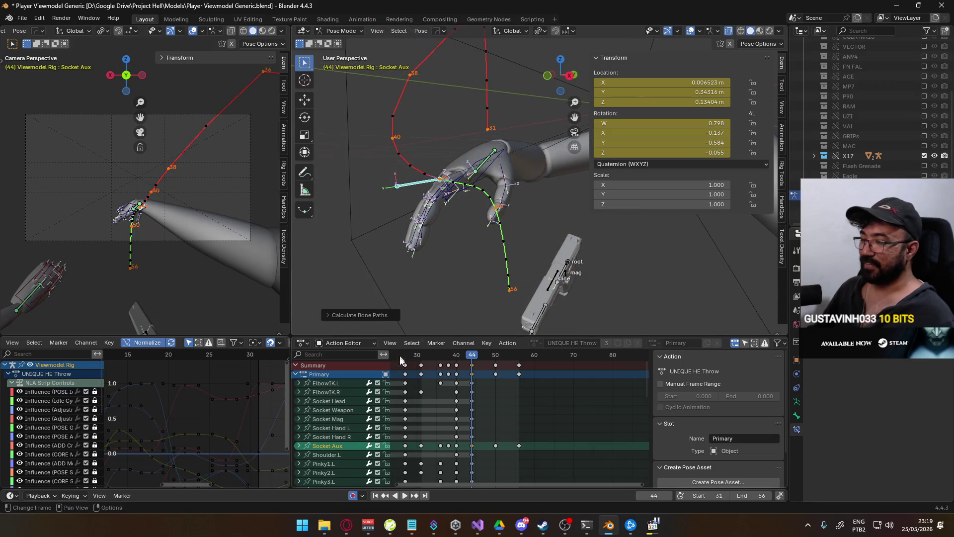
pyautogui.click(300, 448)
pyautogui.scroll(-5, 318, 438)
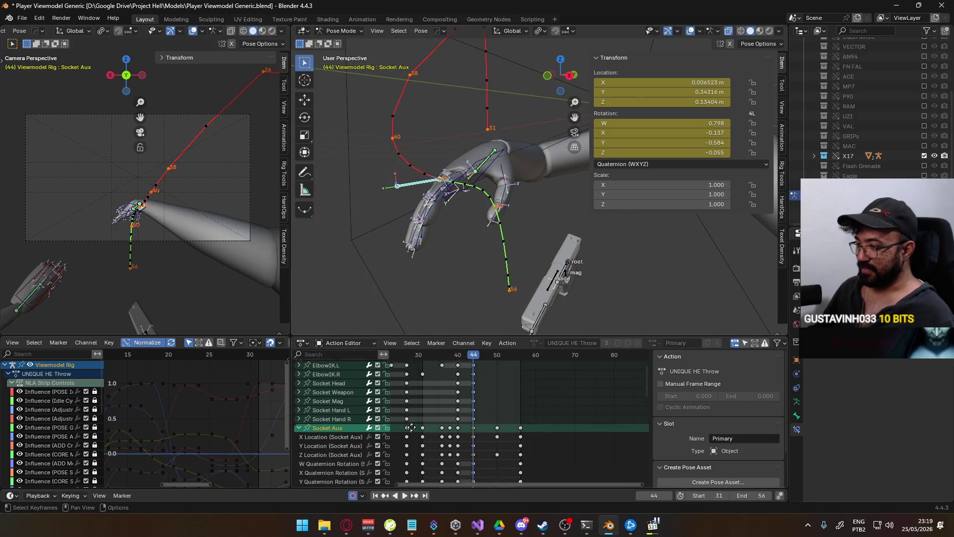
# - Show Socket Aux's Z Location curve at frame 50, framing frames 40–55 in the graph
pyautogui.click(333, 398)
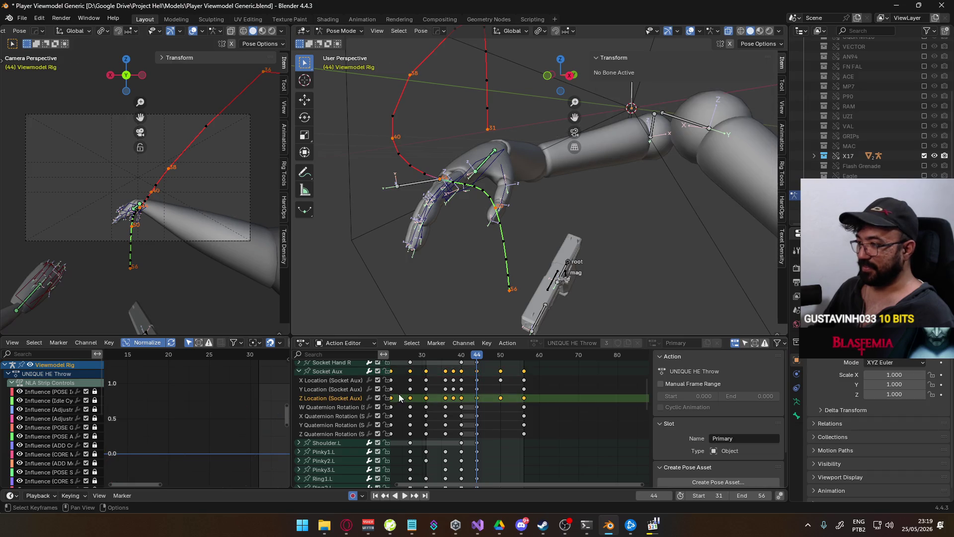
pyautogui.click(335, 371)
pyautogui.moveTo(203, 440)
pyautogui.mouseDown(button='middle')
pyautogui.moveTo(162, 448)
pyautogui.moveTo(122, 420)
pyautogui.mouseUp(button='middle')
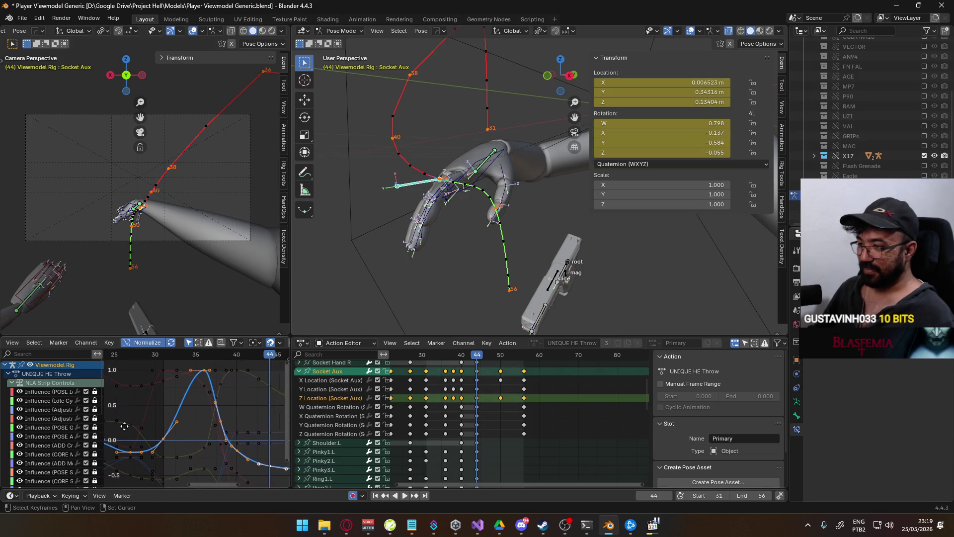
pyautogui.moveTo(484, 355); pyautogui.dragTo(500, 355)
pyautogui.moveTo(162, 437)
pyautogui.mouseDown(button='middle')
pyautogui.moveTo(114, 428)
pyautogui.moveTo(283, 423)
pyautogui.mouseUp(button='middle')
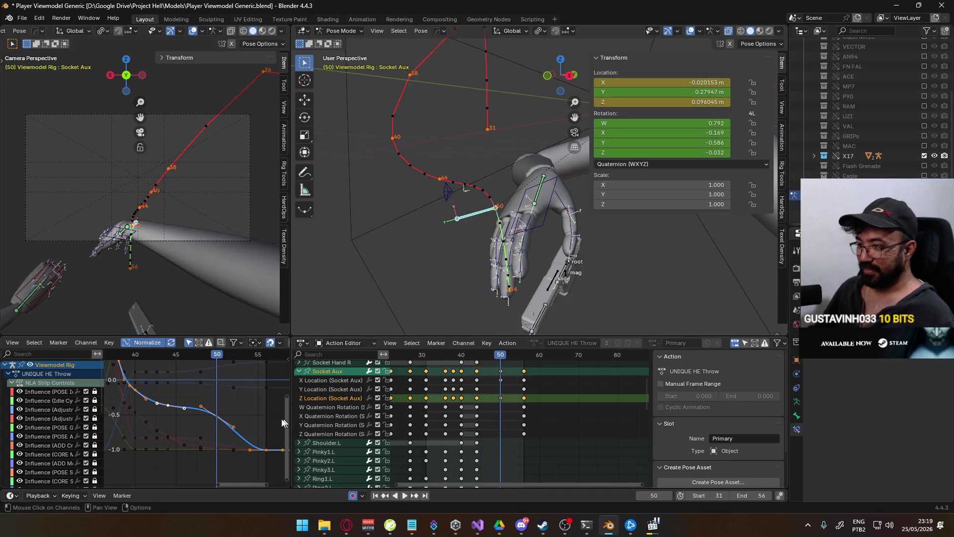
pyautogui.click(227, 421)
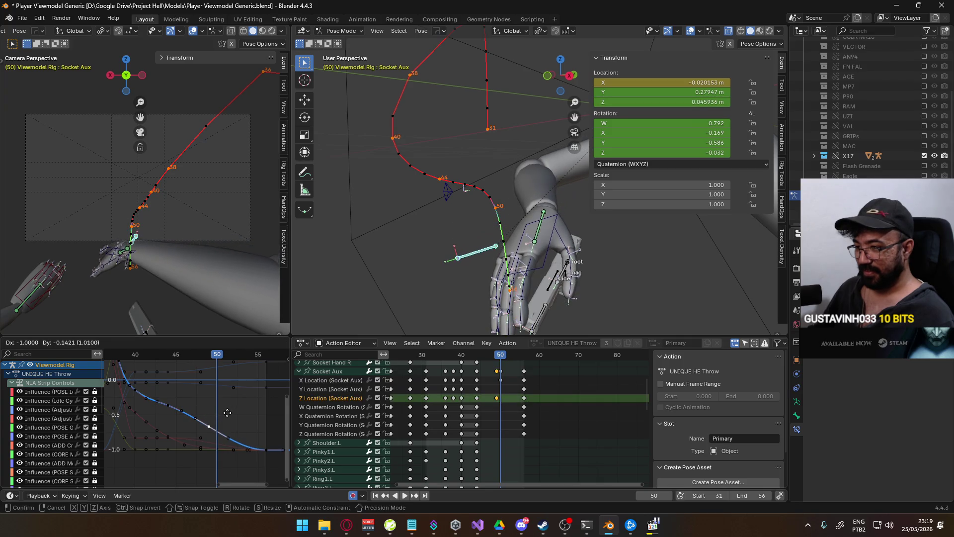
# - Lower the frame-50 Z Location key to 0.030511 m and play back the throw
pyautogui.press('g')
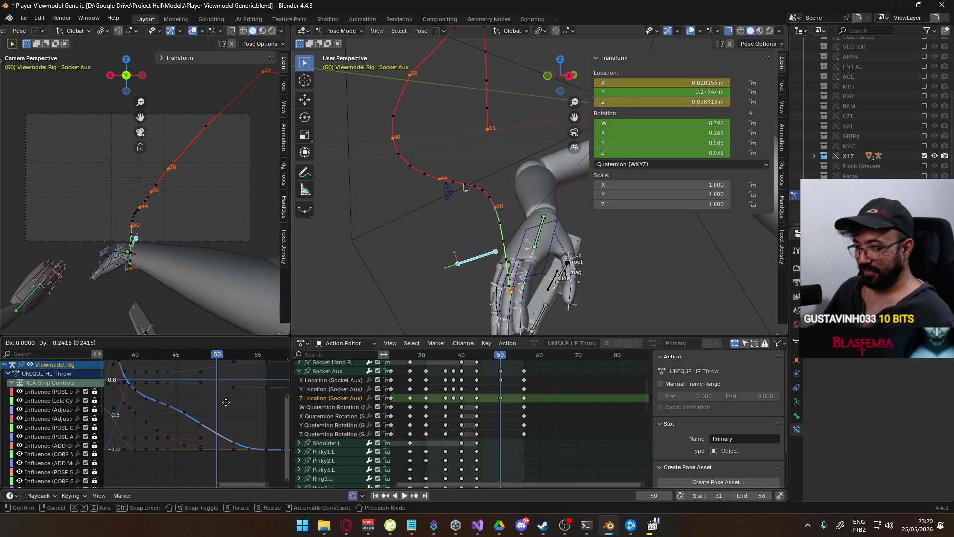
pyautogui.moveTo(183, 403)
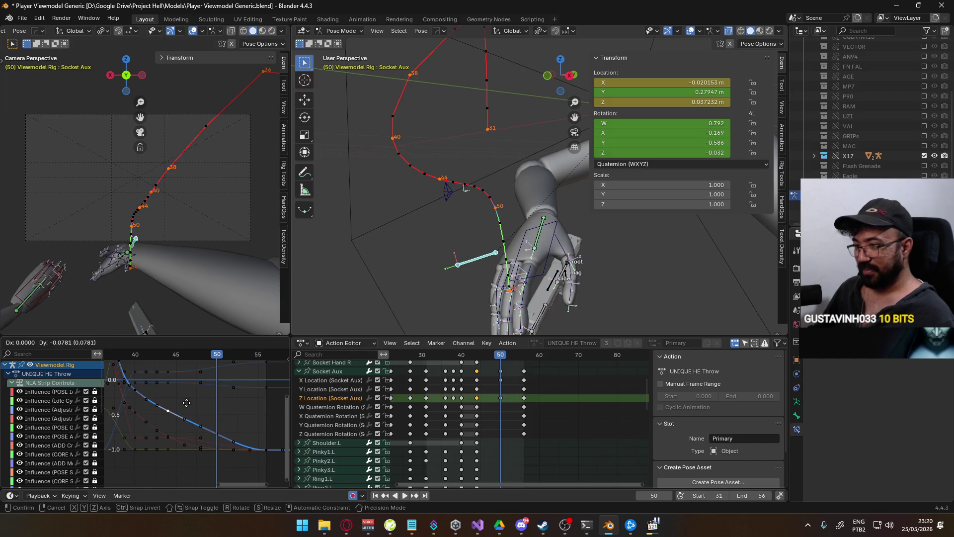
pyautogui.click(219, 425)
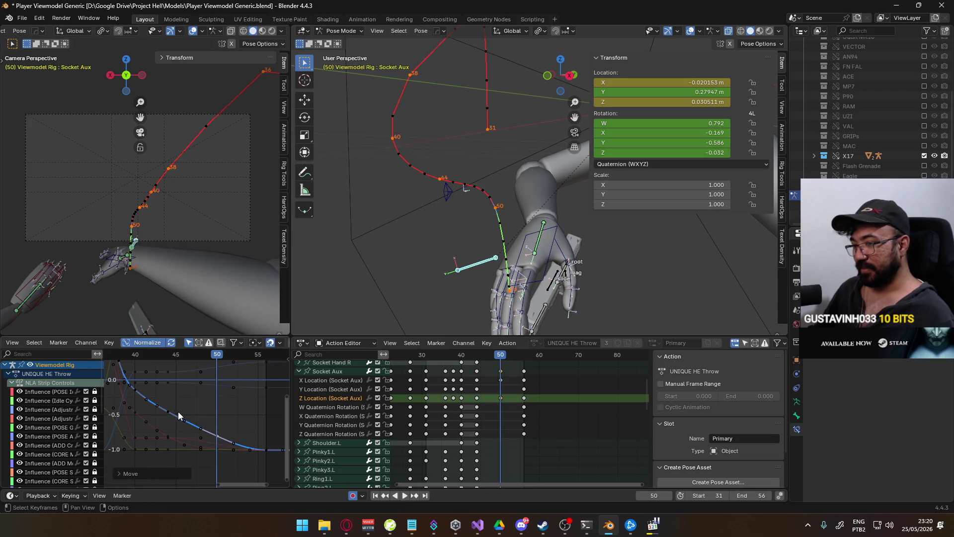
pyautogui.click(211, 379)
pyautogui.press('space')
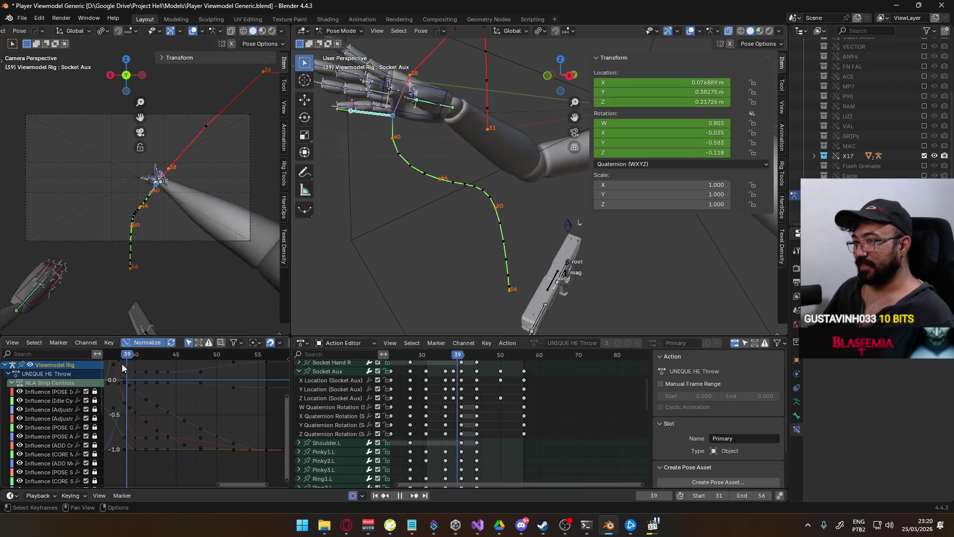
pyautogui.press('space')
# - Recalculate motion paths, then raise the Socket Aux Z Location key near frame 44
pyautogui.press('q')
pyautogui.moveTo(171, 223)
pyautogui.click(219, 220)
pyautogui.scroll(3, 176, 266)
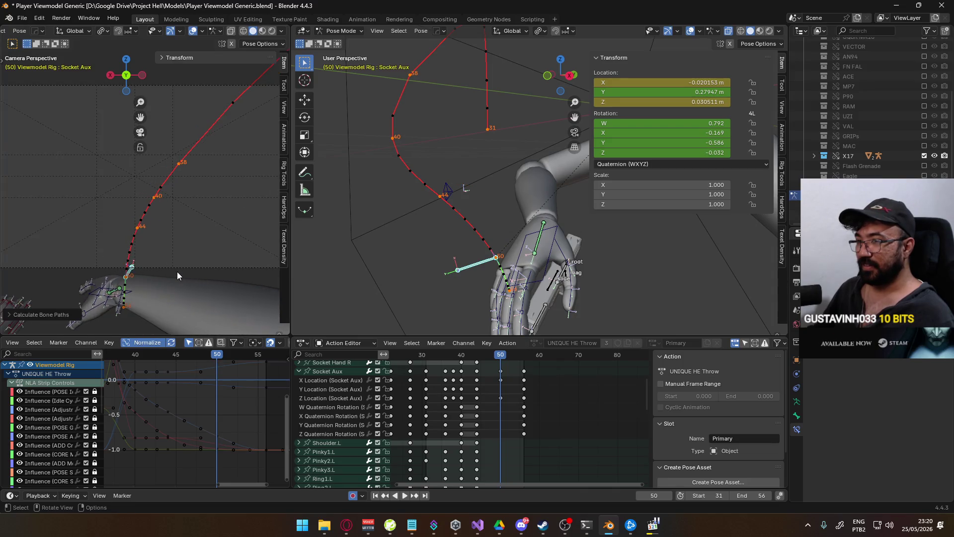
pyautogui.click(226, 432)
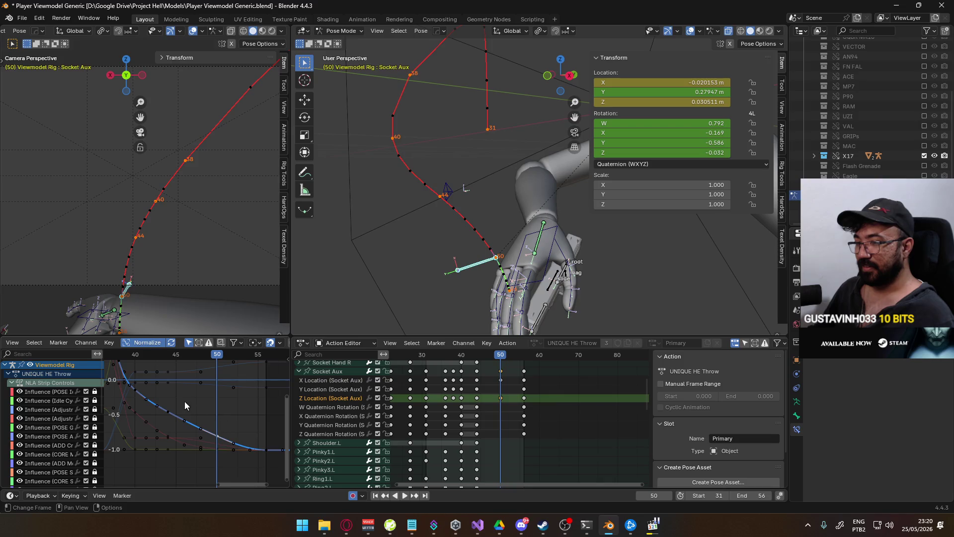
pyautogui.moveTo(185, 387); pyautogui.dragTo(235, 395, button='middle')
pyautogui.click(219, 420)
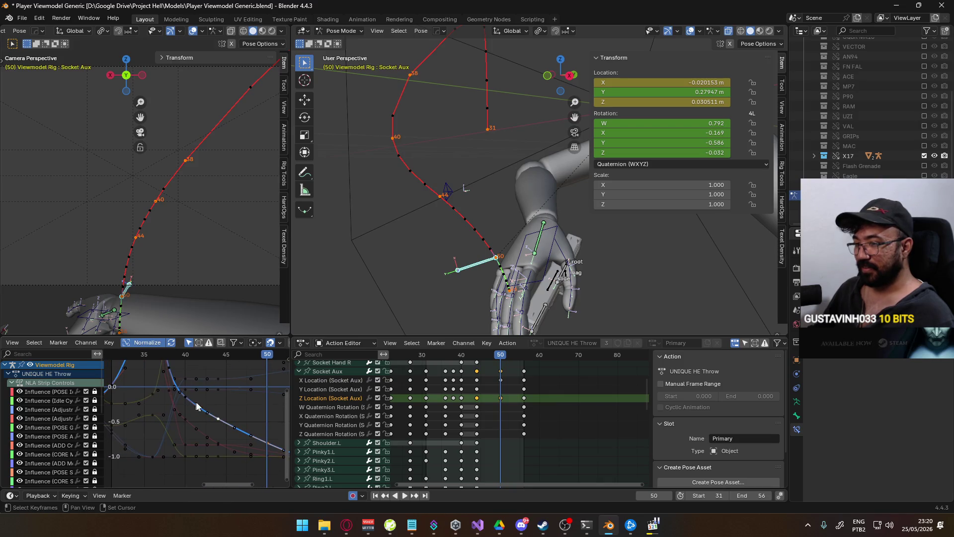
pyautogui.press('g')
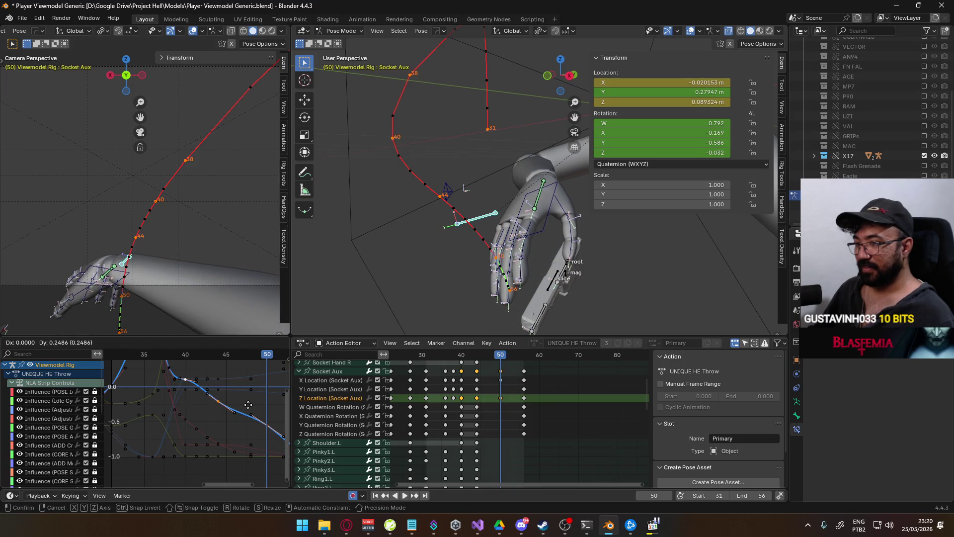
pyautogui.press('y')
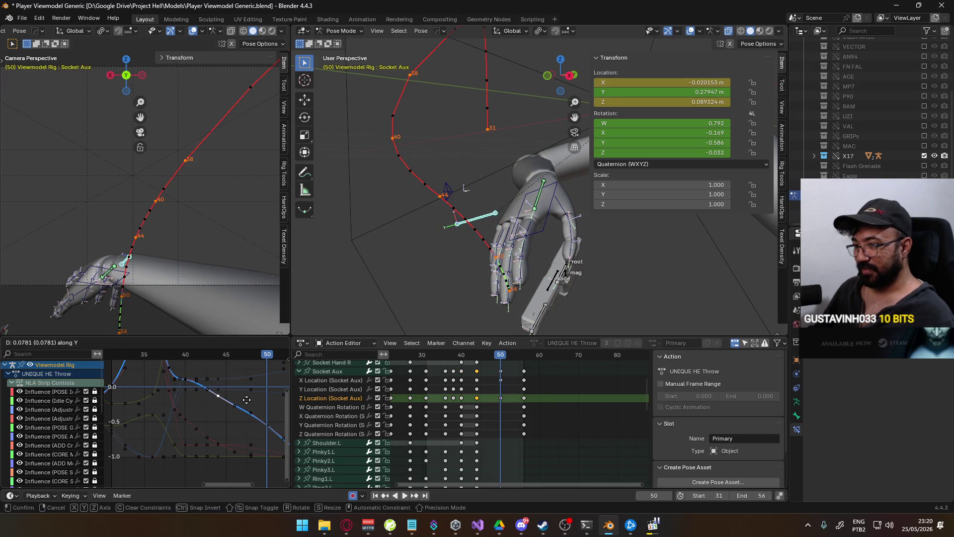
pyautogui.moveTo(247, 397); pyautogui.dragTo(285, 457, button='middle')
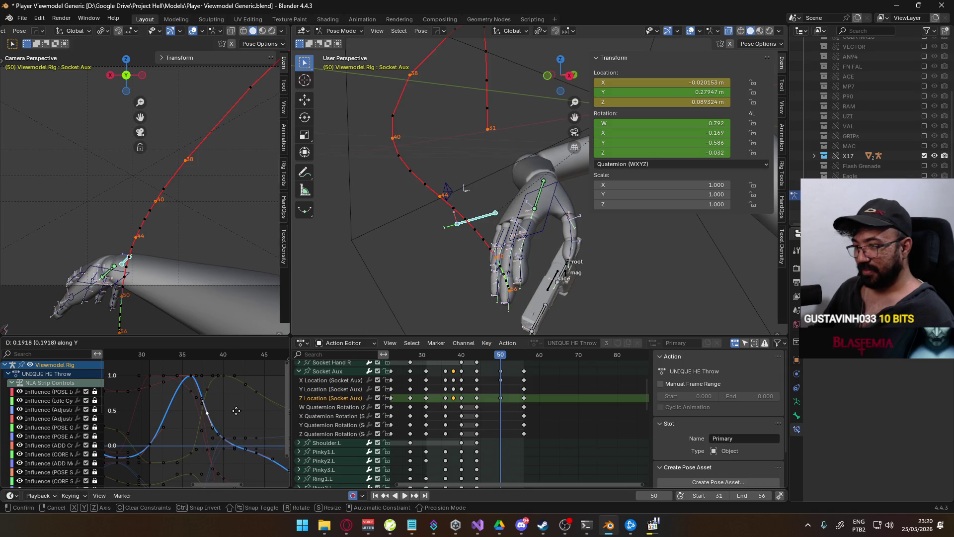
pyautogui.click(237, 414)
# - Adjust the following Z Location keys and set the current frame to 38
pyautogui.press('g')
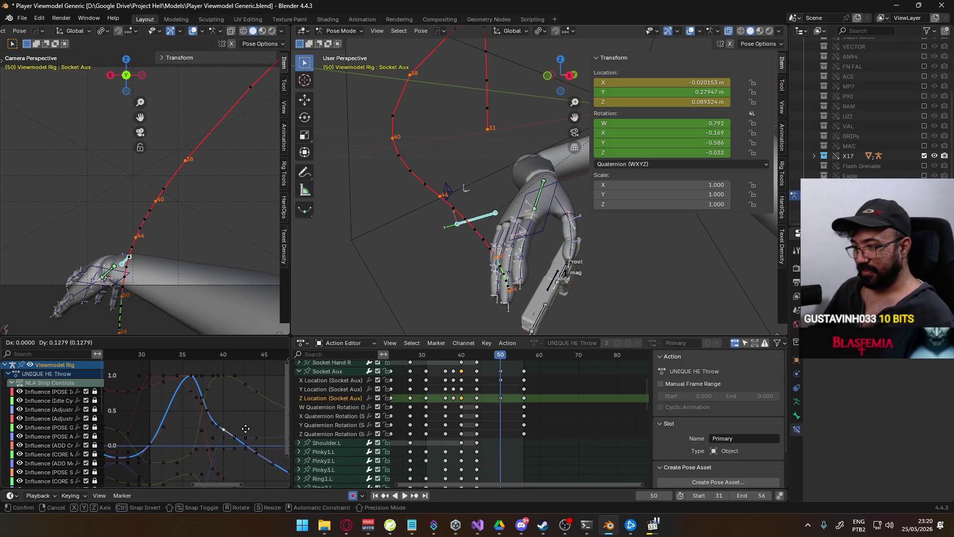
pyautogui.click(246, 431)
pyautogui.click(211, 411)
pyautogui.press('g')
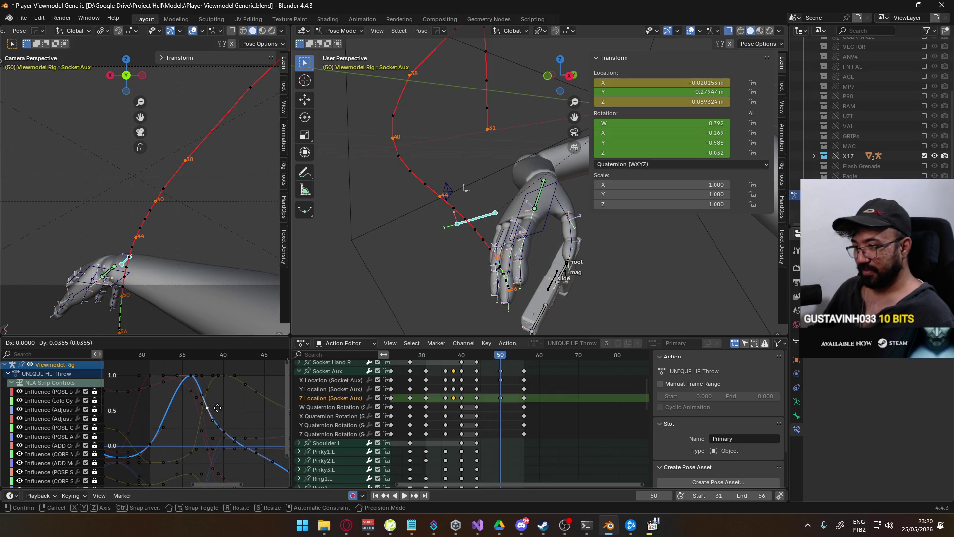
pyautogui.click(217, 415)
pyautogui.moveTo(170, 357)
pyautogui.mouseDown()
pyautogui.moveTo(145, 361)
pyautogui.moveTo(200, 362)
pyautogui.mouseUp()
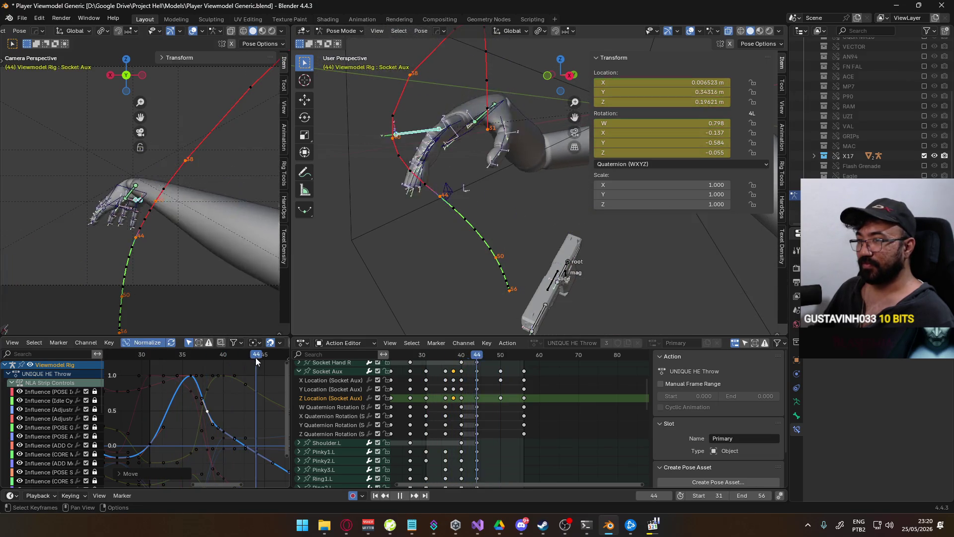
pyautogui.press('space')
pyautogui.click(207, 357)
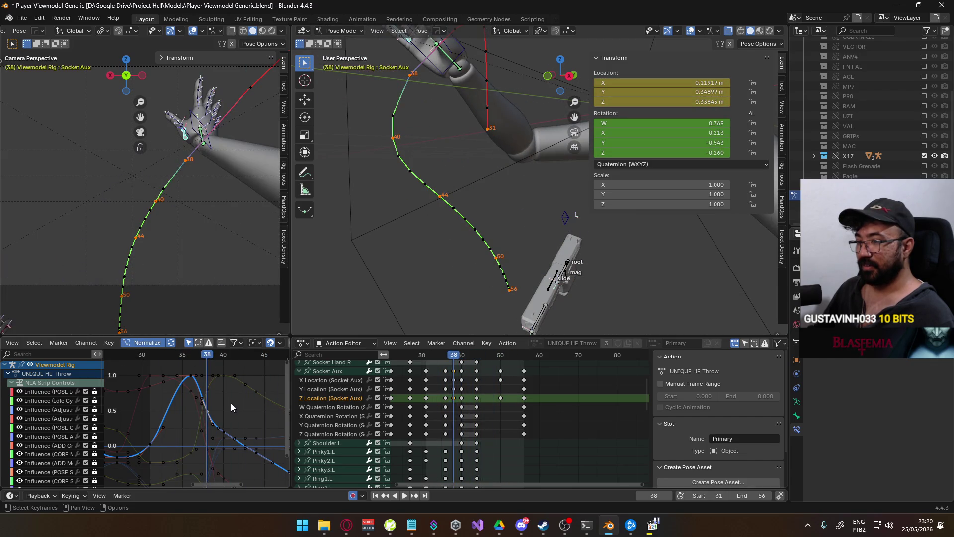
# - Recalculate the bone motion paths at frame 38
pyautogui.press('q')
pyautogui.click(463, 273)
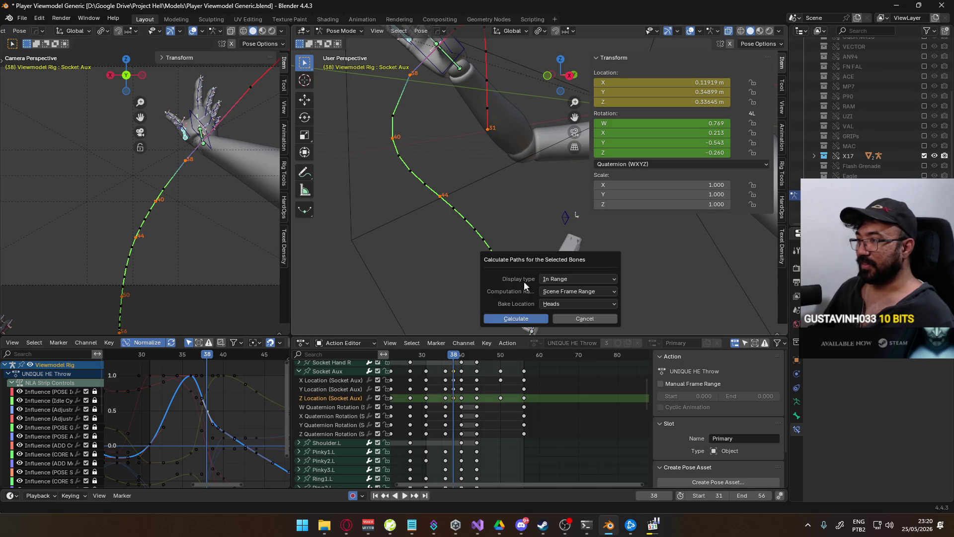
pyautogui.click(503, 315)
pyautogui.scroll(-2, 231, 273)
pyautogui.scroll(1, 214, 360)
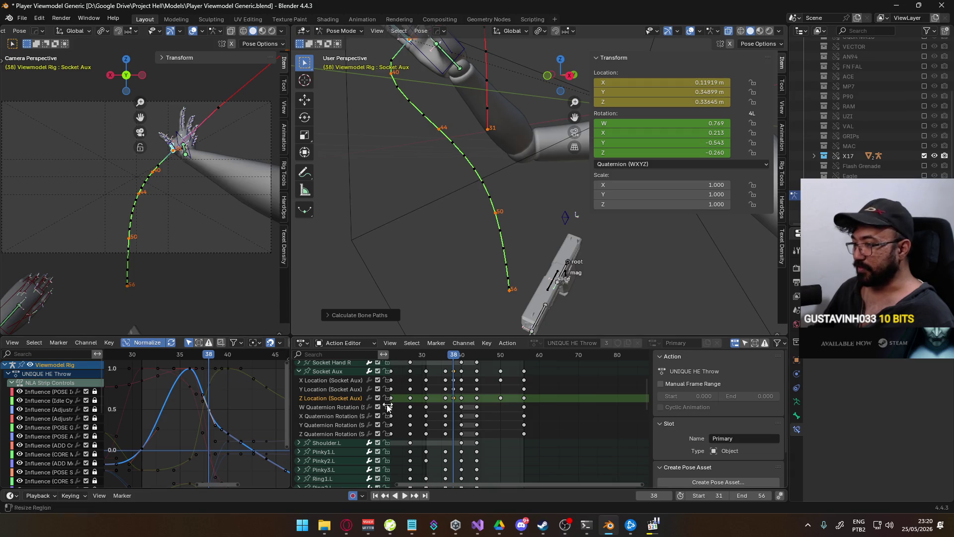
# - Show the Socket Aux X Location curve and raise its frame-38 key
pyautogui.click(341, 382)
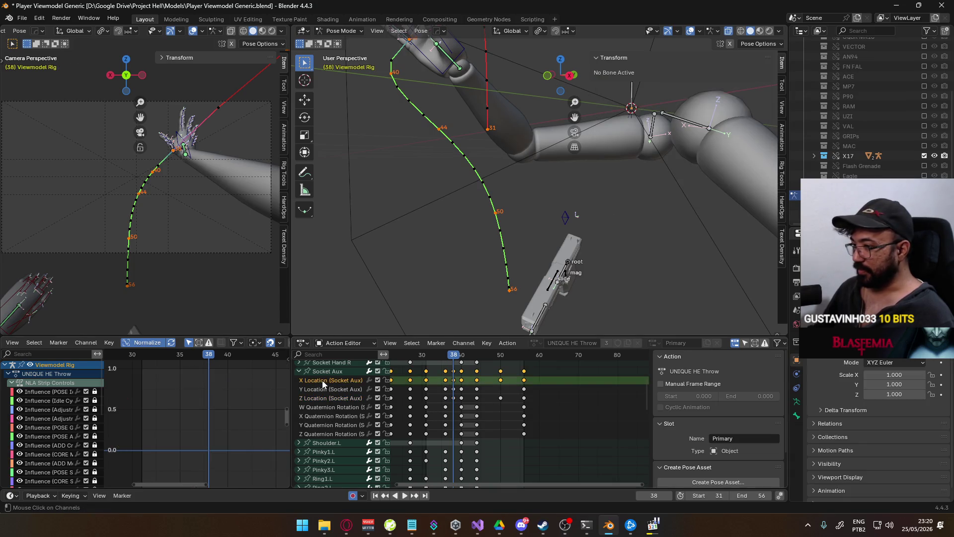
pyautogui.moveTo(220, 413); pyautogui.dragTo(206, 410, button='middle')
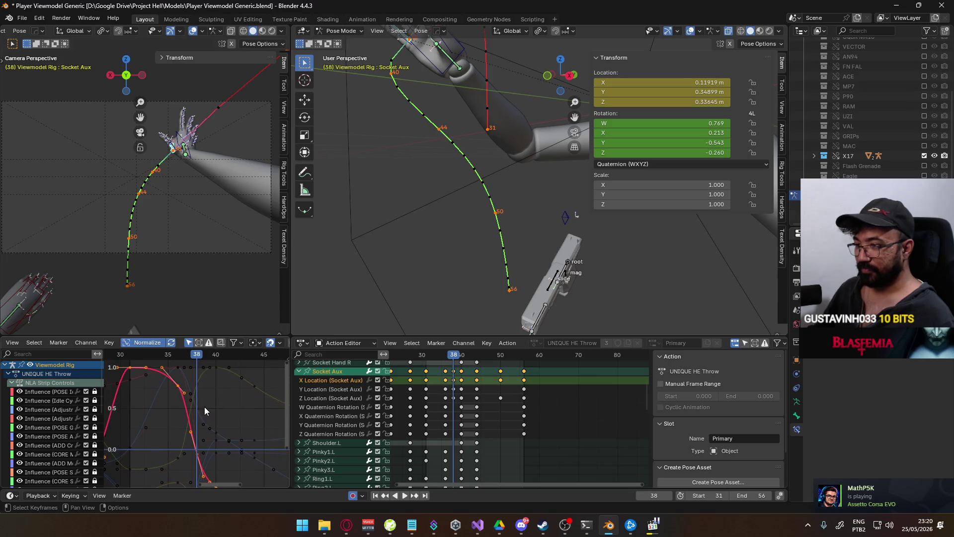
pyautogui.moveTo(199, 360); pyautogui.dragTo(177, 360)
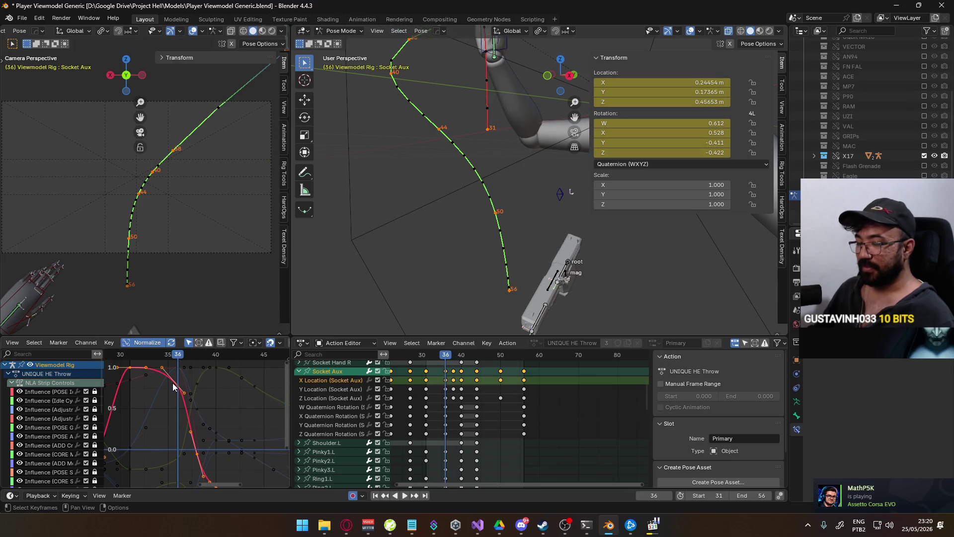
pyautogui.click(181, 382)
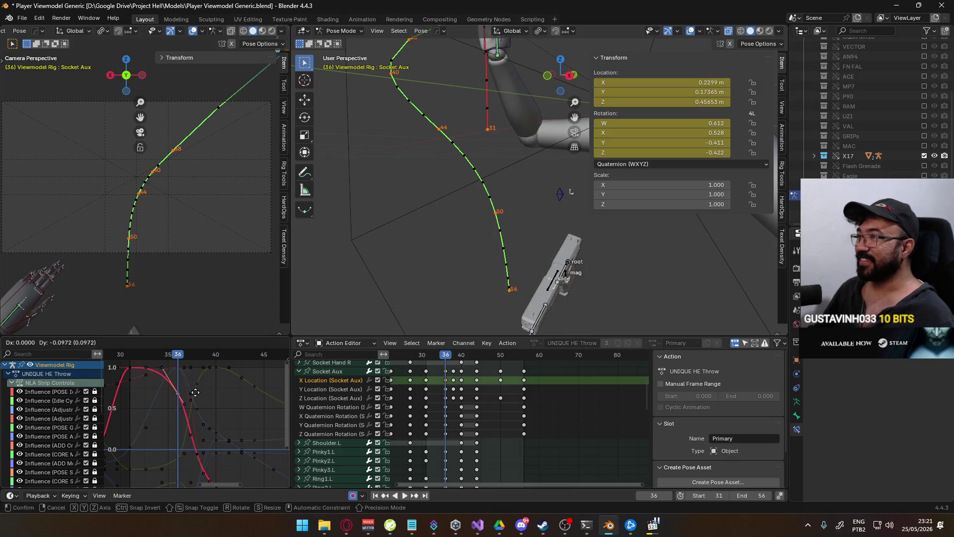
pyautogui.press('space')
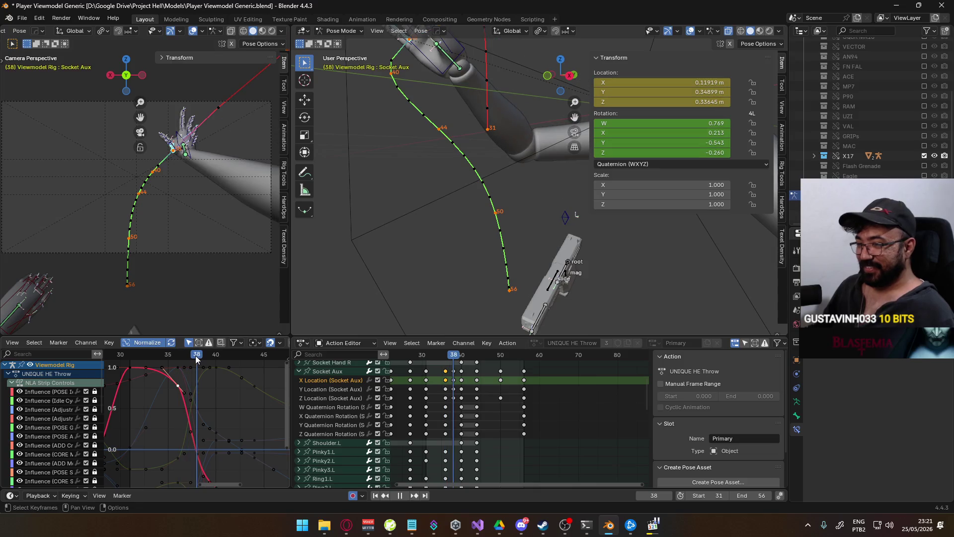
pyautogui.moveTo(195, 452); pyautogui.dragTo(180, 418, button='middle')
pyautogui.press('g')
pyautogui.press('y')
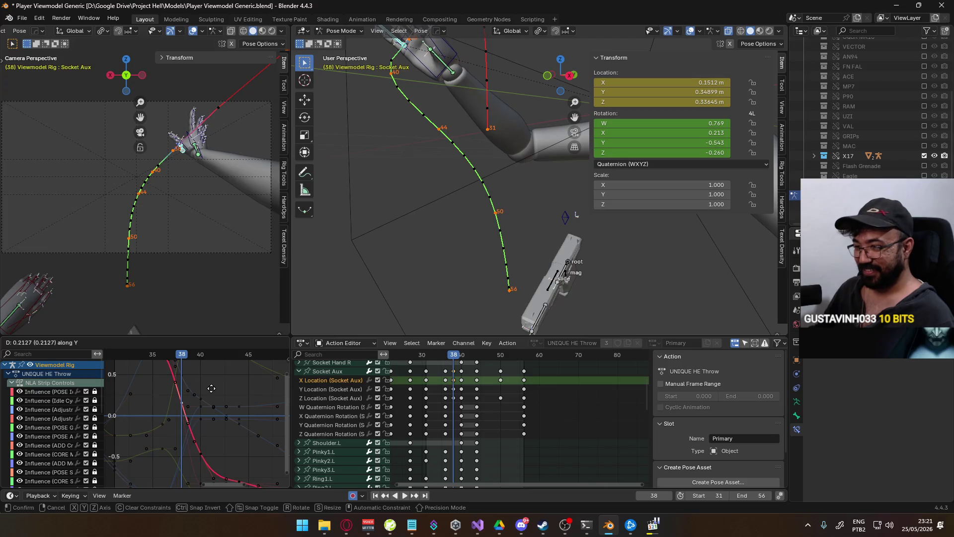
pyautogui.click(210, 410)
# - Preview frames 40 to 44 and undo the last change
pyautogui.moveTo(183, 357); pyautogui.dragTo(202, 356)
pyautogui.moveTo(212, 429); pyautogui.dragTo(180, 393, button='middle')
pyautogui.moveTo(175, 354); pyautogui.dragTo(210, 362)
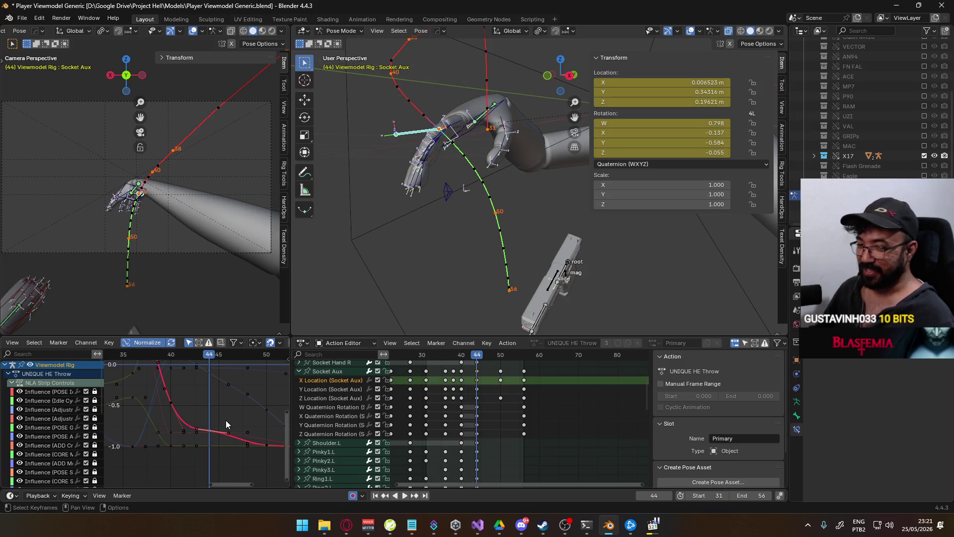
pyautogui.press('space')
pyautogui.press('Escape')
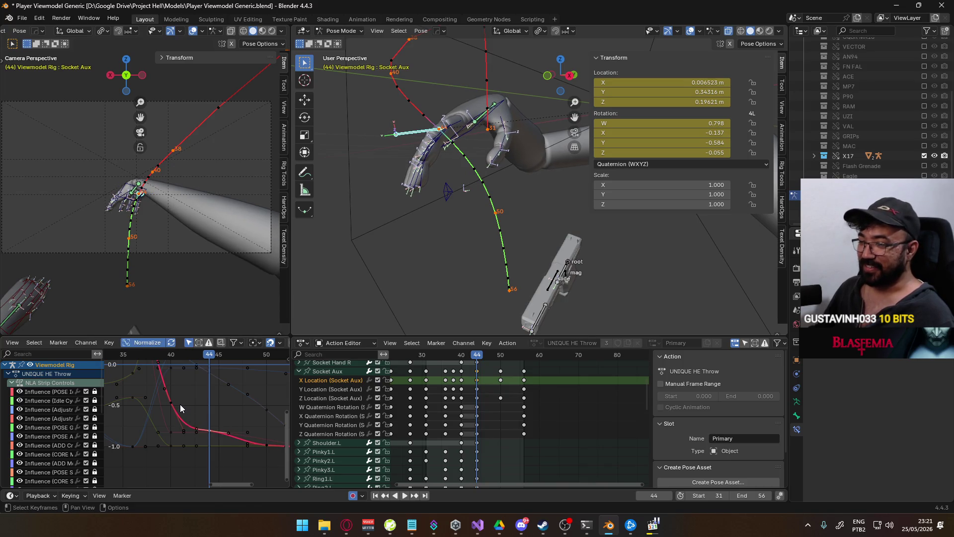
pyautogui.hotkey('ctrl', 'z')
pyautogui.keyDown('shift'); pyautogui.scroll(3, 175, 437); pyautogui.keyUp('shift')
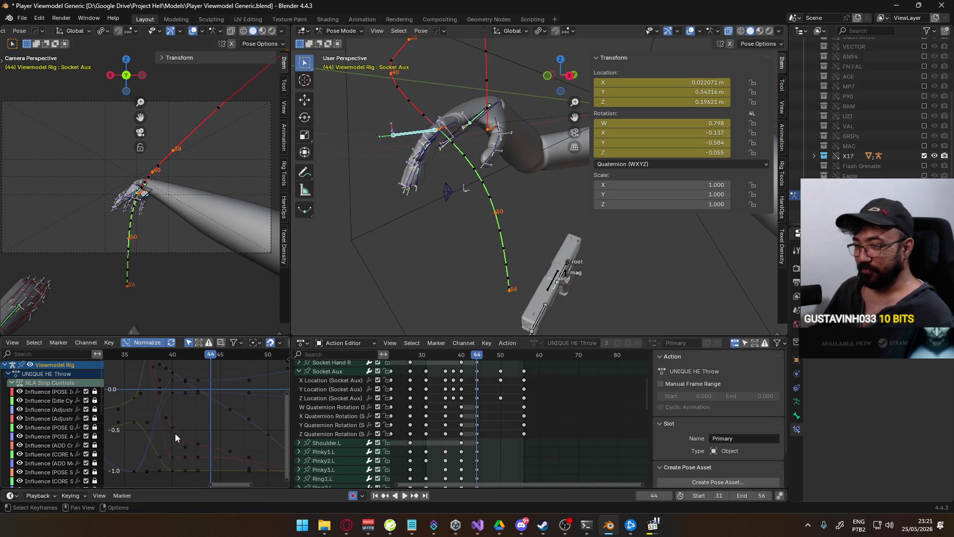
# - Raise the X Location key at frame 40 and review frames 38–50
pyautogui.click(169, 428)
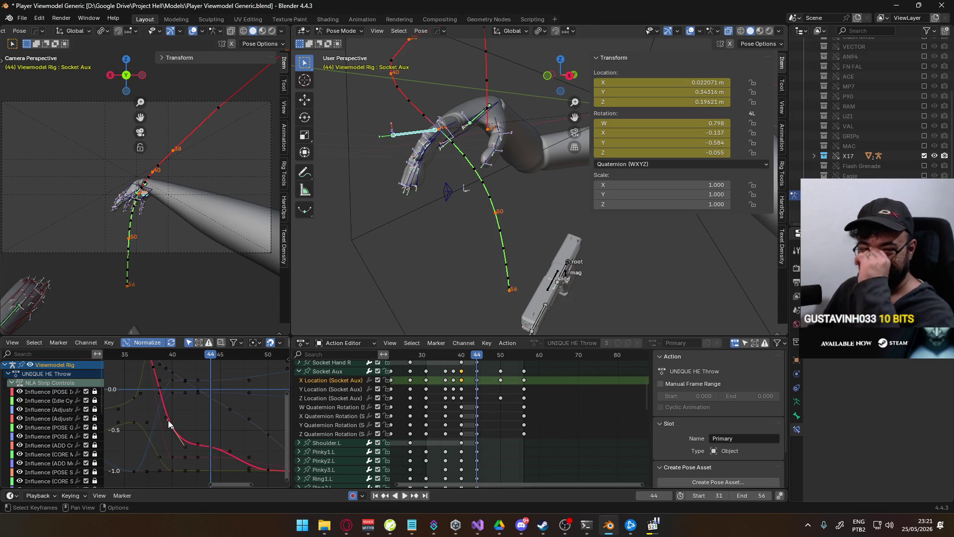
pyautogui.press('g')
pyautogui.press('y')
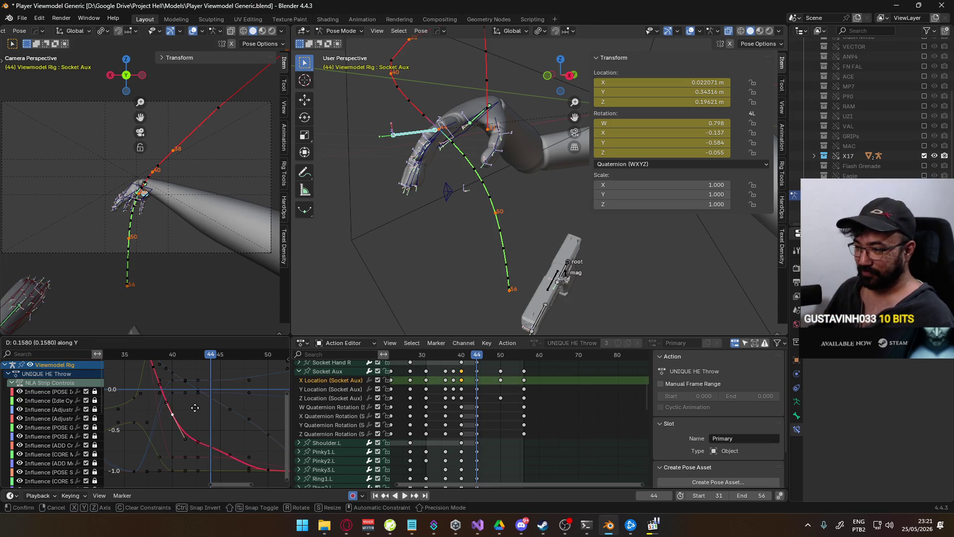
pyautogui.click(200, 394)
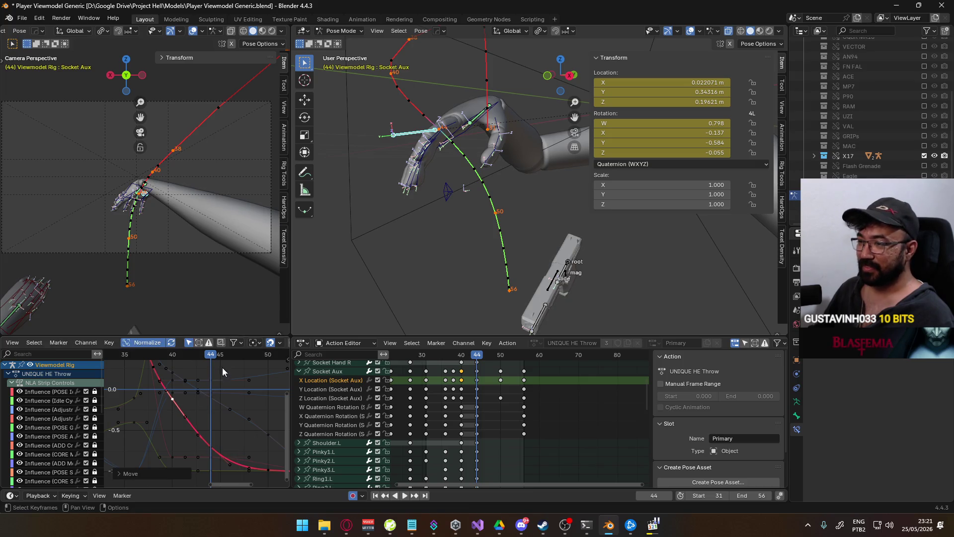
pyautogui.press('space')
pyautogui.moveTo(153, 364)
pyautogui.mouseDown()
pyautogui.moveTo(266, 352)
pyautogui.moveTo(174, 363)
pyautogui.mouseUp()
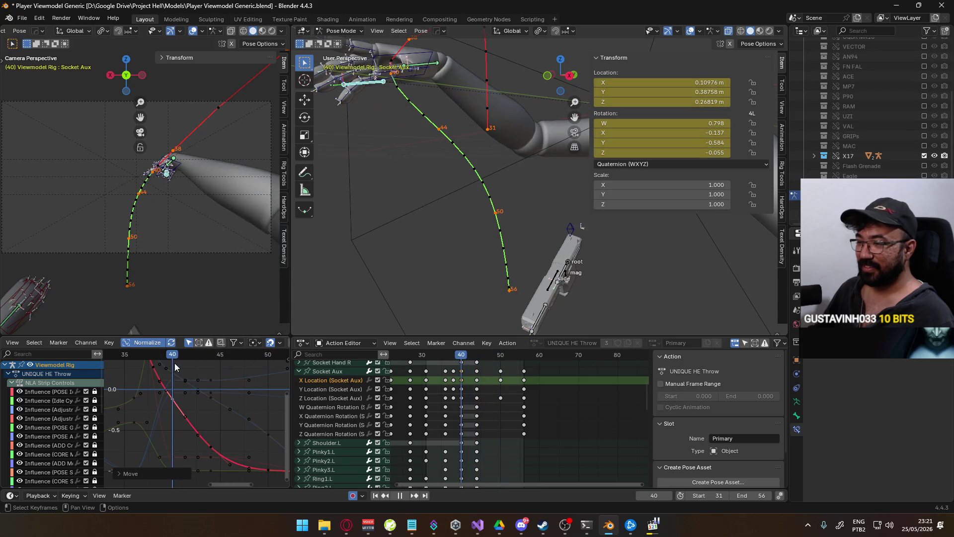
# - Recalculate the motion paths, then raise the X Location key at frame 44
pyautogui.press('q')
pyautogui.moveTo(222, 229)
pyautogui.click(253, 271)
pyautogui.click(252, 273)
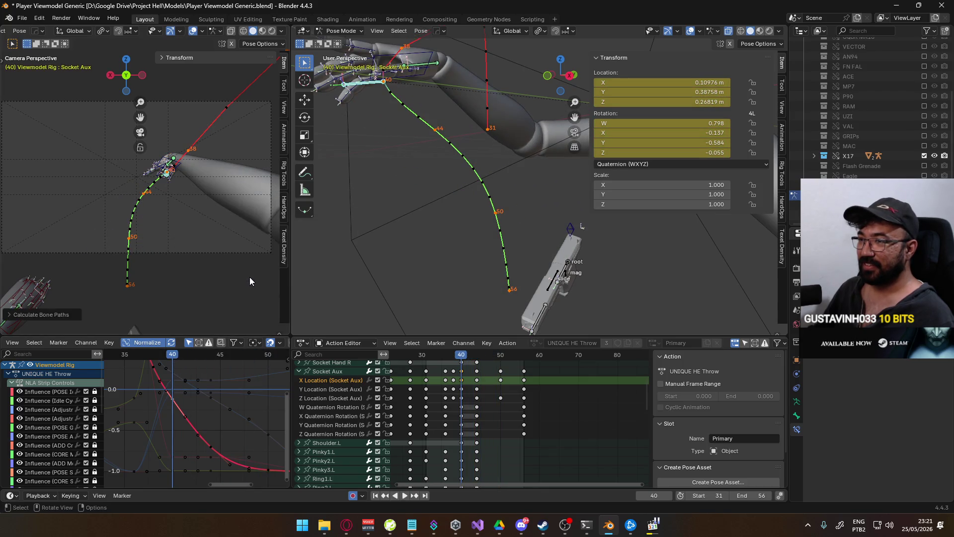
pyautogui.moveTo(178, 360); pyautogui.dragTo(207, 358)
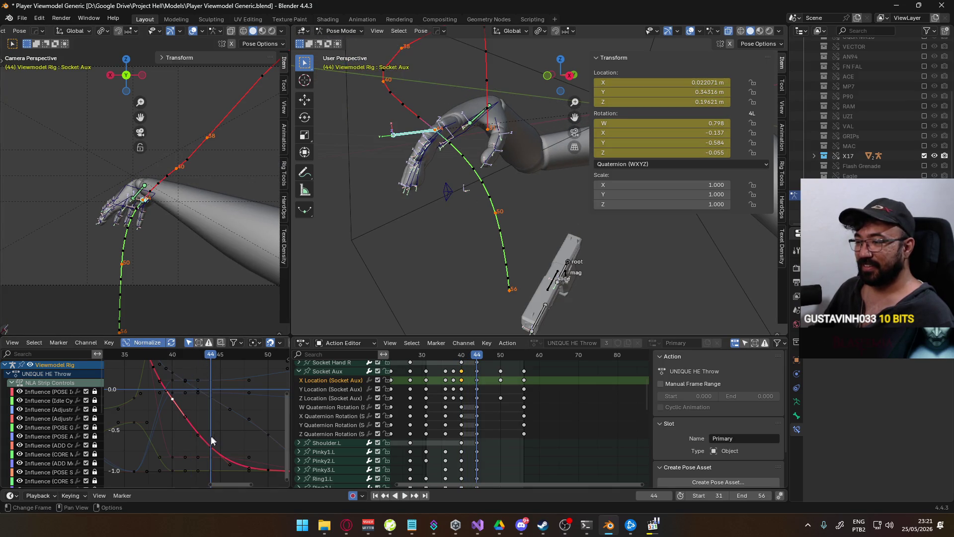
pyautogui.press('g')
pyautogui.press('y')
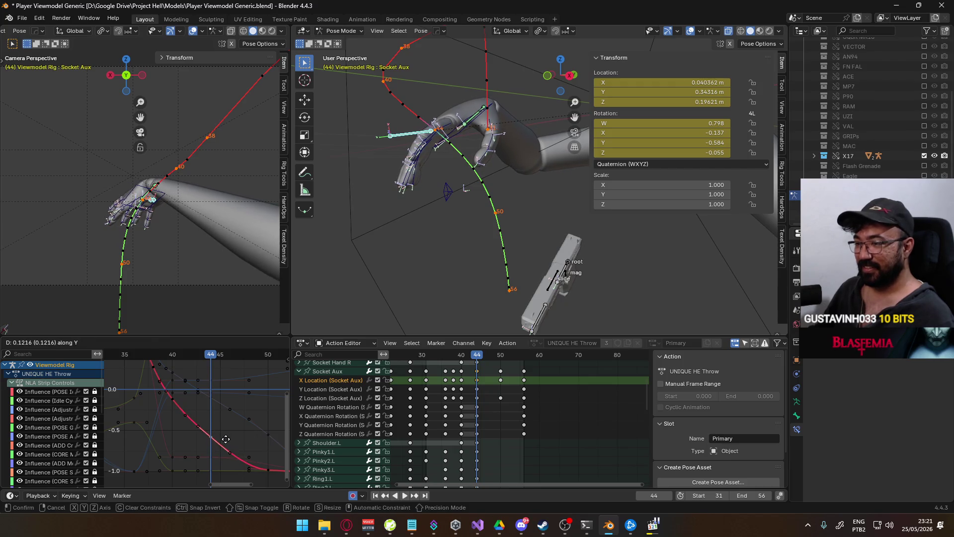
pyautogui.click(225, 439)
# - Raise the frame-50 X Location key, recalculate paths, and review frames 44–50
pyautogui.moveTo(268, 472); pyautogui.dragTo(228, 438, button='middle')
pyautogui.click(226, 435)
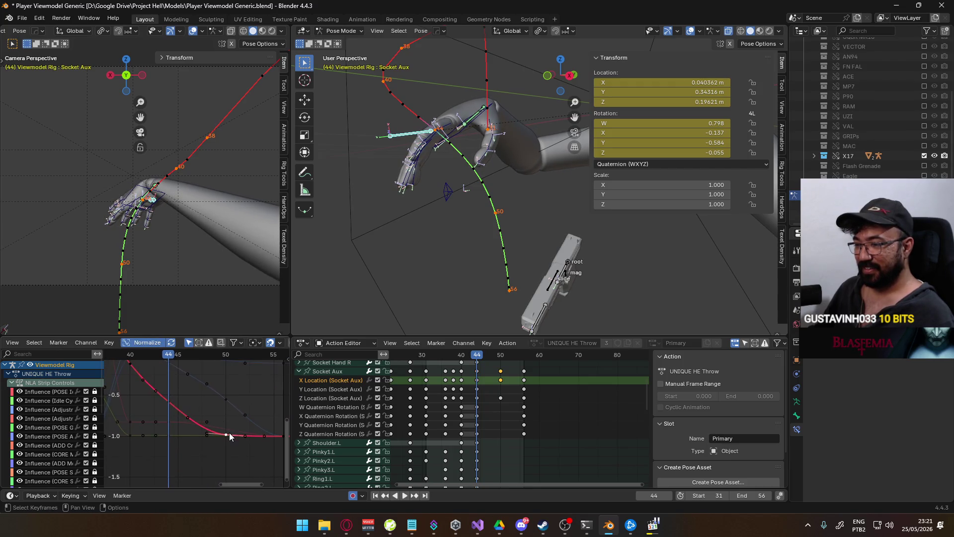
pyautogui.press('g')
pyautogui.press('y')
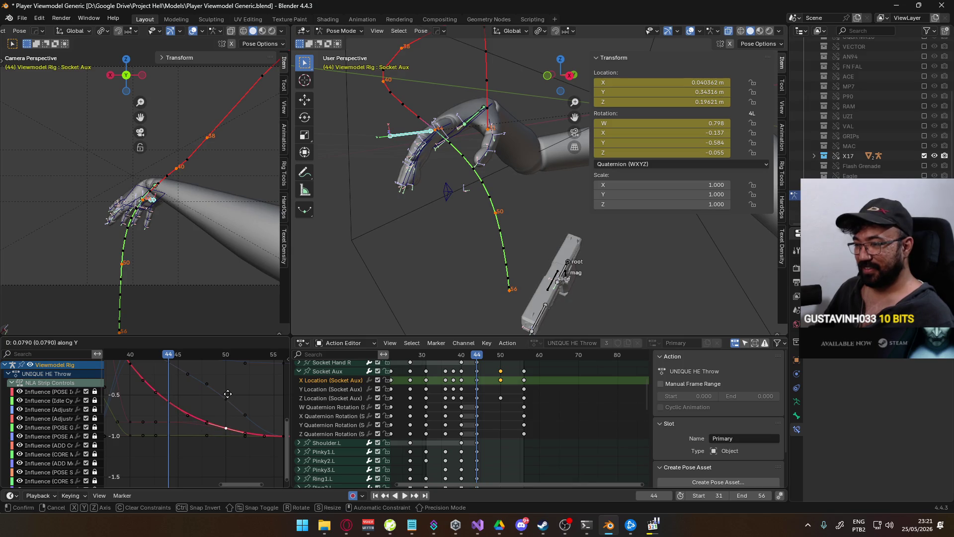
pyautogui.click(227, 392)
pyautogui.press('q')
pyautogui.moveTo(204, 218)
pyautogui.click(249, 218)
pyautogui.click(234, 262)
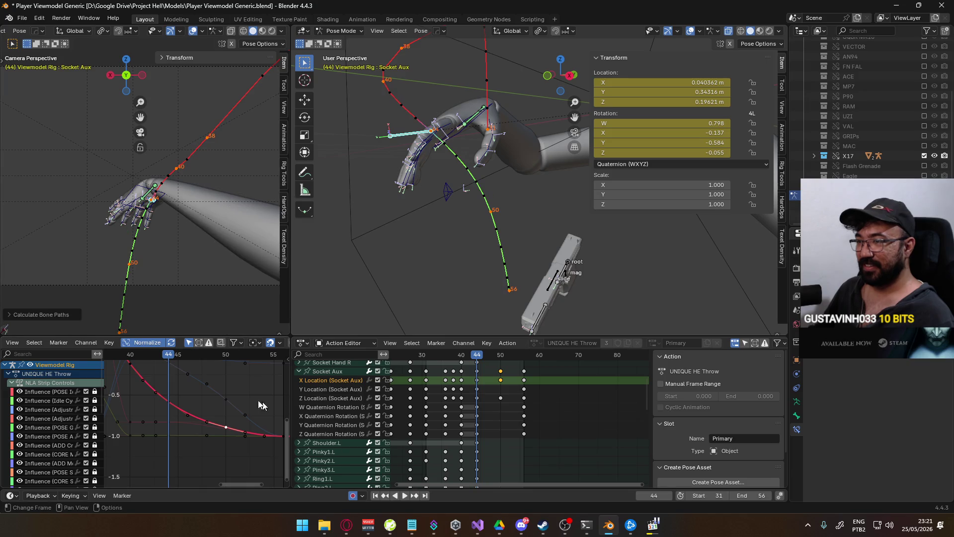
pyautogui.moveTo(173, 365)
pyautogui.mouseDown()
pyautogui.moveTo(174, 354)
pyautogui.moveTo(255, 365)
pyautogui.moveTo(136, 366)
pyautogui.mouseUp()
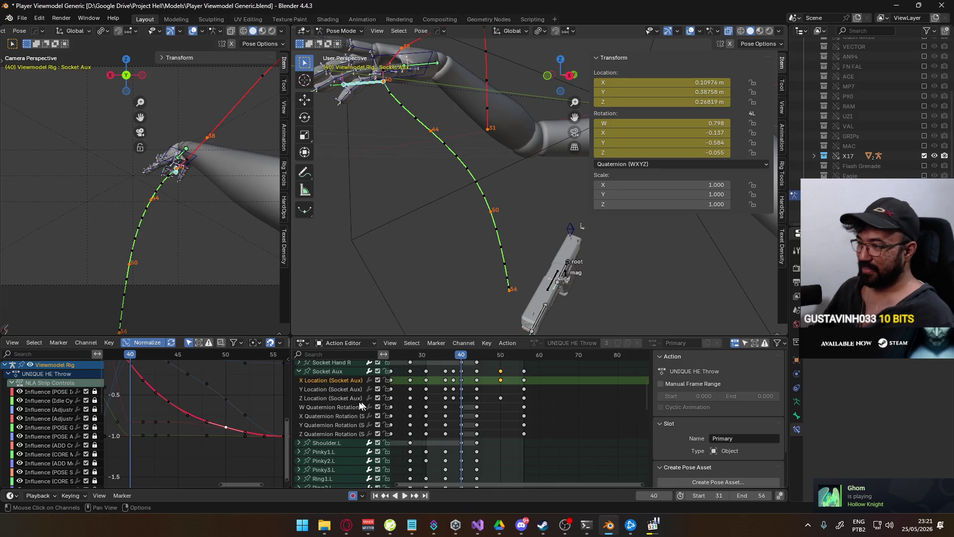
pyautogui.click(337, 388)
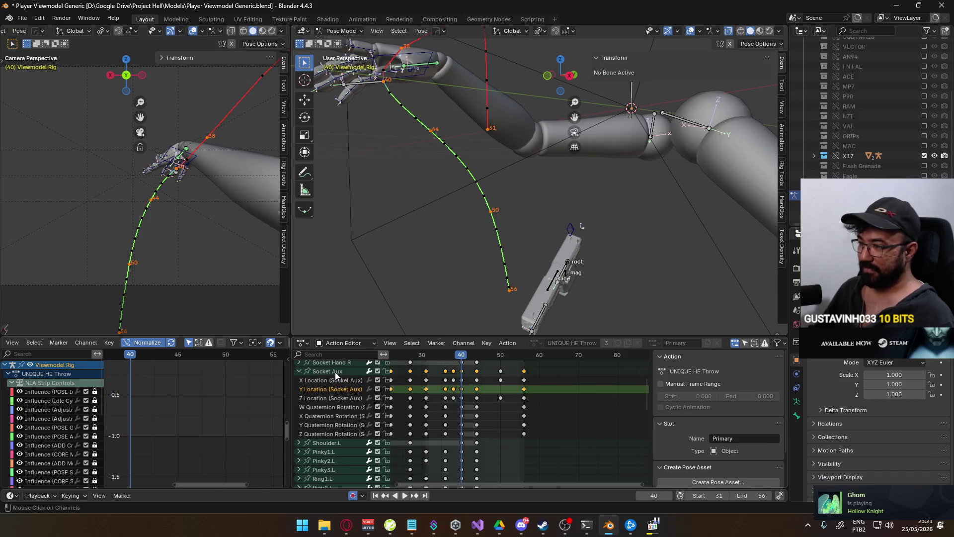
# - Make Socket Aux the active bone and lower its Y Location key at frame 38
pyautogui.click(335, 372)
pyautogui.scroll(-2, 180, 445)
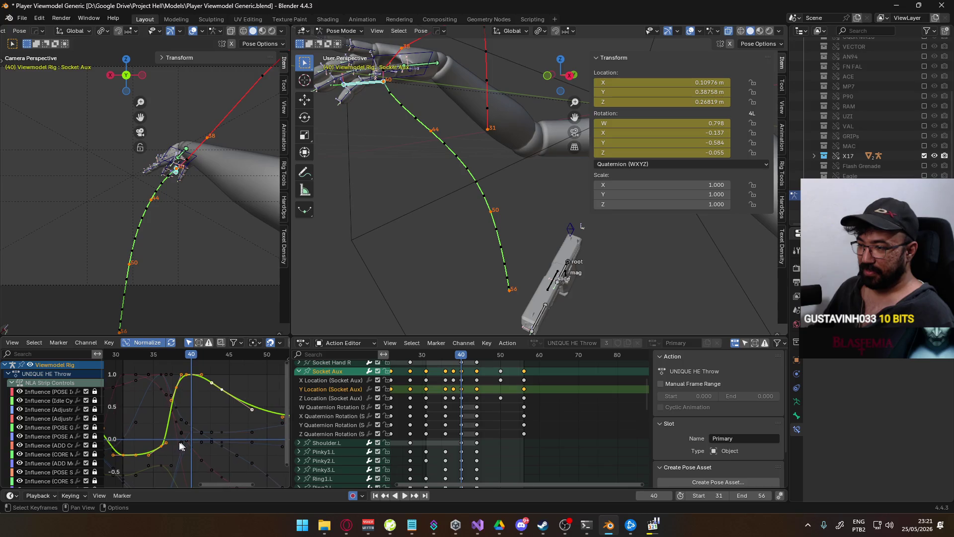
pyautogui.moveTo(196, 354); pyautogui.dragTo(163, 357)
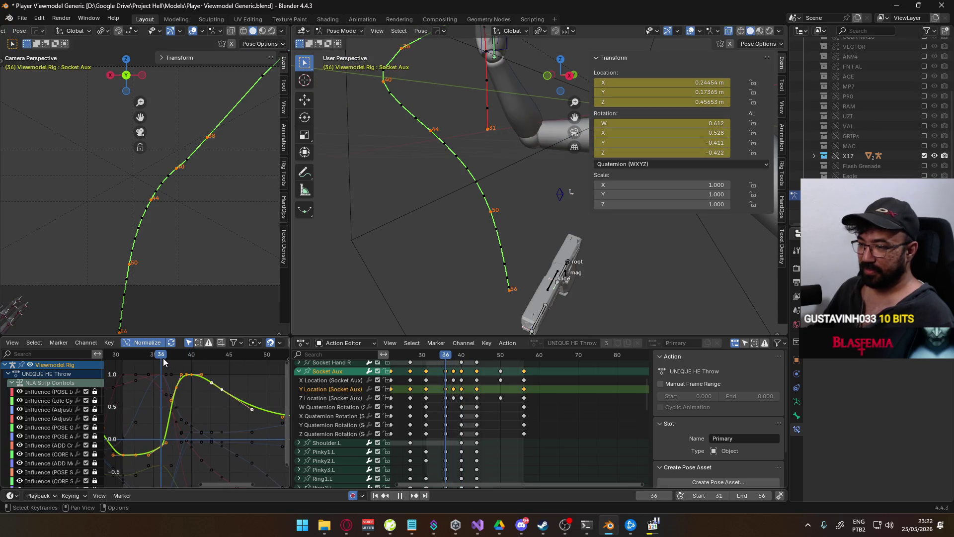
pyautogui.click(163, 446)
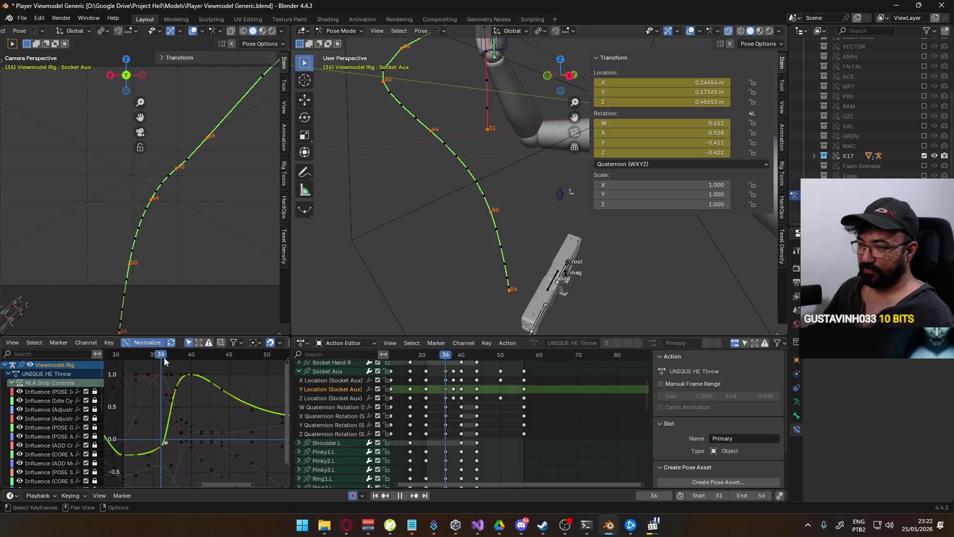
pyautogui.moveTo(163, 356); pyautogui.dragTo(176, 357)
pyautogui.click(178, 387)
pyautogui.click(179, 395)
pyautogui.press('g')
pyautogui.press('y')
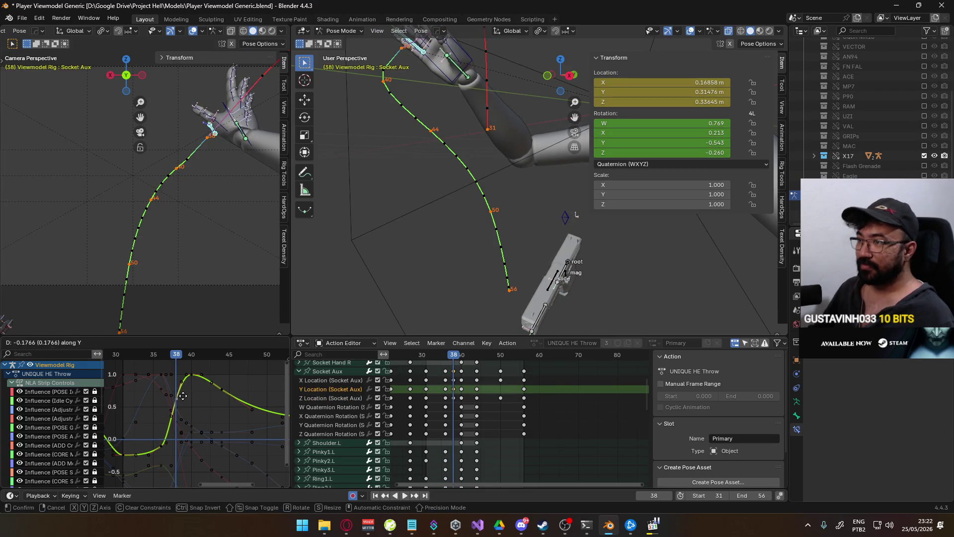
pyautogui.click(184, 398)
# - Raise the frame-44 Y Location key and tilt the frame-56 key's handle upward
pyautogui.moveTo(179, 356); pyautogui.dragTo(221, 354)
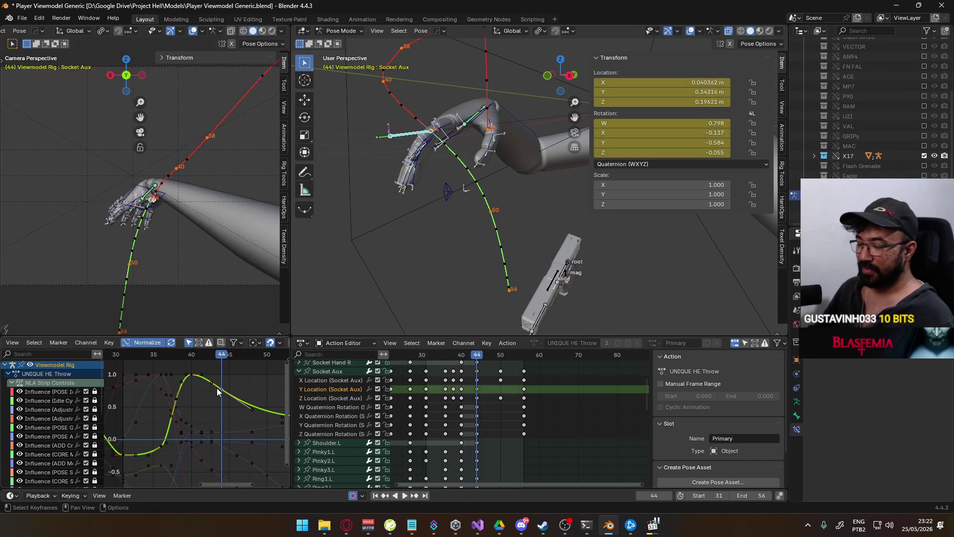
pyautogui.moveTo(217, 387); pyautogui.dragTo(141, 396, button='middle')
pyautogui.scroll(1, 178, 413)
pyautogui.press('g')
pyautogui.press('y')
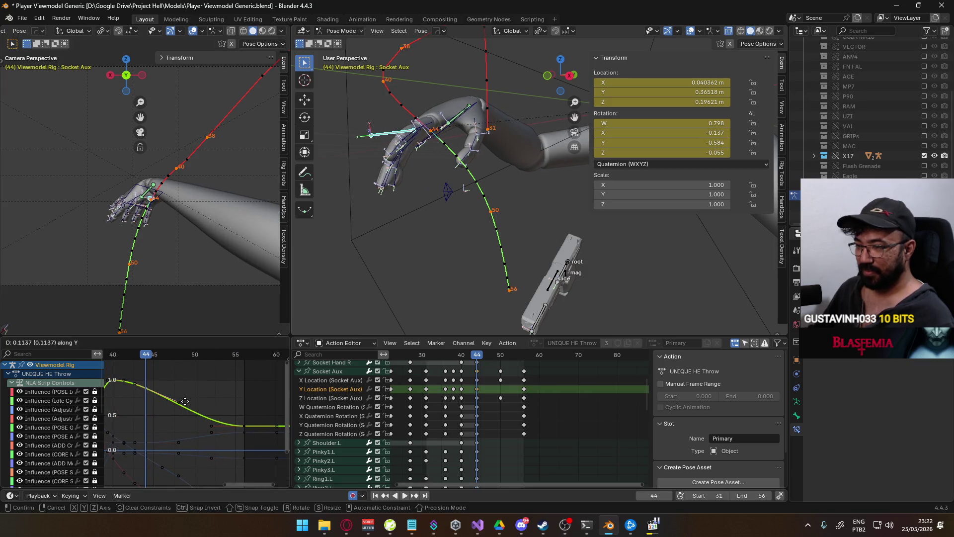
pyautogui.click(184, 401)
pyautogui.click(243, 426)
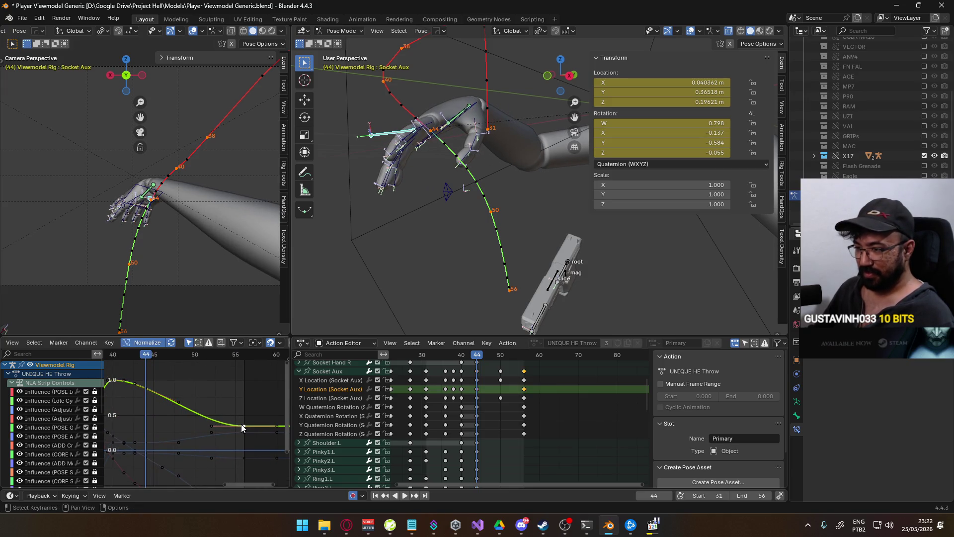
pyautogui.press('r')
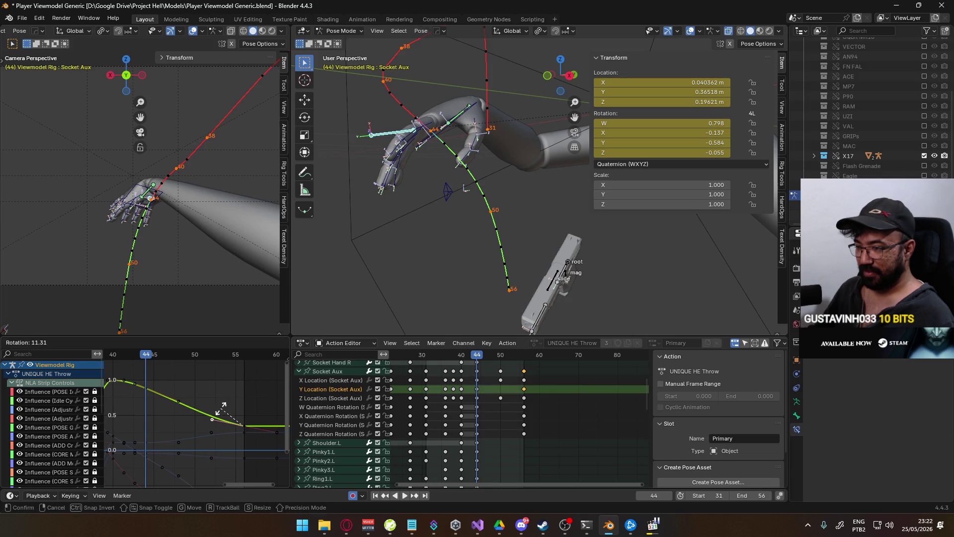
pyautogui.click(225, 399)
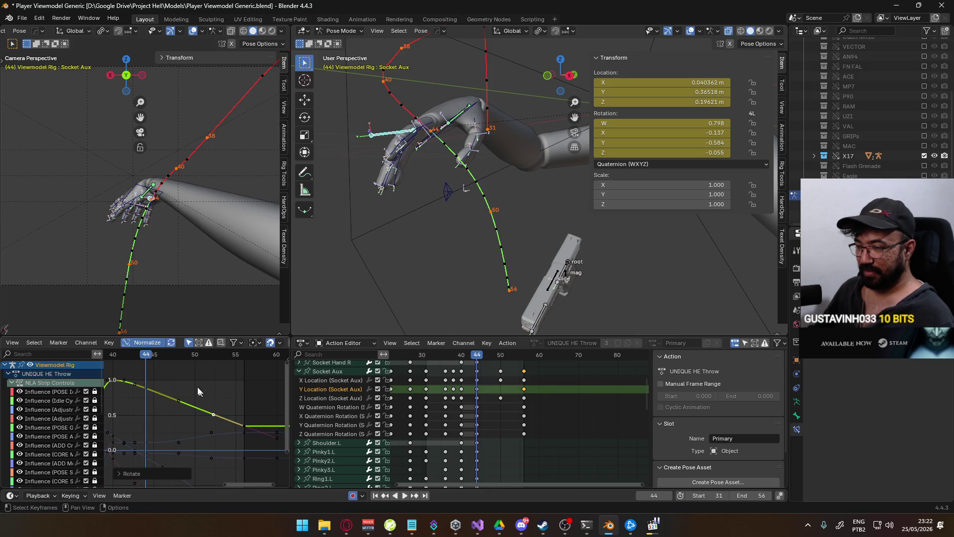
# - Play the throw from its start and stop at frame 40 to review the curve
pyautogui.click(118, 356)
pyautogui.press('space')
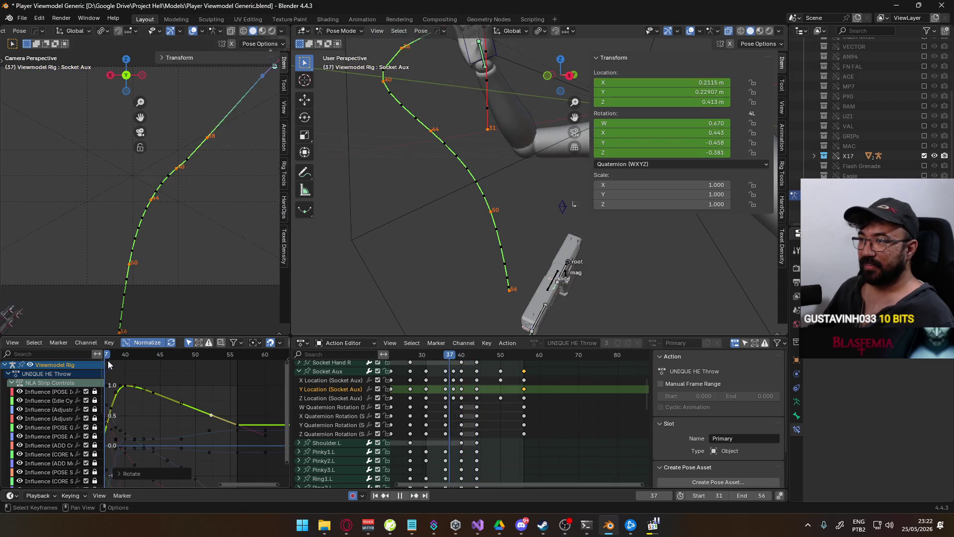
pyautogui.click(123, 358)
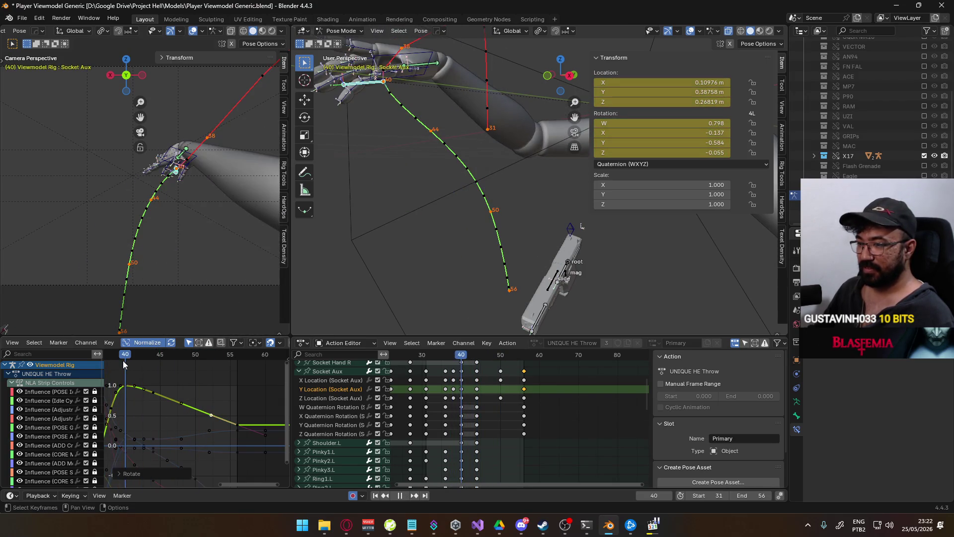
pyautogui.press('space')
# - Recalculate the Socket Aux motion path over the scene frame range, then go to frame 38
pyautogui.press('q')
pyautogui.moveTo(473, 278)
pyautogui.click(513, 286)
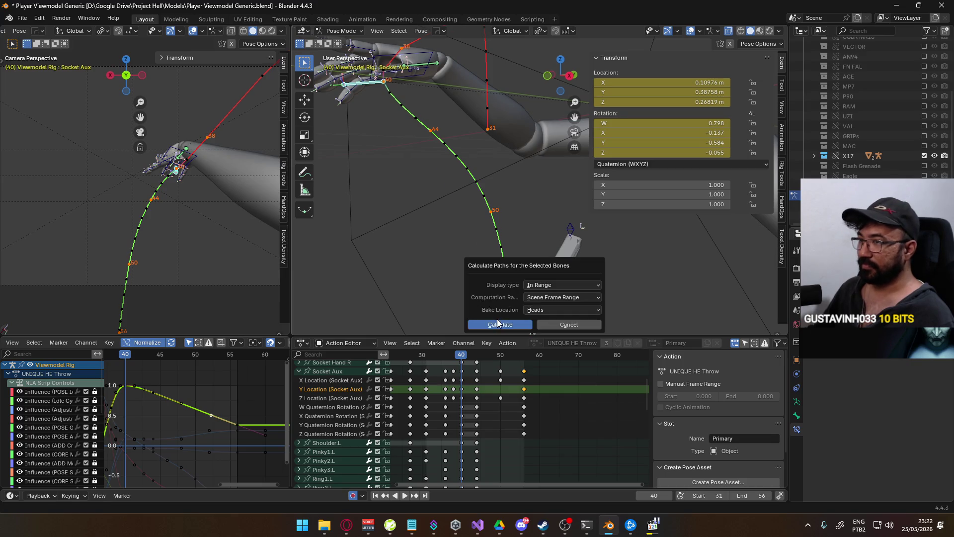
pyautogui.click(498, 323)
pyautogui.moveTo(400, 266)
pyautogui.mouseDown(button='middle')
pyautogui.moveTo(431, 205)
pyautogui.moveTo(420, 218)
pyautogui.moveTo(404, 212)
pyautogui.moveTo(445, 187)
pyautogui.moveTo(412, 219)
pyautogui.moveTo(427, 210)
pyautogui.moveTo(413, 341)
pyautogui.mouseUp(button='middle')
pyautogui.click(454, 357)
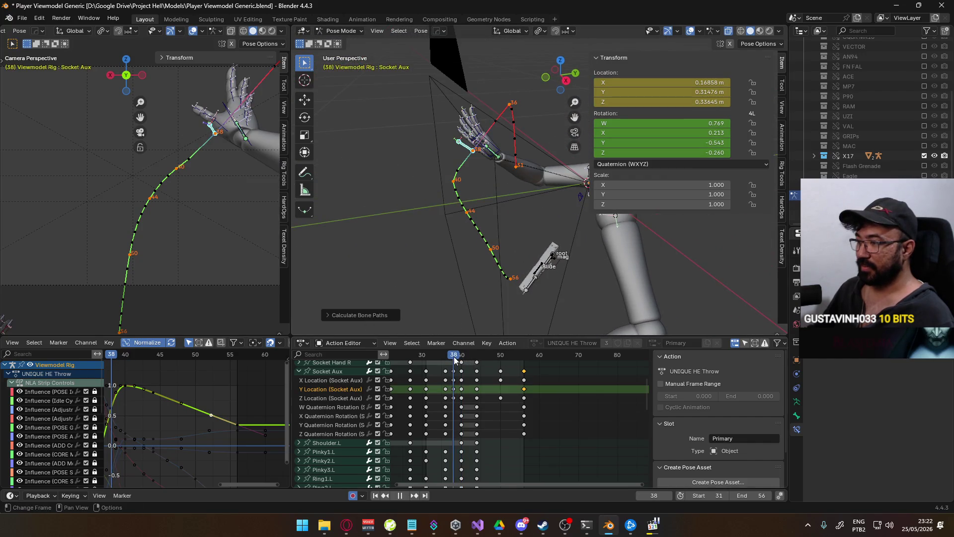
# - Raise the Socket Aux Y Location keys at frames 38 and 36
pyautogui.moveTo(114, 388)
pyautogui.mouseDown(button='middle')
pyautogui.moveTo(220, 402)
pyautogui.moveTo(190, 408)
pyautogui.mouseUp(button='middle')
pyautogui.press('g')
pyautogui.press('y')
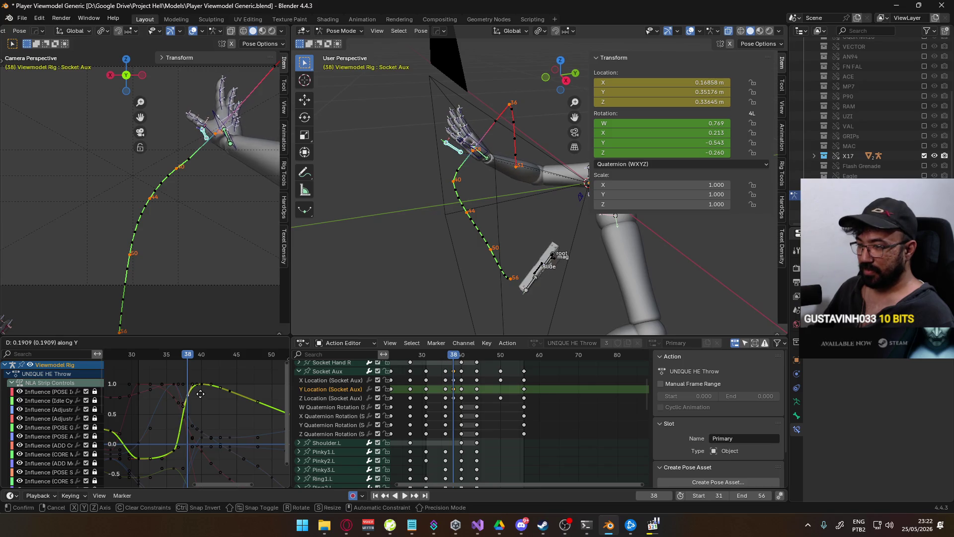
pyautogui.click(201, 397)
pyautogui.moveTo(185, 358); pyautogui.dragTo(175, 358)
pyautogui.press('g')
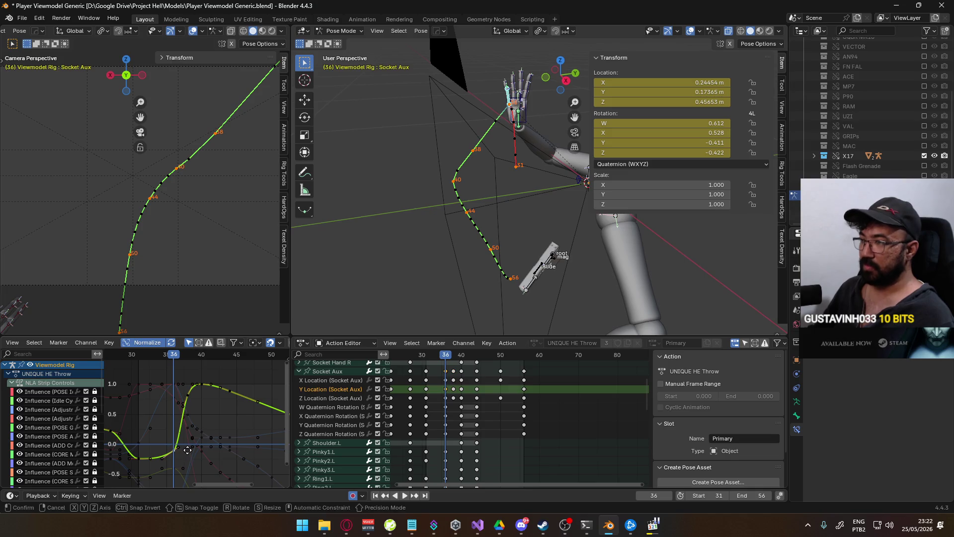
pyautogui.press('y')
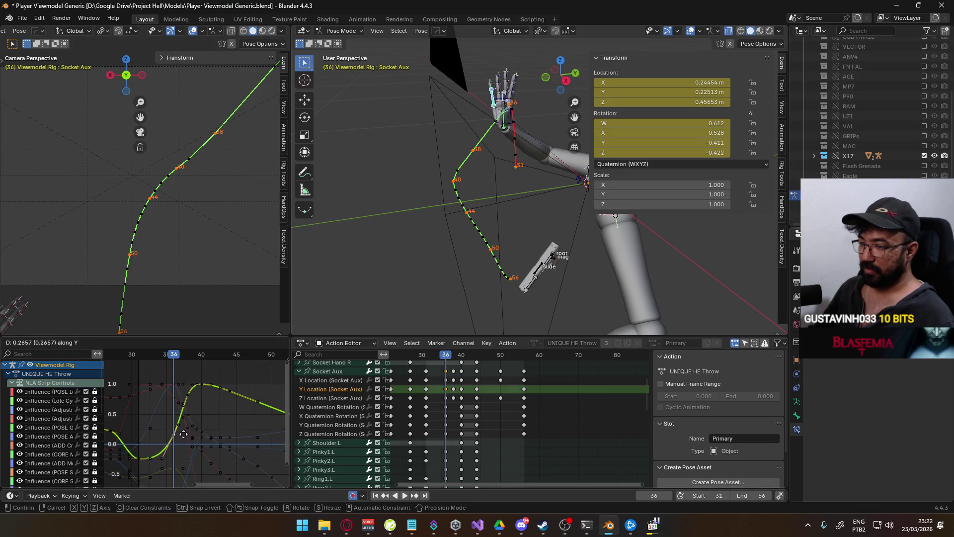
pyautogui.click(184, 434)
# - Review the throw in playback and recalculate the motion paths
pyautogui.keyDown('shift'); pyautogui.moveTo(210, 219); pyautogui.dragTo(159, 246, button='middle'); pyautogui.keyUp('shift')
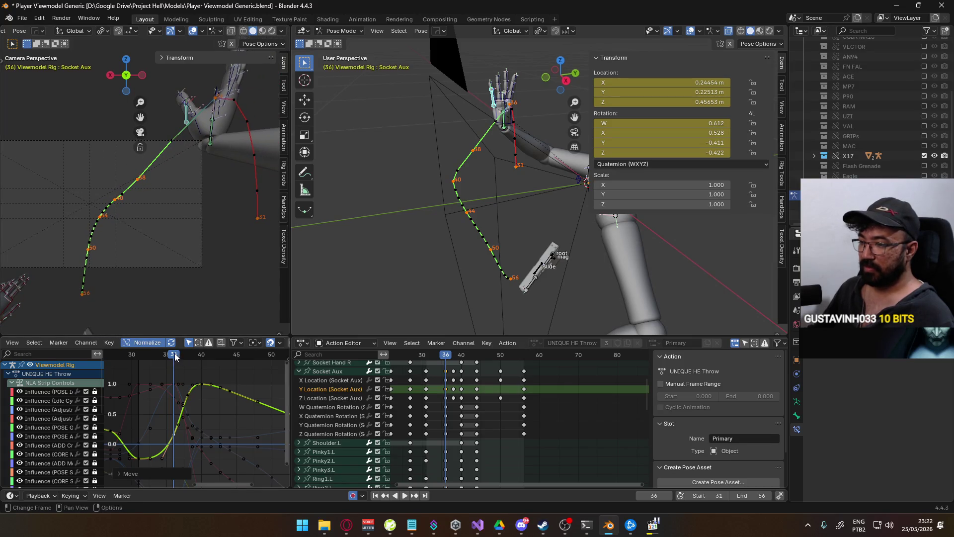
pyautogui.press('space')
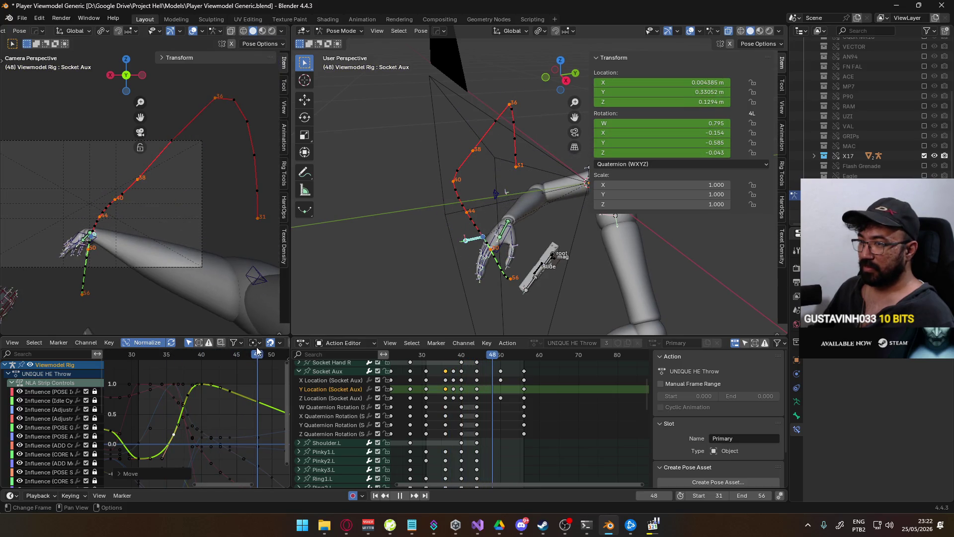
pyautogui.press('space')
pyautogui.scroll(3, 159, 245)
pyautogui.press('q')
pyautogui.moveTo(169, 264)
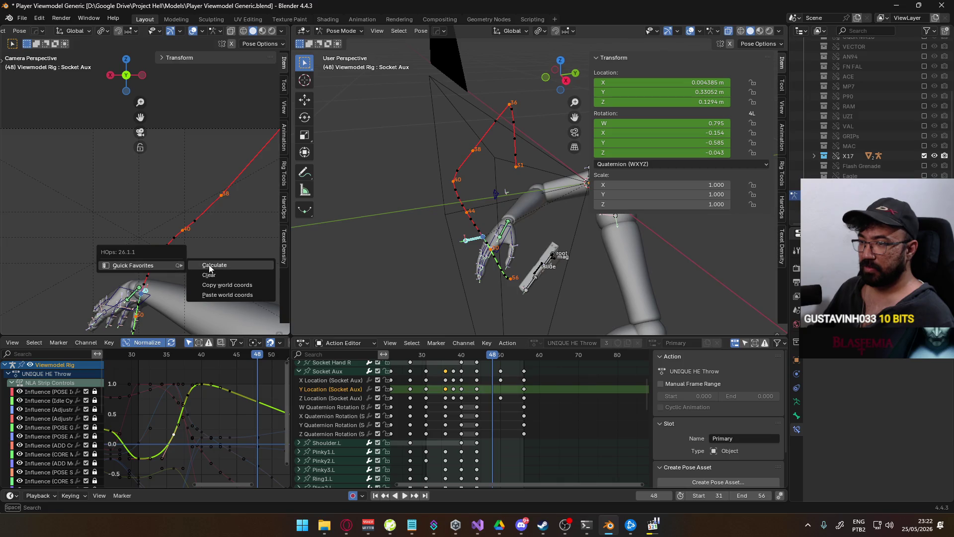
pyautogui.click(209, 268)
pyautogui.click(219, 303)
pyautogui.scroll(-2, 175, 283)
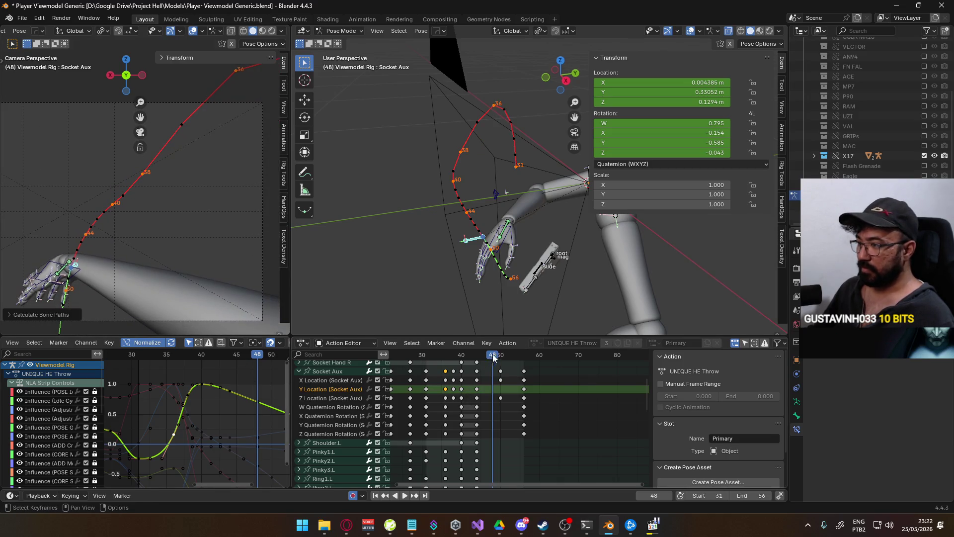
# - Lower the frame-38 Y Location key to 0.32924 m
pyautogui.press('space')
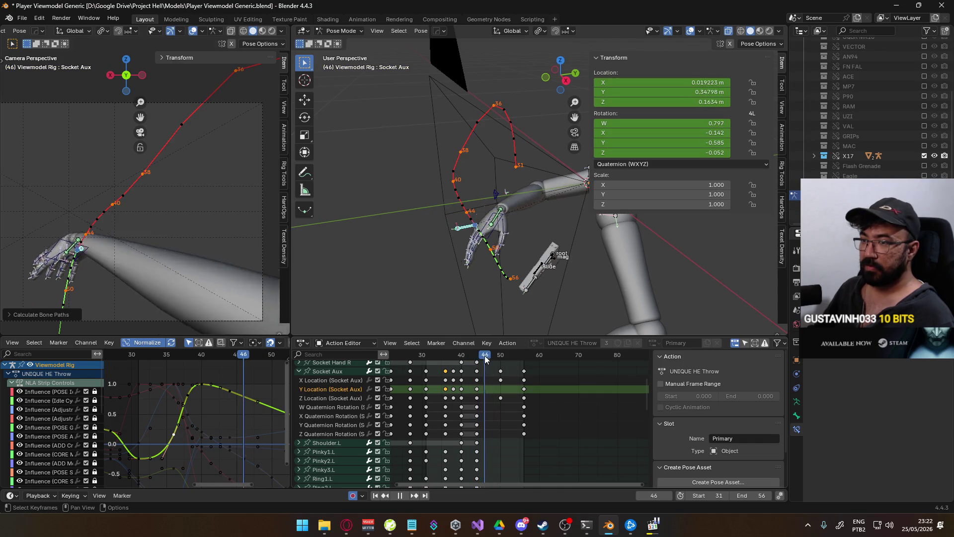
pyautogui.moveTo(502, 354); pyautogui.dragTo(453, 354)
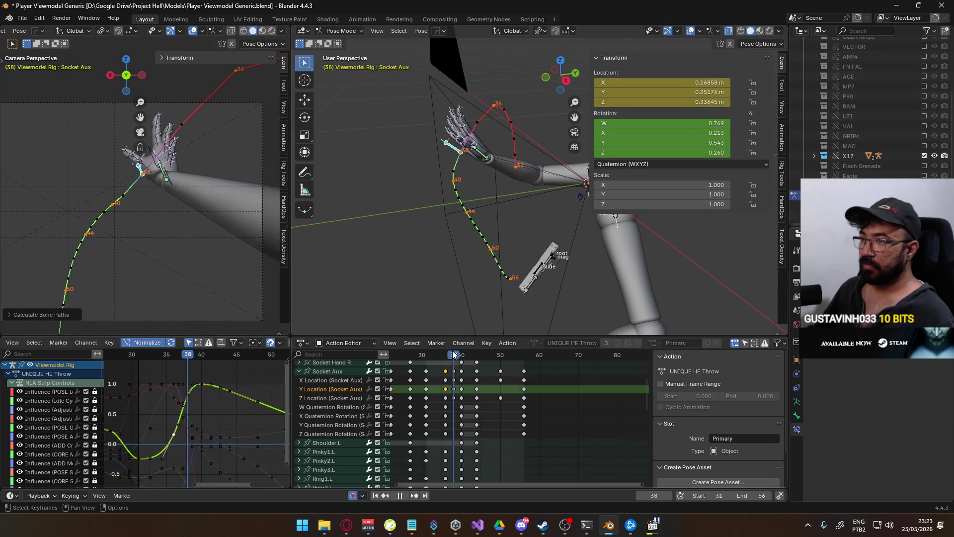
pyautogui.press('space')
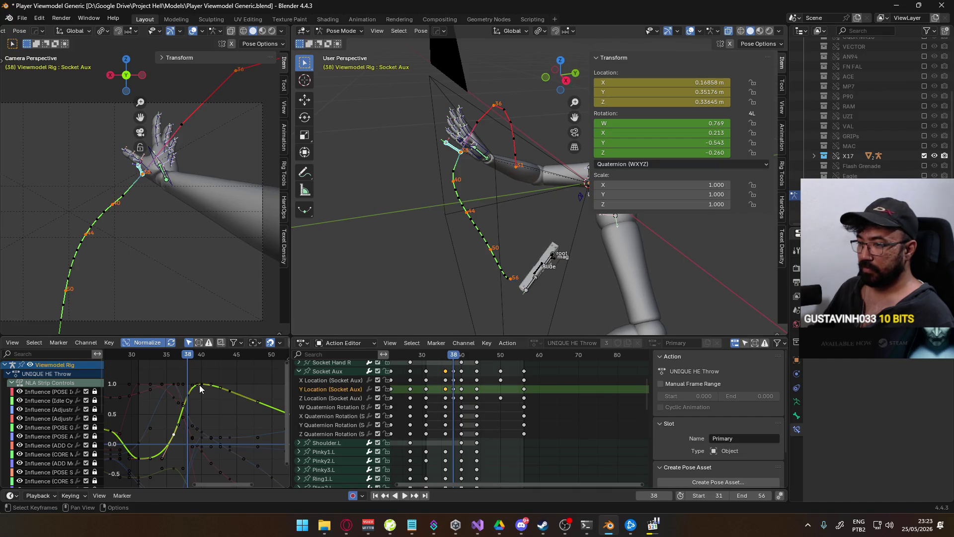
pyautogui.press('g')
pyautogui.press('y')
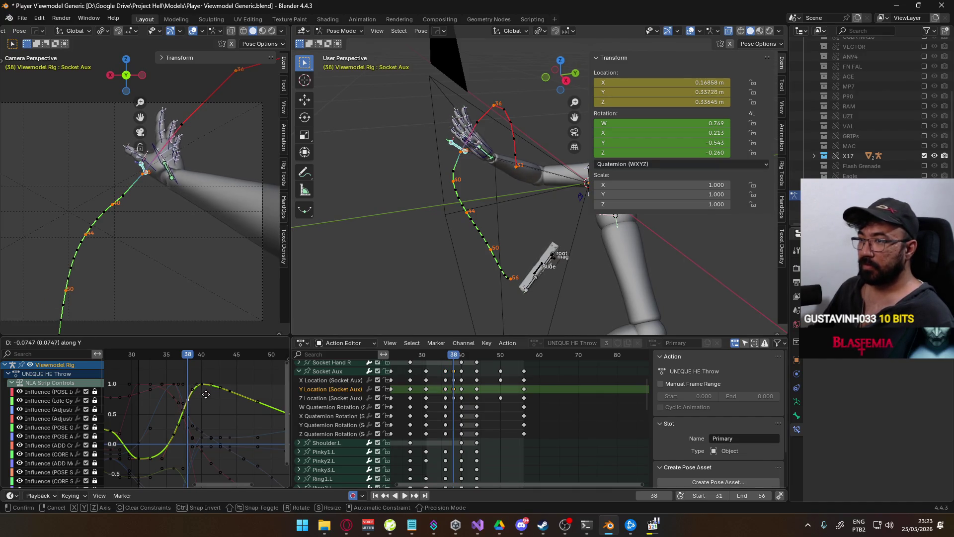
pyautogui.click(202, 395)
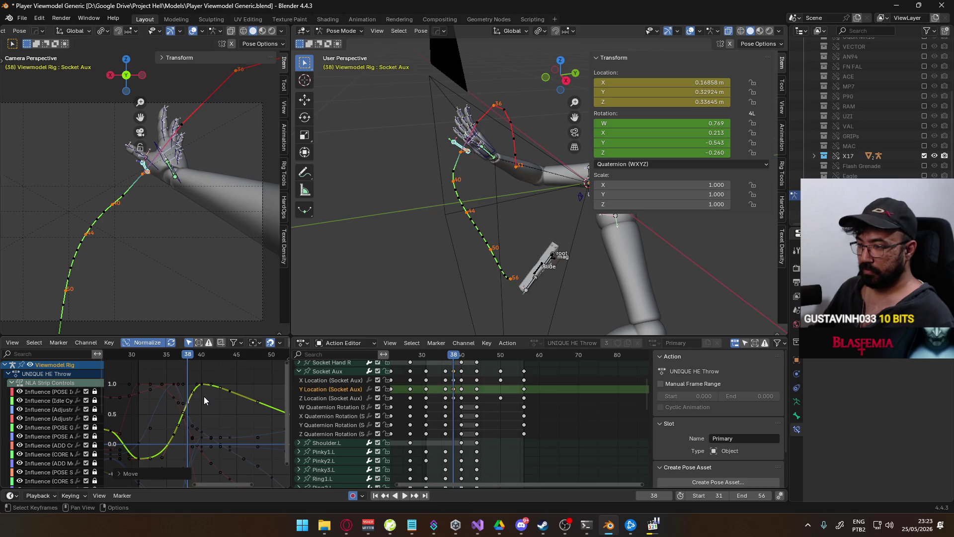
# - Recalculate the motion paths and orbit to inspect the hand's path
pyautogui.rightClick(488, 208)
pyautogui.moveTo(489, 208)
pyautogui.click(571, 209)
pyautogui.click(502, 255)
pyautogui.moveTo(417, 294)
pyautogui.mouseDown(button='middle')
pyautogui.moveTo(544, 233)
pyautogui.moveTo(536, 237)
pyautogui.mouseUp(button='middle')
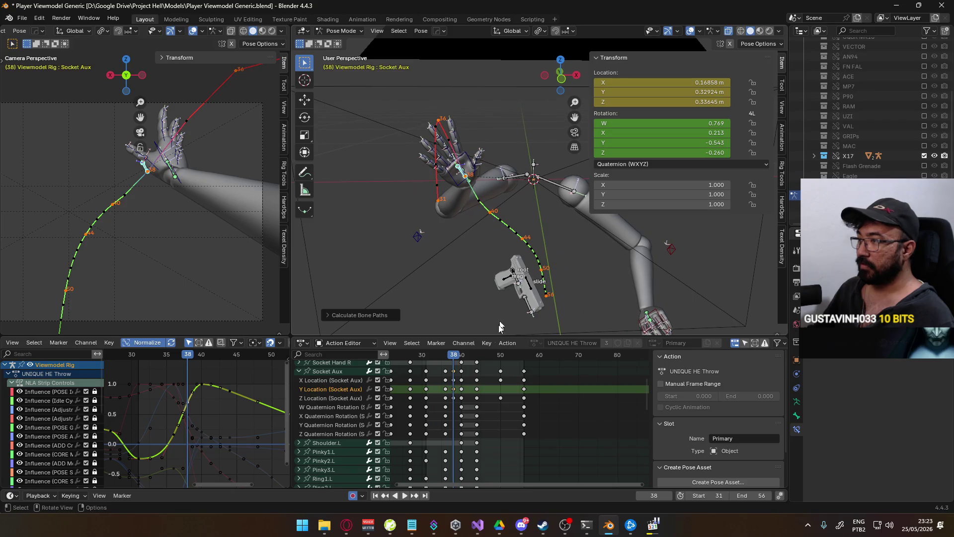
# - Show the X Location (Socket Aux) curve and lower its frame-36 key to 0.22279 m
pyautogui.click(335, 381)
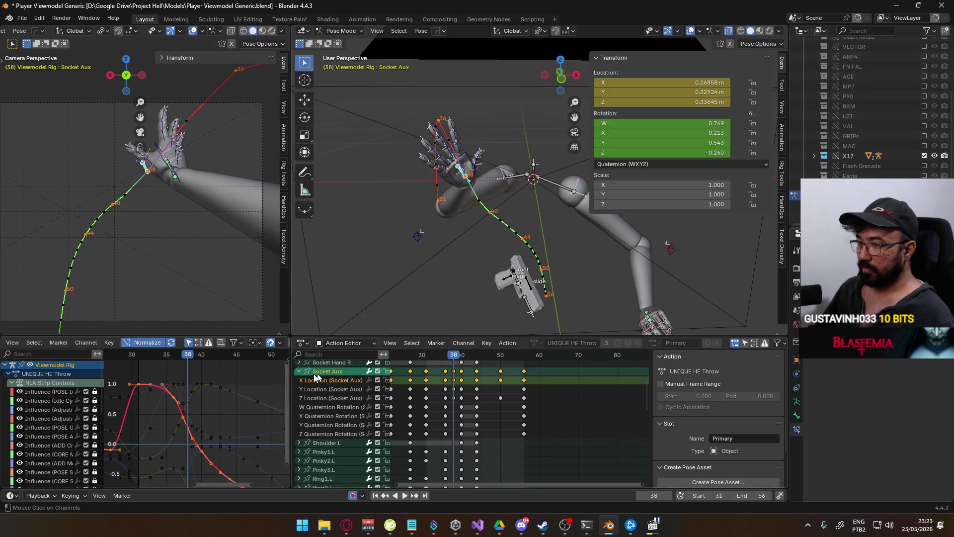
pyautogui.scroll(3, 203, 414)
pyautogui.click(170, 394)
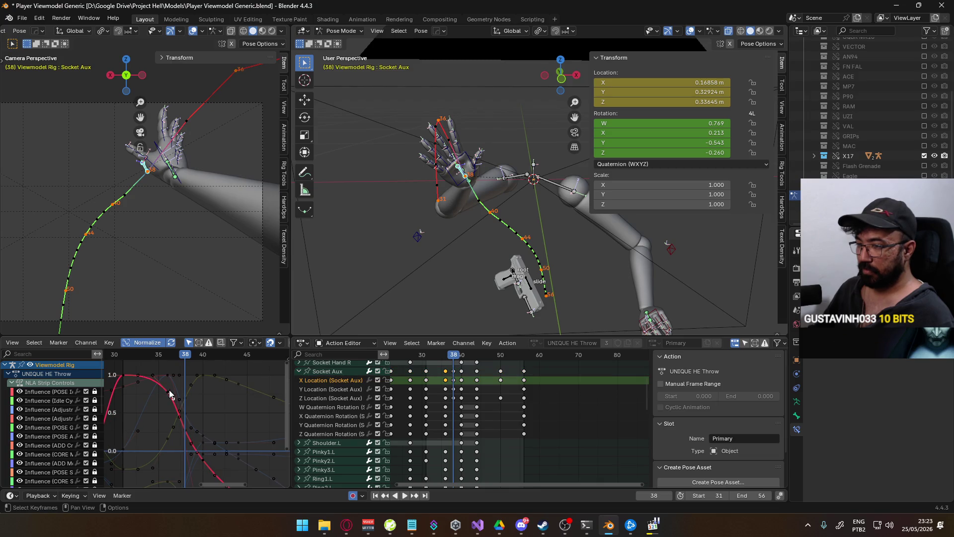
pyautogui.moveTo(179, 357); pyautogui.dragTo(167, 358)
pyautogui.press('g')
pyautogui.press('y')
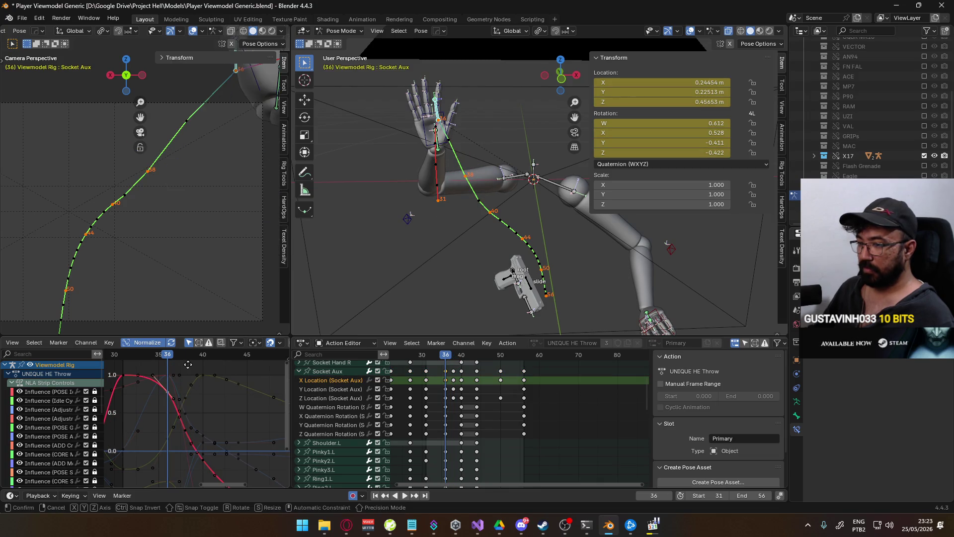
pyautogui.click(179, 379)
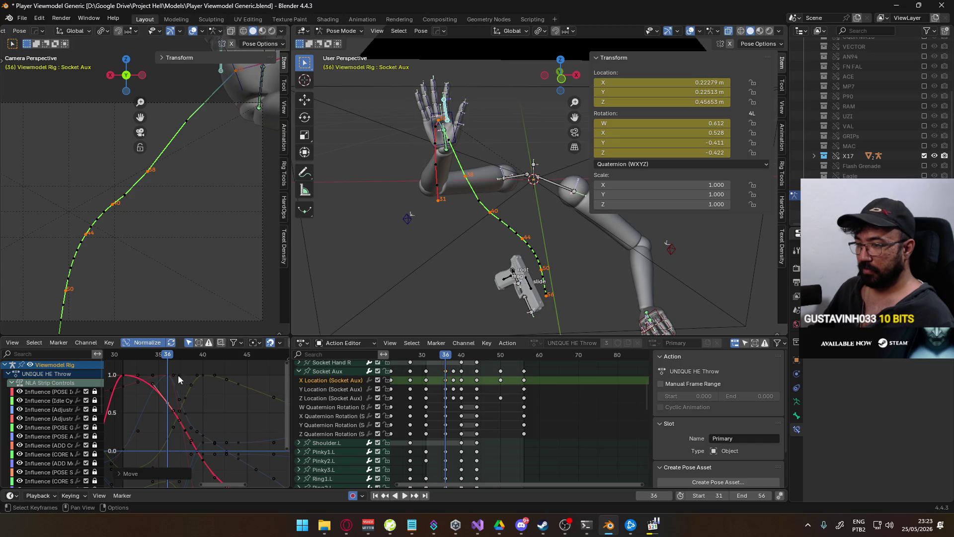
# - At frame 38, recalculate the motion paths and play back to check
pyautogui.moveTo(168, 354)
pyautogui.mouseDown()
pyautogui.moveTo(253, 358)
pyautogui.moveTo(172, 364)
pyautogui.mouseUp()
pyautogui.press('q')
pyautogui.click(459, 249)
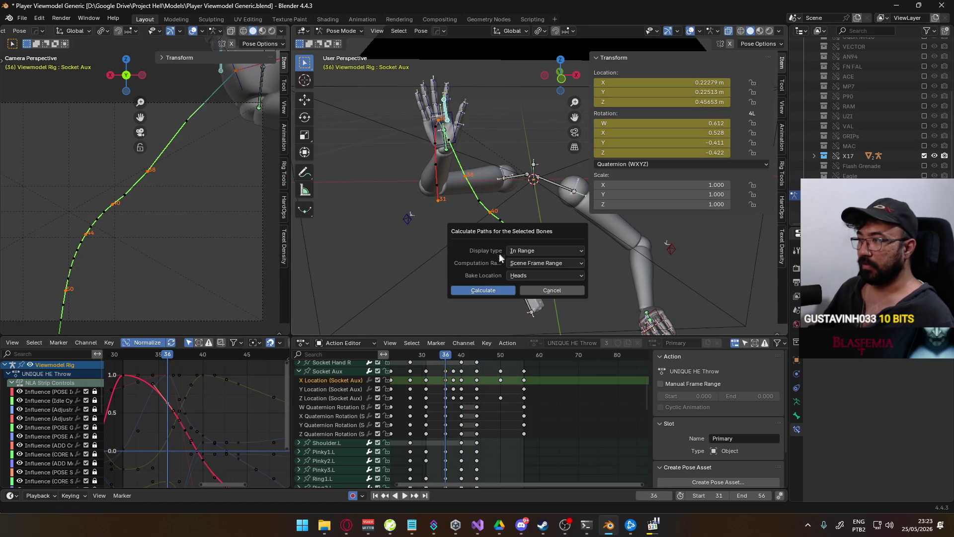
pyautogui.click(485, 290)
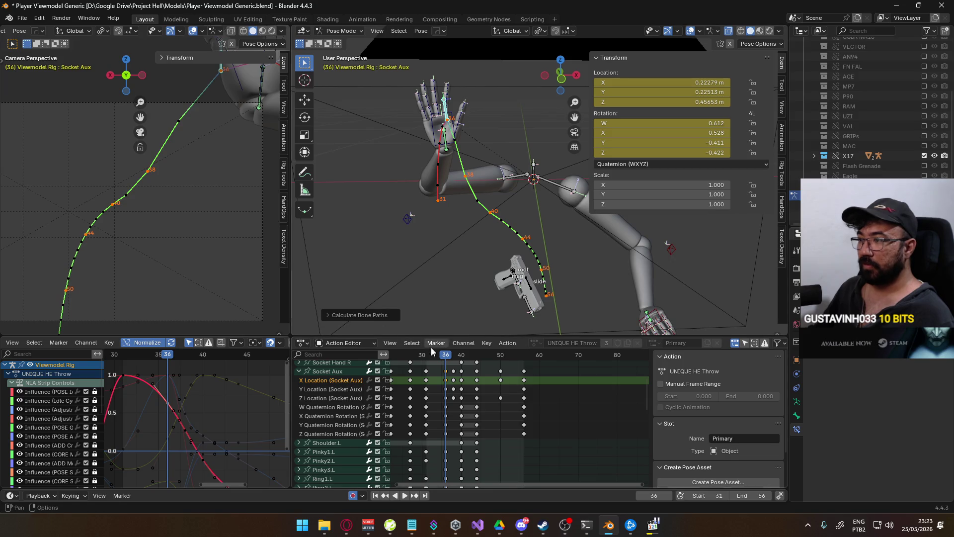
pyautogui.press('space')
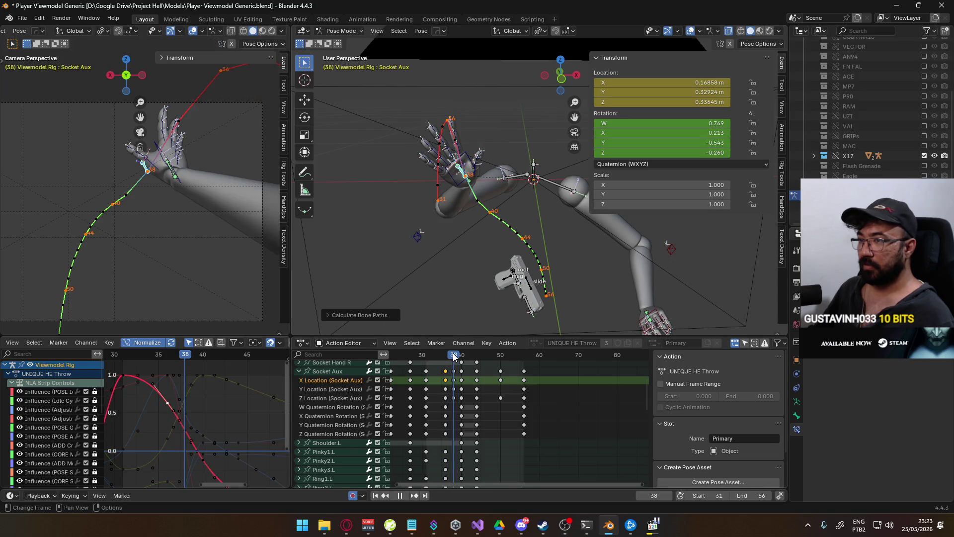
pyautogui.press('space')
# - Set X Location to 0.1577 m at frame 38 and 0.20301 m at frame 36
pyautogui.moveTo(202, 438); pyautogui.dragTo(191, 415, button='middle')
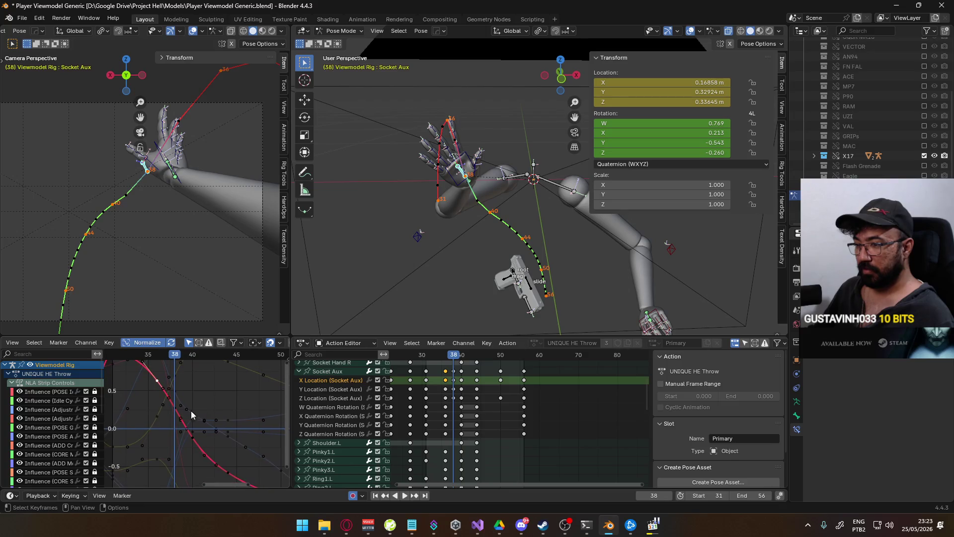
pyautogui.press('g')
pyautogui.press('y')
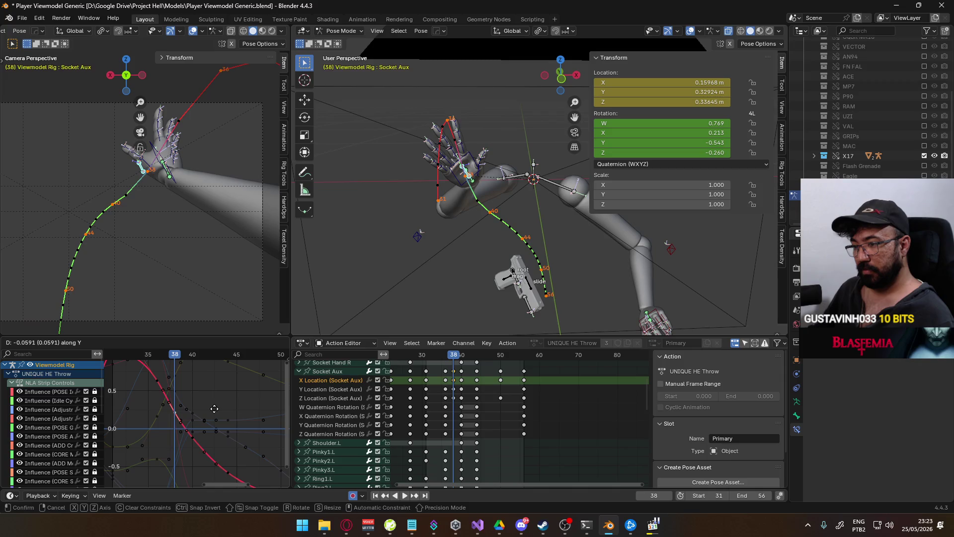
pyautogui.click(215, 413)
pyautogui.click(159, 382)
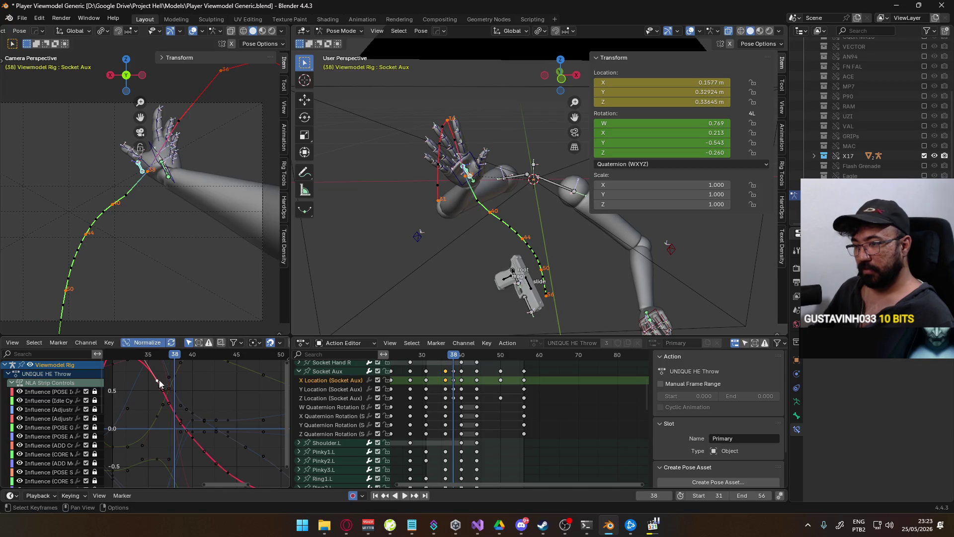
pyautogui.press('space')
pyautogui.press('g')
pyautogui.press('y')
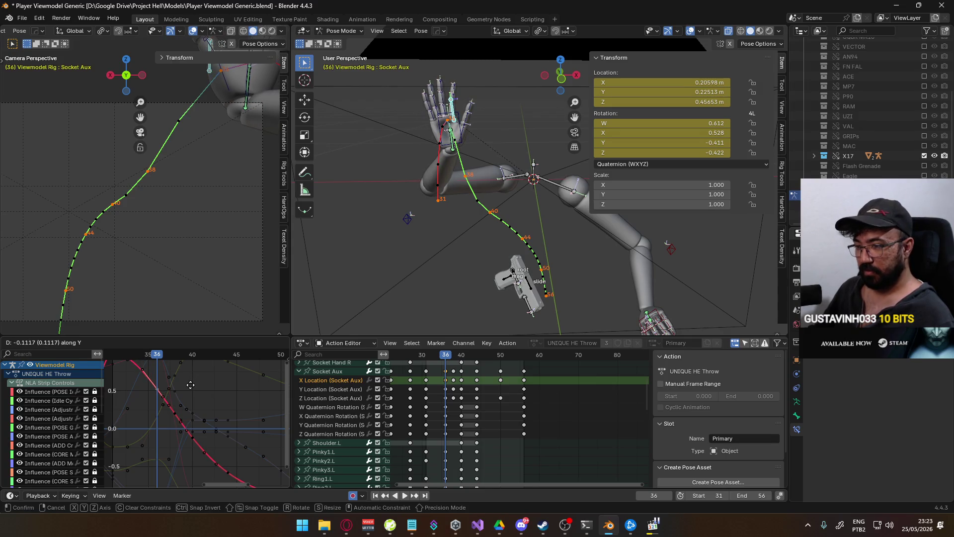
pyautogui.click(204, 396)
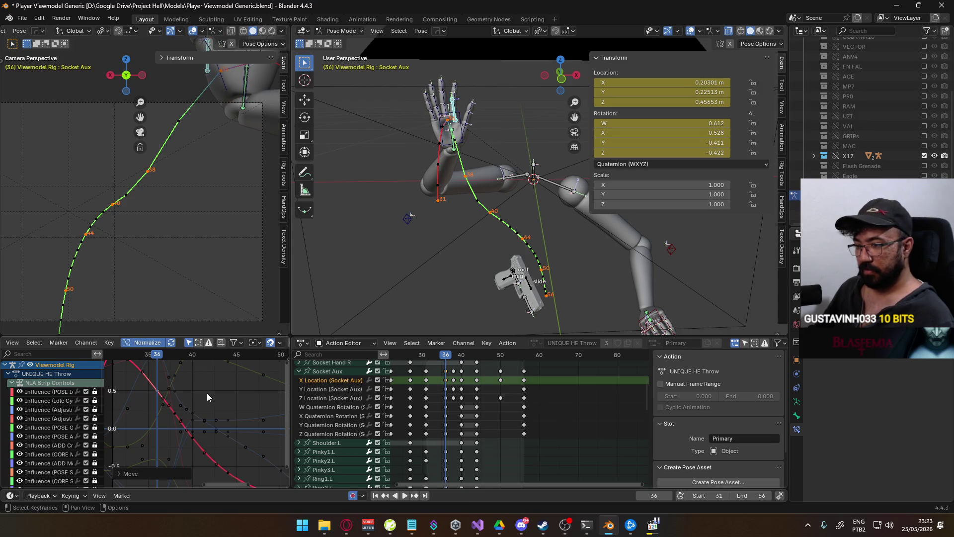
pyautogui.click(453, 388)
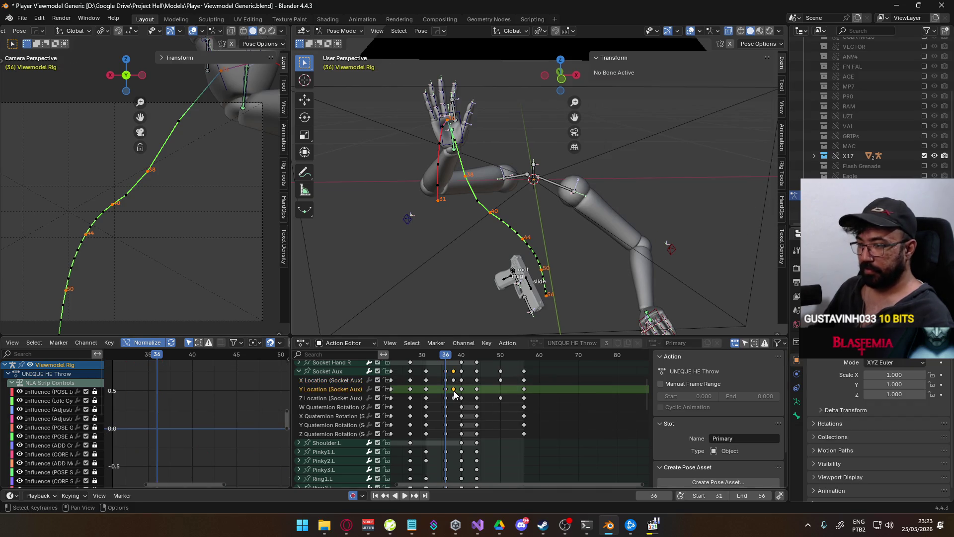
# - Recalculate the Socket Aux motion paths twice, scrubbing to frame 40 in between
pyautogui.click(453, 380)
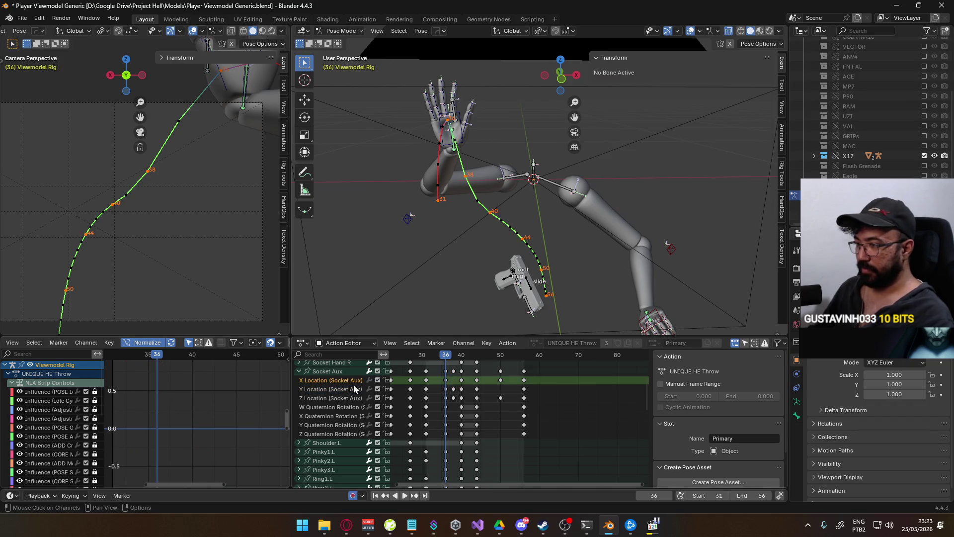
pyautogui.rightClick(514, 207)
pyautogui.click(514, 207)
pyautogui.press('Return')
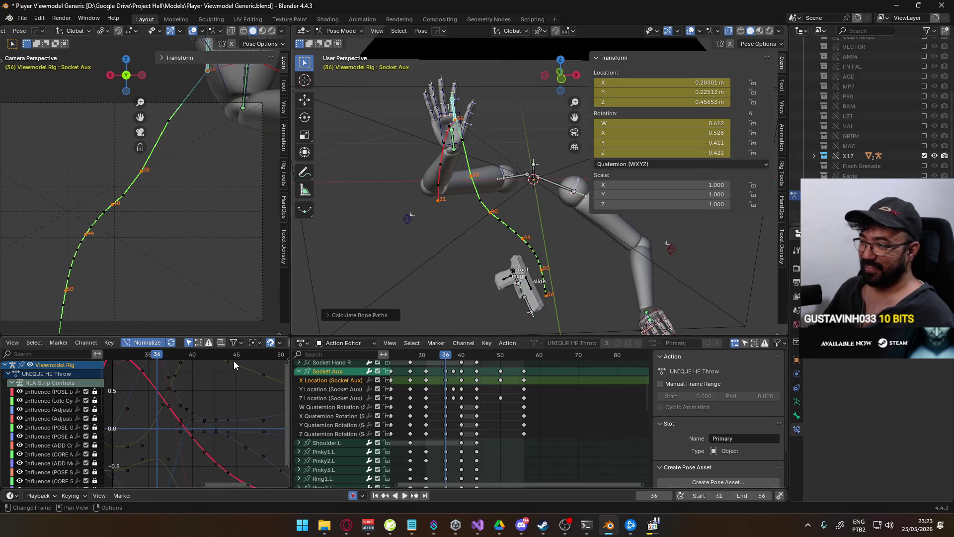
pyautogui.moveTo(163, 363)
pyautogui.mouseDown()
pyautogui.moveTo(193, 359)
pyautogui.moveTo(157, 358)
pyautogui.mouseUp()
pyautogui.rightClick(543, 194)
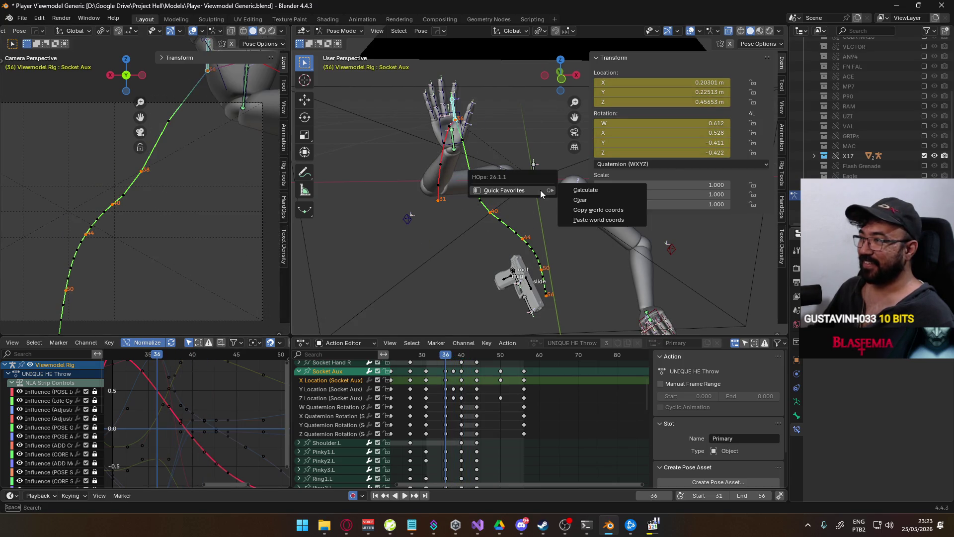
pyautogui.click(566, 193)
pyautogui.click(566, 236)
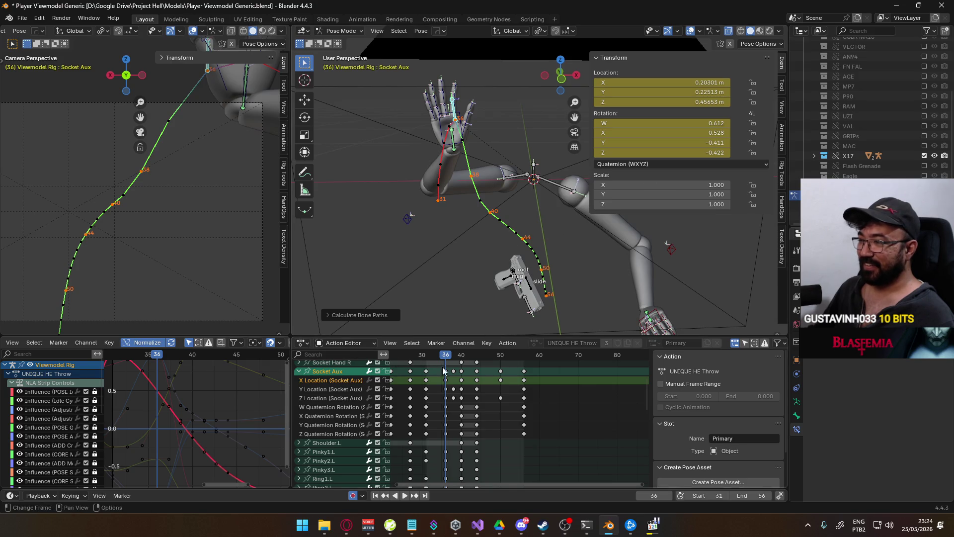
# - Play the throw, scrub to frame 40, and select the Z Location (Socket Aux) channel
pyautogui.press('space')
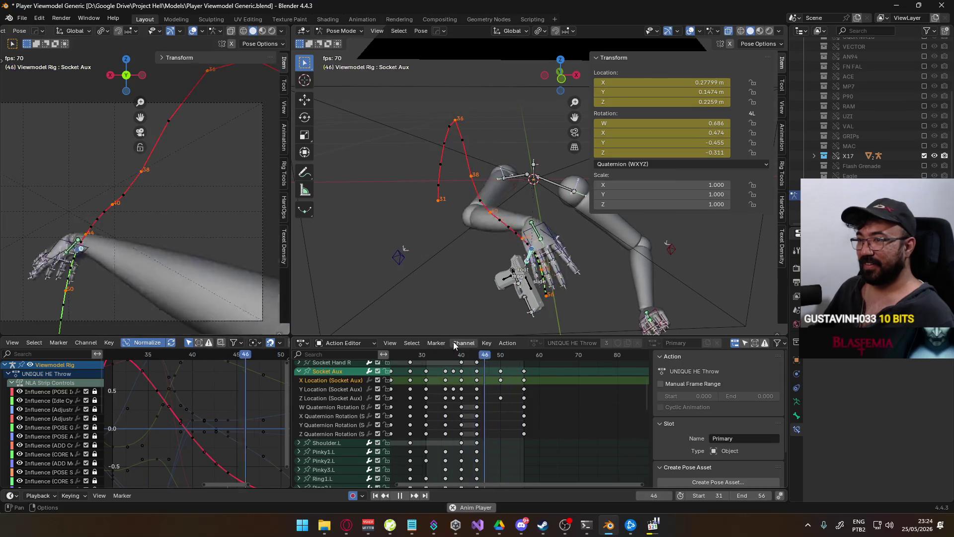
pyautogui.click(437, 354)
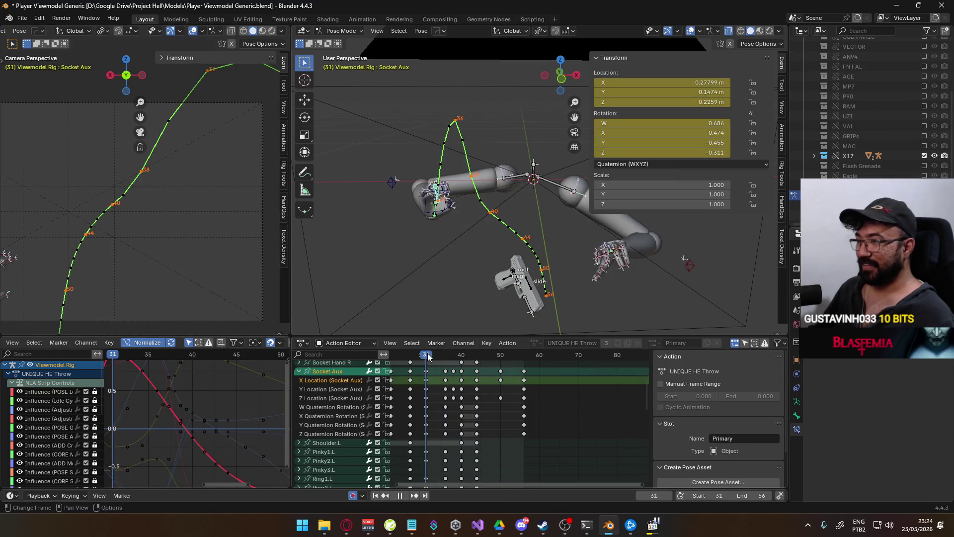
pyautogui.moveTo(437, 355); pyautogui.dragTo(462, 350)
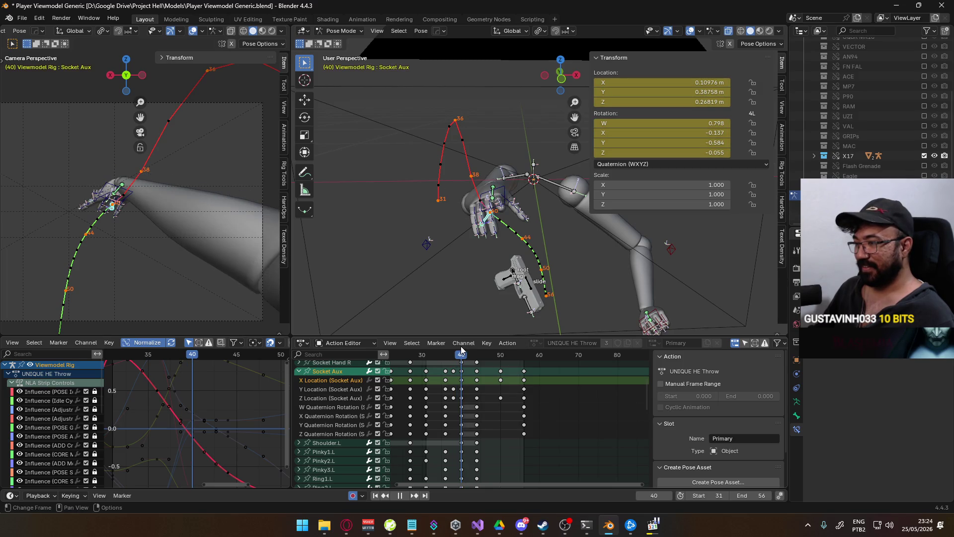
pyautogui.moveTo(461, 347)
pyautogui.mouseDown()
pyautogui.moveTo(486, 346)
pyautogui.moveTo(460, 347)
pyautogui.mouseUp()
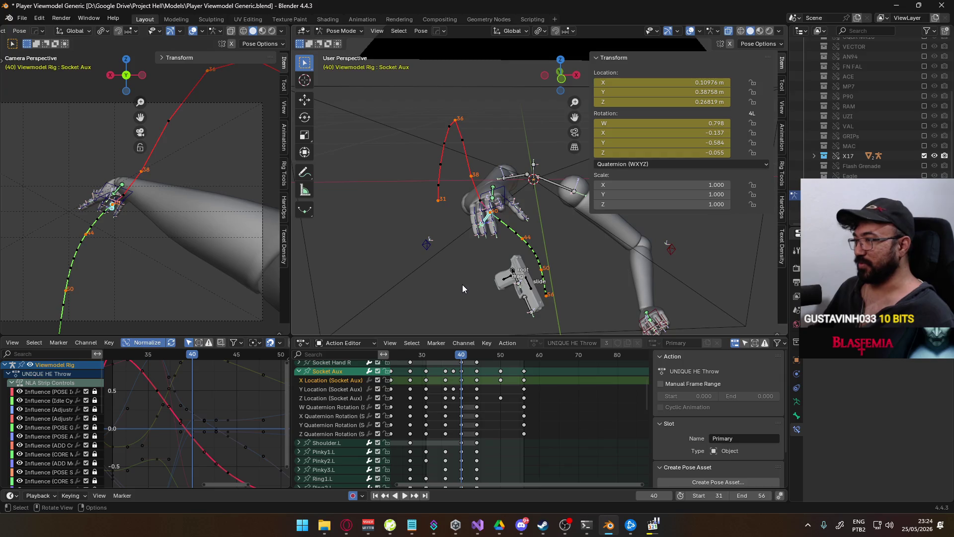
pyautogui.click(346, 399)
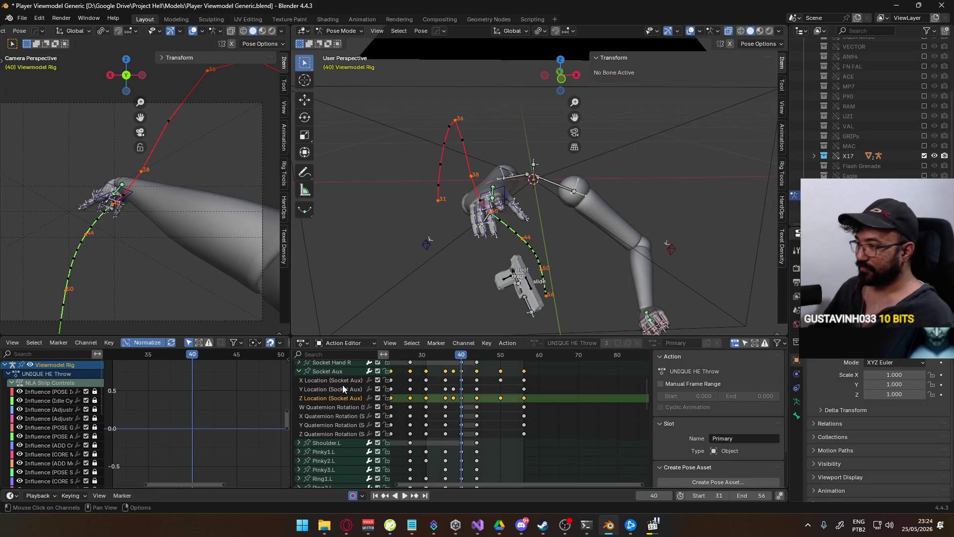
# - Select Socket Aux Z Location keys including frame 50 and lower them
pyautogui.click(343, 379)
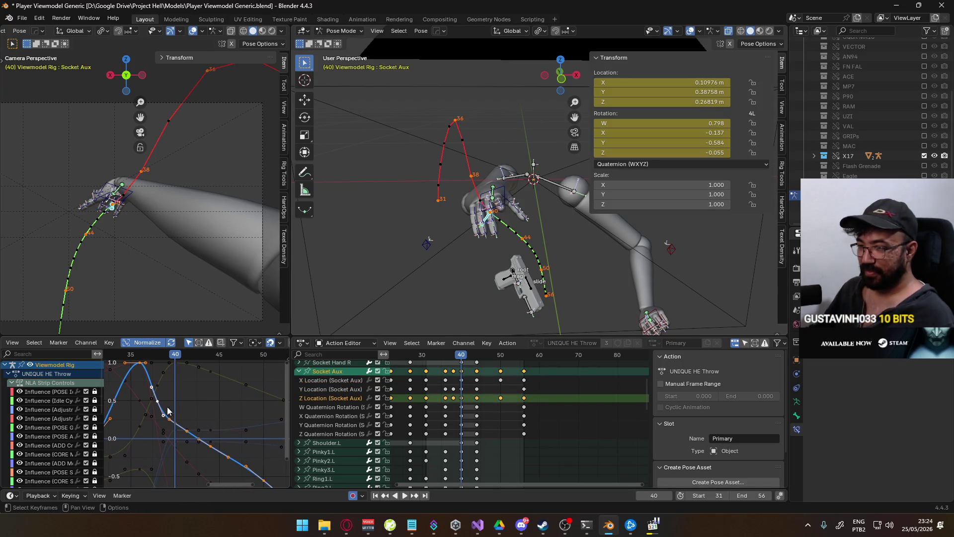
pyautogui.click(184, 424)
pyautogui.moveTo(180, 428); pyautogui.dragTo(201, 397, button='middle')
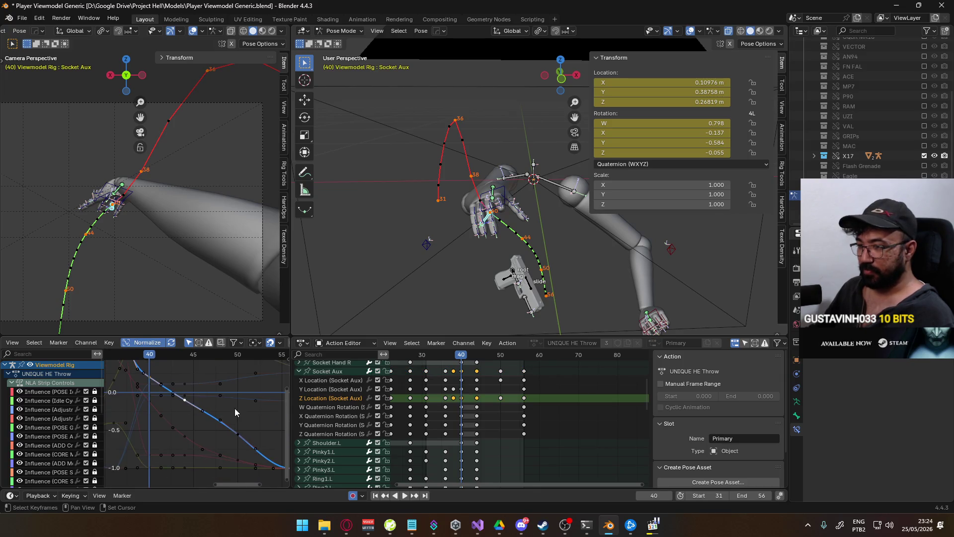
pyautogui.keyDown('shift'); pyautogui.click(238, 433); pyautogui.keyUp('shift')
pyautogui.press('g')
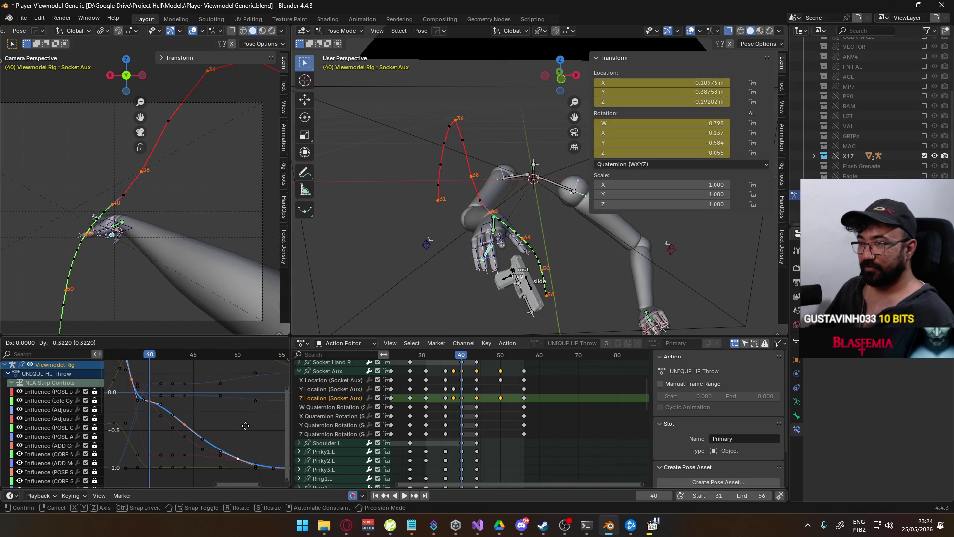
pyautogui.click(245, 425)
# - Try repositioning the Z Location key near frame 40, undoing and re-adjusting its height
pyautogui.moveTo(163, 403)
pyautogui.mouseDown(button='middle')
pyautogui.moveTo(200, 419)
pyautogui.moveTo(165, 411)
pyautogui.mouseUp(button='middle')
pyautogui.press('g')
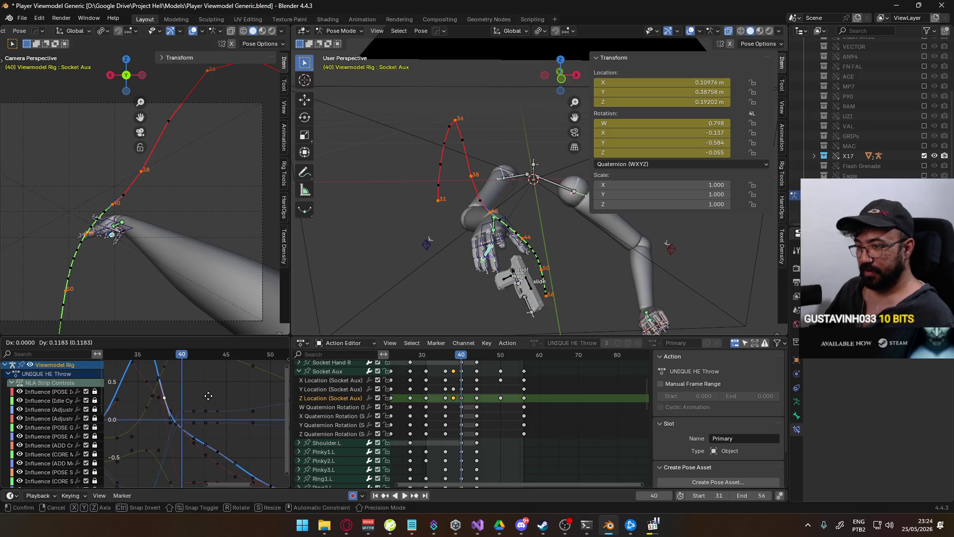
pyautogui.click(206, 406)
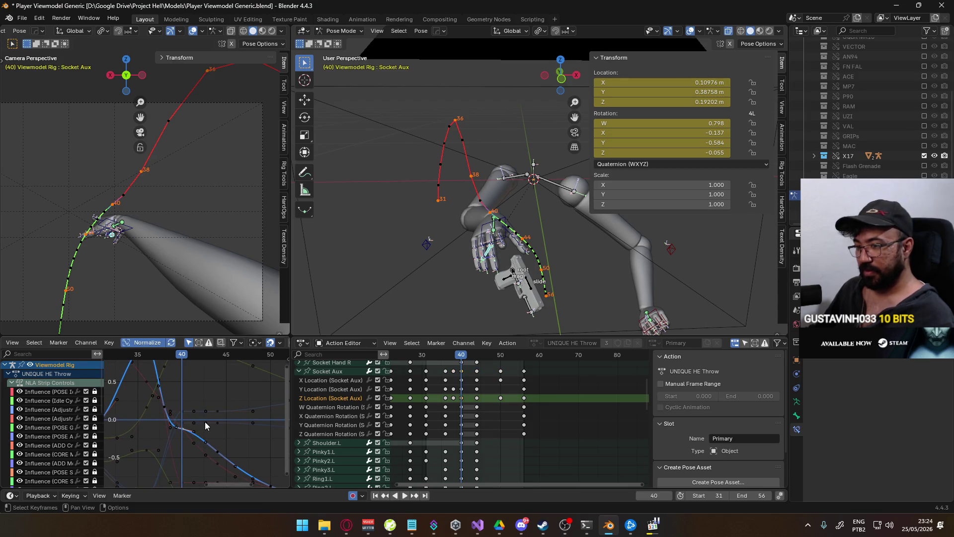
pyautogui.hotkey('ctrl', 'z')
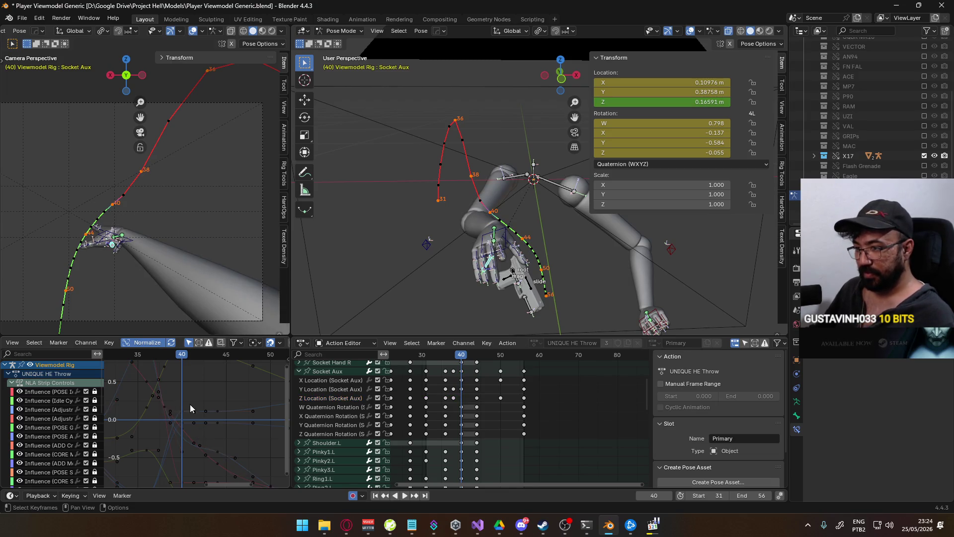
pyautogui.press('g')
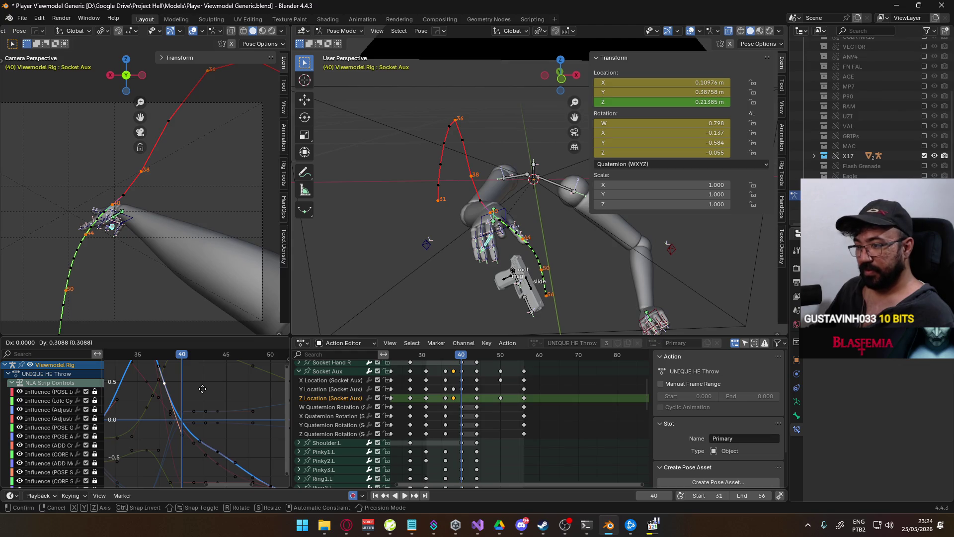
pyautogui.click(202, 390)
pyautogui.moveTo(202, 390); pyautogui.dragTo(226, 406, button='middle')
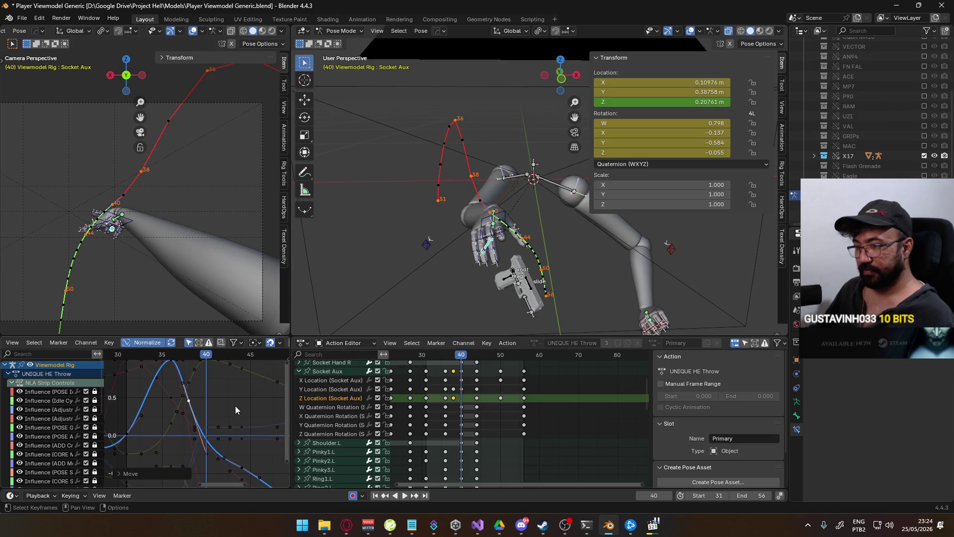
pyautogui.press('r')
pyautogui.press('Escape')
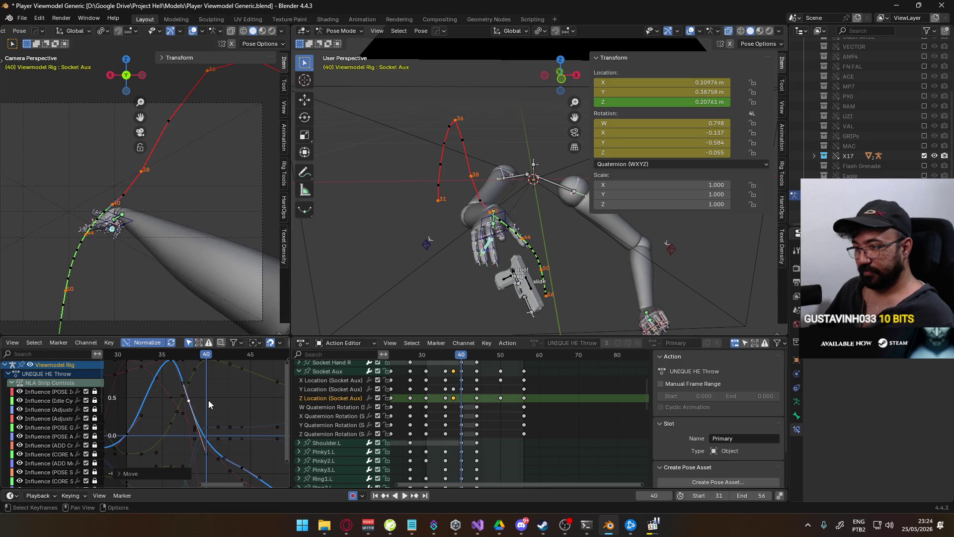
# - Settle the frame-40 Z Location key at 0.20226 m and play back to frame 44
pyautogui.click(237, 467)
pyautogui.click(194, 416)
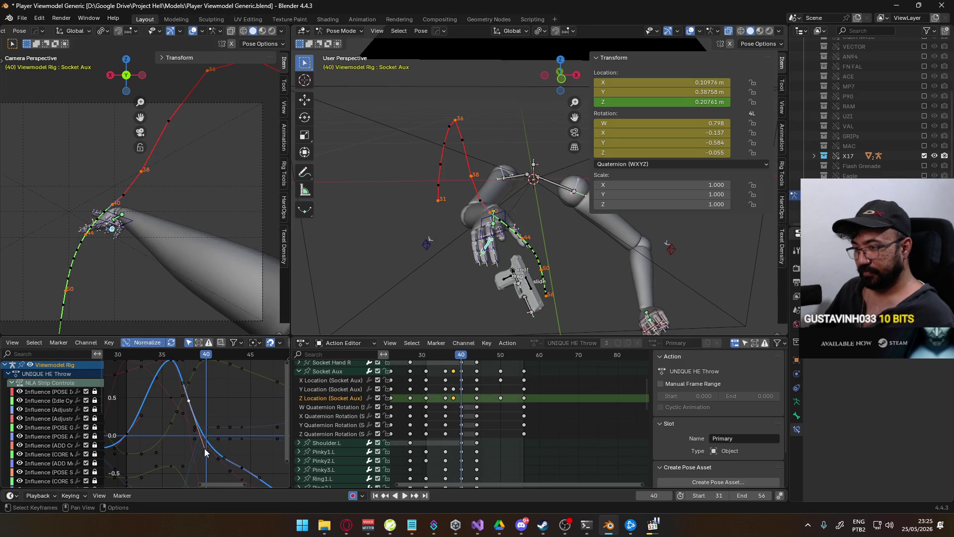
pyautogui.press('g')
pyautogui.click(208, 398)
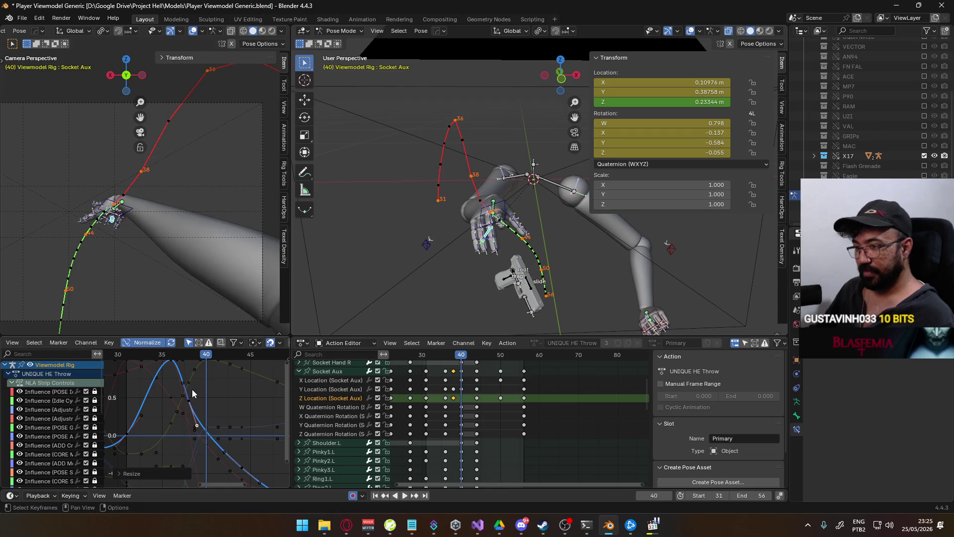
pyautogui.press('g')
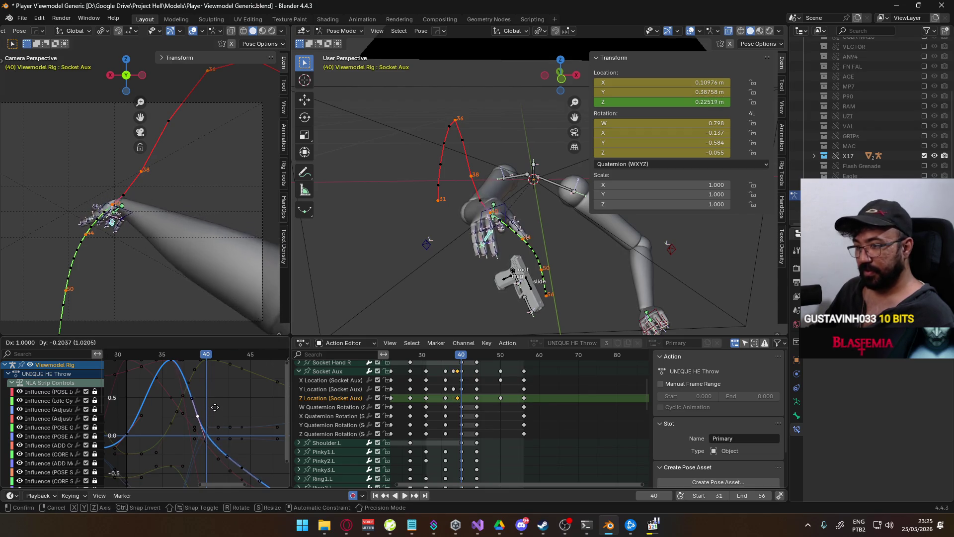
pyautogui.click(216, 415)
pyautogui.moveTo(216, 415); pyautogui.dragTo(200, 395, button='middle')
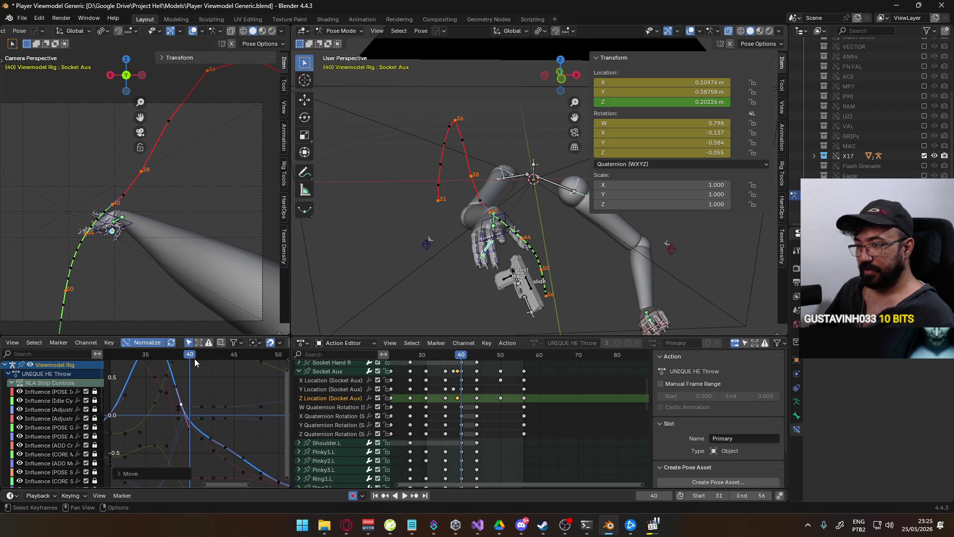
pyautogui.press('space')
pyautogui.click(173, 356)
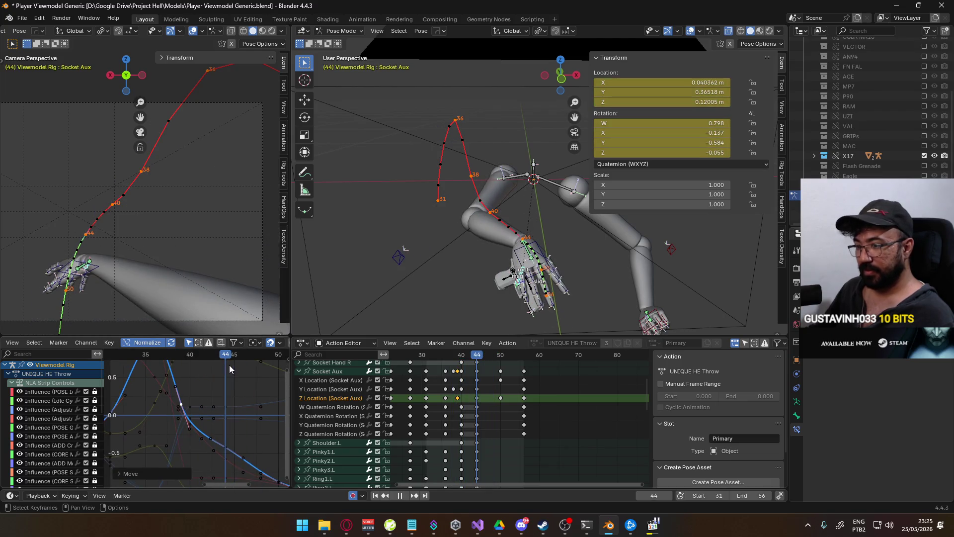
pyautogui.press('space')
# - Move a Z Location handle so frame 44 sits at 0.096735 m, then calculate motion paths
pyautogui.moveTo(239, 437); pyautogui.dragTo(197, 403, button='middle')
pyautogui.click(193, 413)
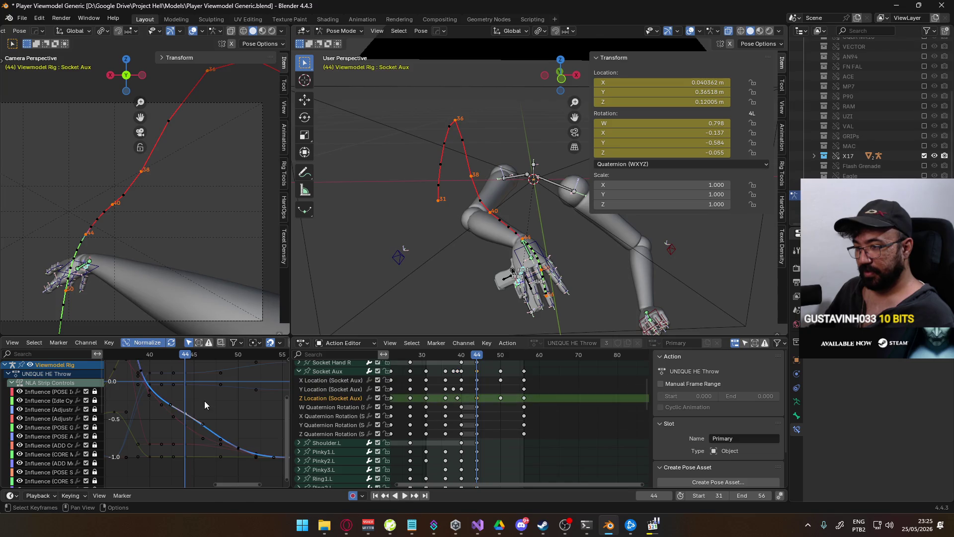
pyautogui.press('g')
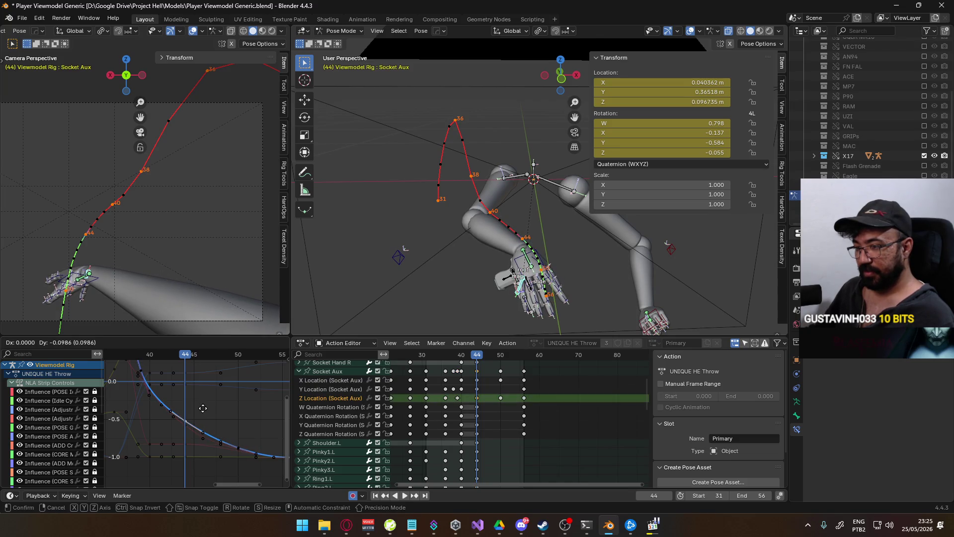
pyautogui.click(203, 412)
pyautogui.moveTo(203, 412); pyautogui.dragTo(228, 448, button='middle')
pyautogui.press('space')
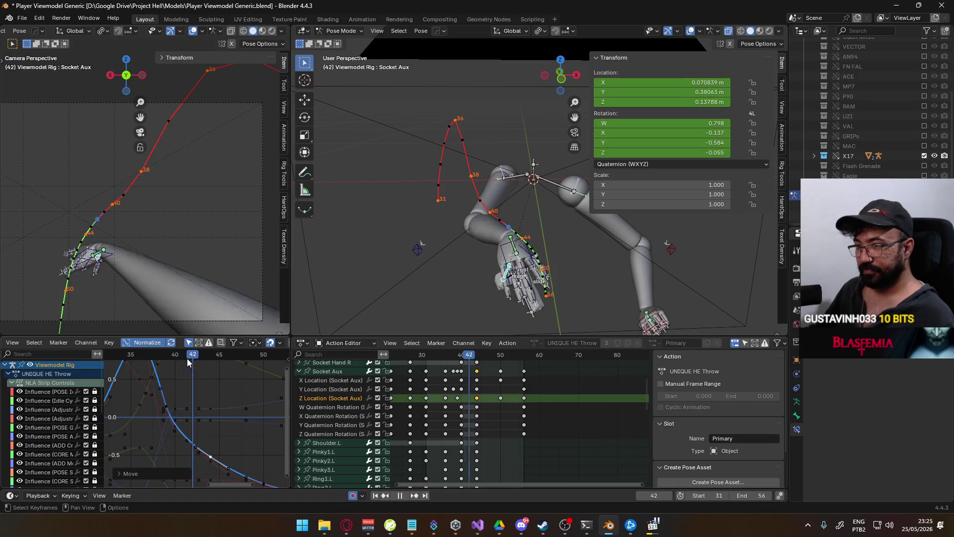
pyautogui.press('space')
pyautogui.press('q')
pyautogui.moveTo(199, 210)
pyautogui.click(248, 214)
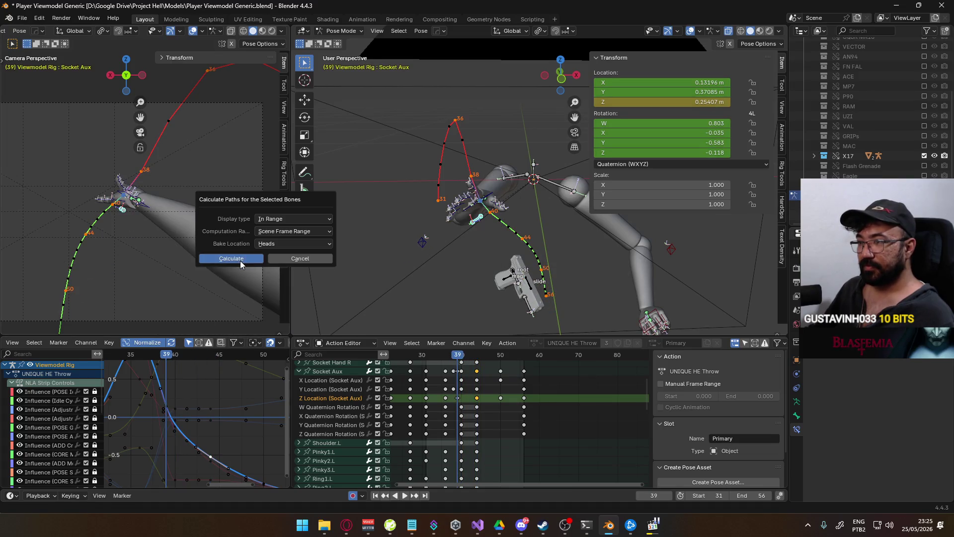
# - Finish the bone path recalculation and move the Socket Aux key from frame 39 to 40
pyautogui.click(240, 260)
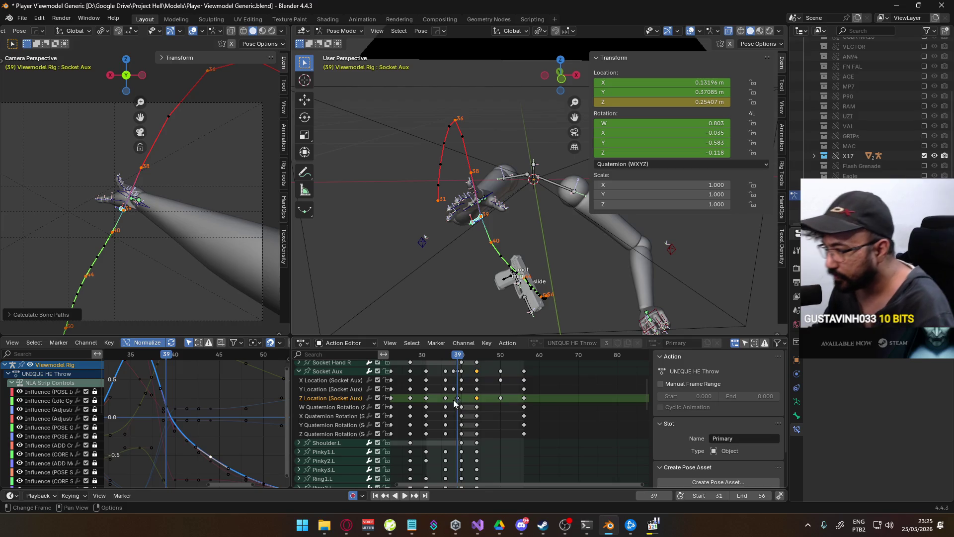
pyautogui.moveTo(457, 398); pyautogui.dragTo(461, 398)
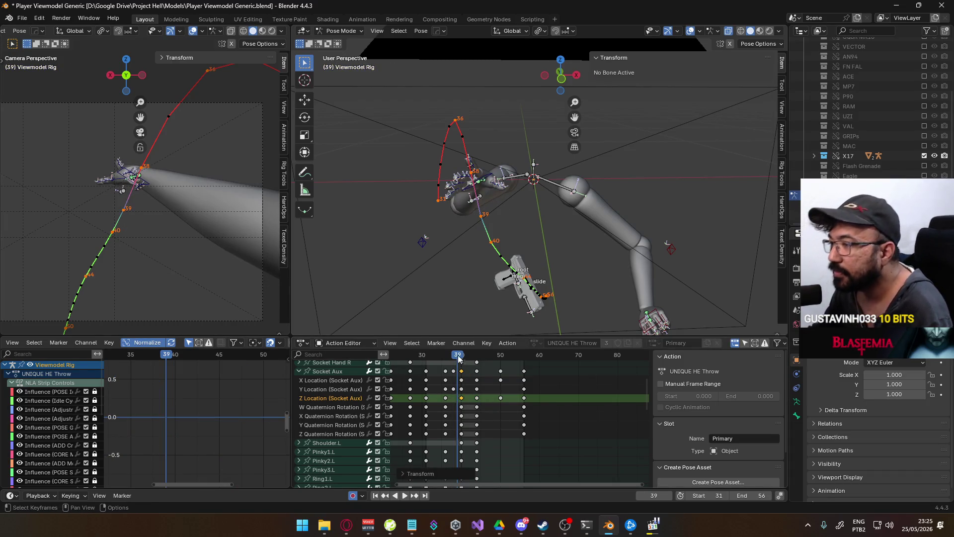
pyautogui.moveTo(458, 356); pyautogui.dragTo(462, 356)
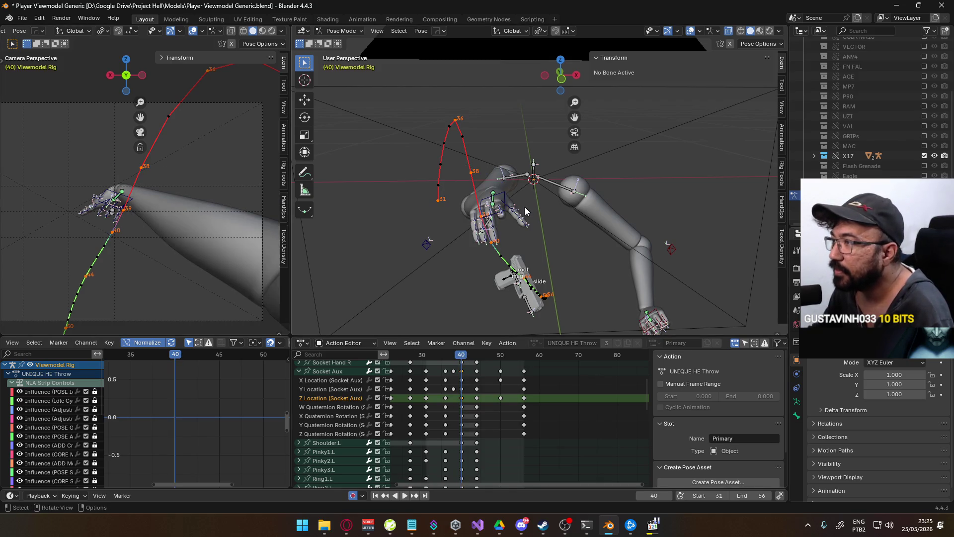
# - Recalculate the bone motion paths from the Quick Favourites menu
pyautogui.press('q')
pyautogui.moveTo(511, 242)
pyautogui.click(570, 237)
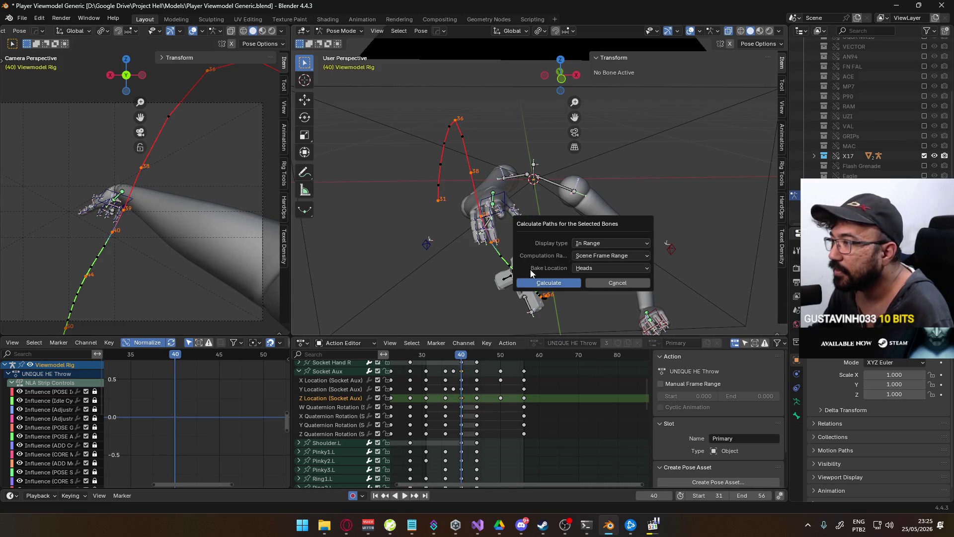
pyautogui.click(541, 284)
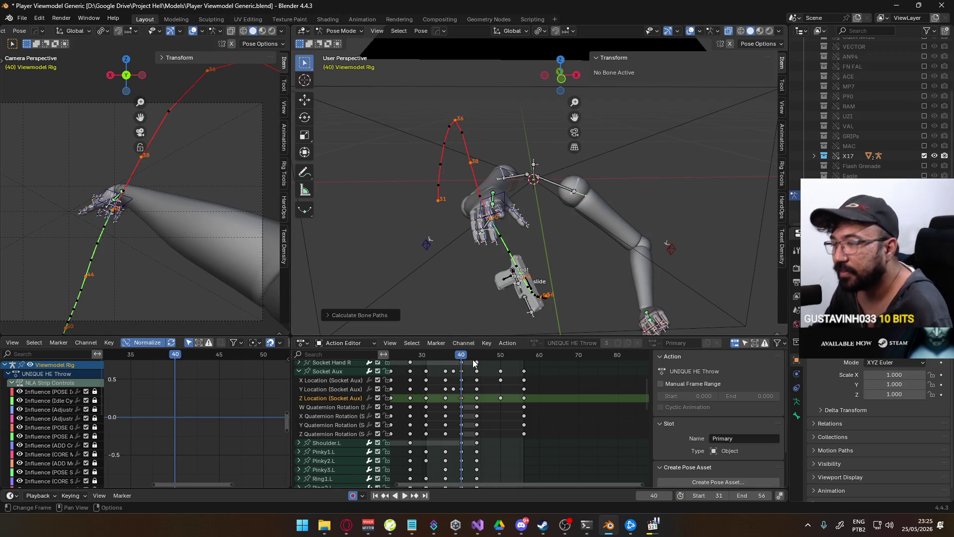
# - Select Socket Aux's Z Location curve at frame 40 and start reshaping its key handles
pyautogui.click(313, 371)
pyautogui.moveTo(188, 402)
pyautogui.mouseDown(button='middle')
pyautogui.moveTo(199, 420)
pyautogui.moveTo(188, 412)
pyautogui.mouseUp(button='middle')
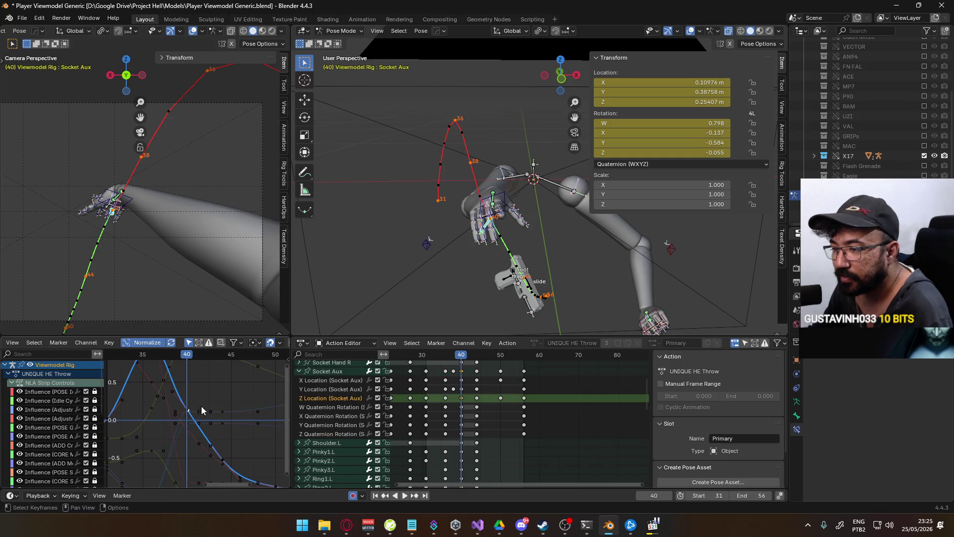
pyautogui.click(191, 410)
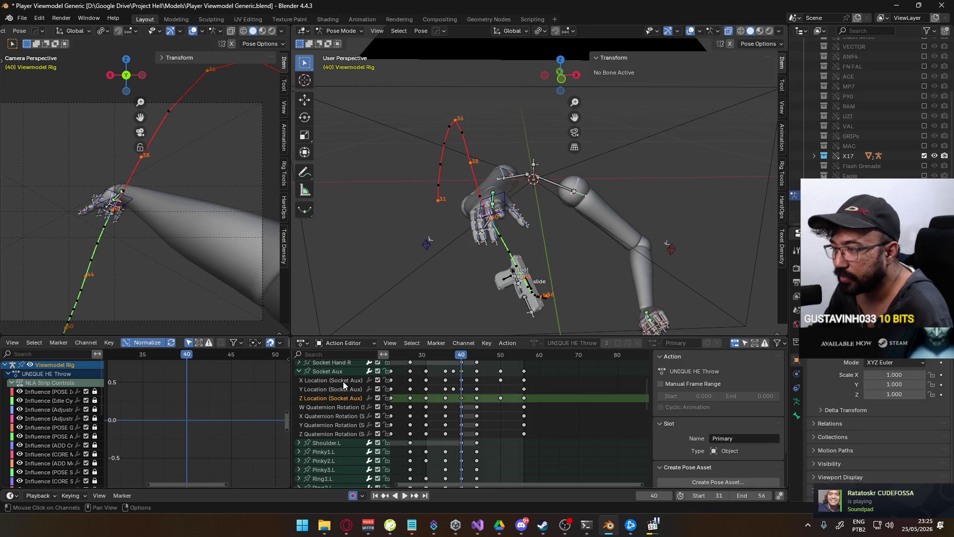
pyautogui.hotkey('ctrl', 'z')
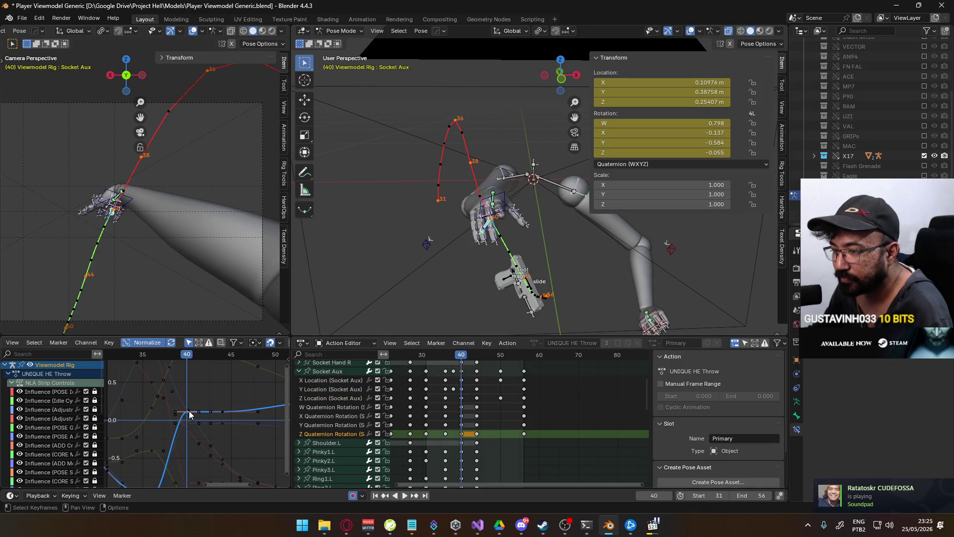
pyautogui.press('s')
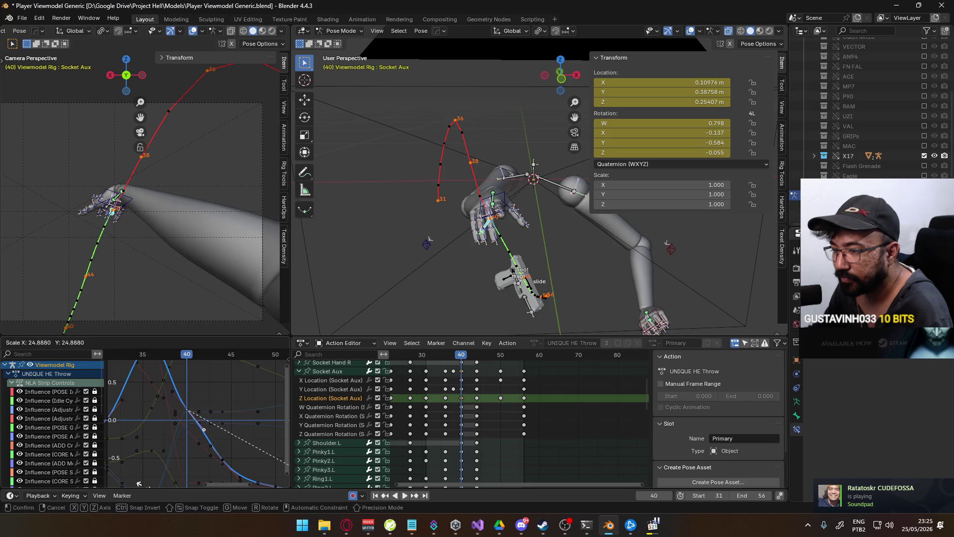
pyautogui.press('Escape')
pyautogui.click(213, 395)
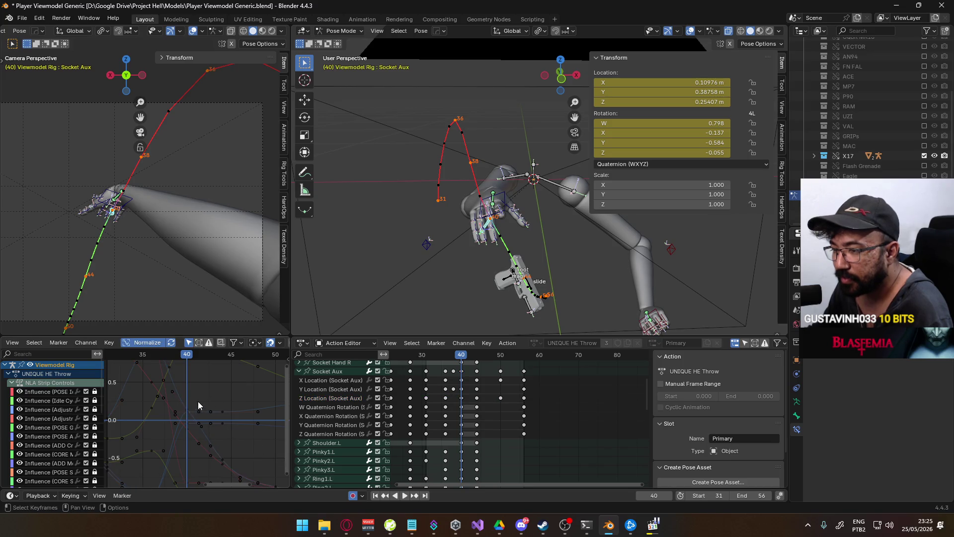
pyautogui.hotkey('ctrl', 'z')
pyautogui.press('r')
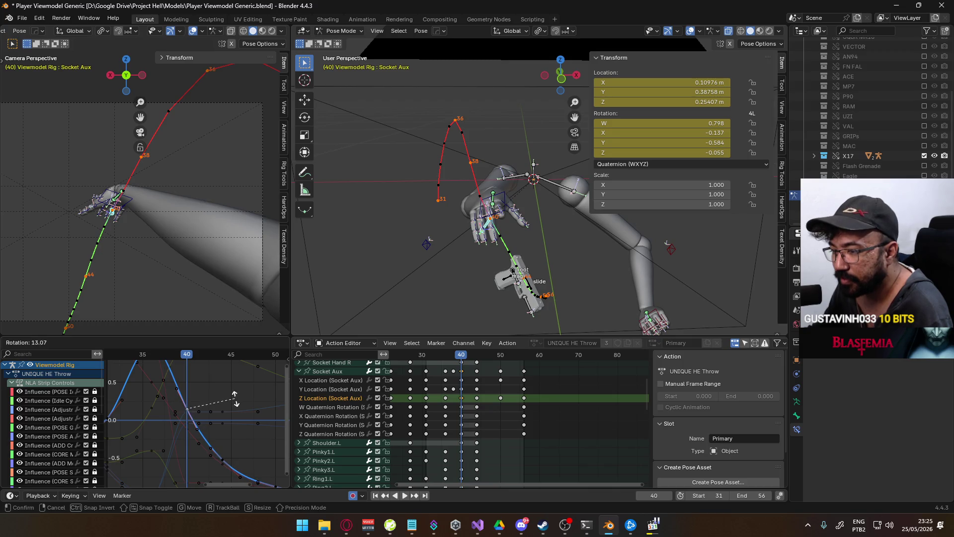
# - Lower Socket Aux's Z Location key near frame 40 to about 0.187 m
pyautogui.click(236, 396)
pyautogui.scroll(-3, 222, 392)
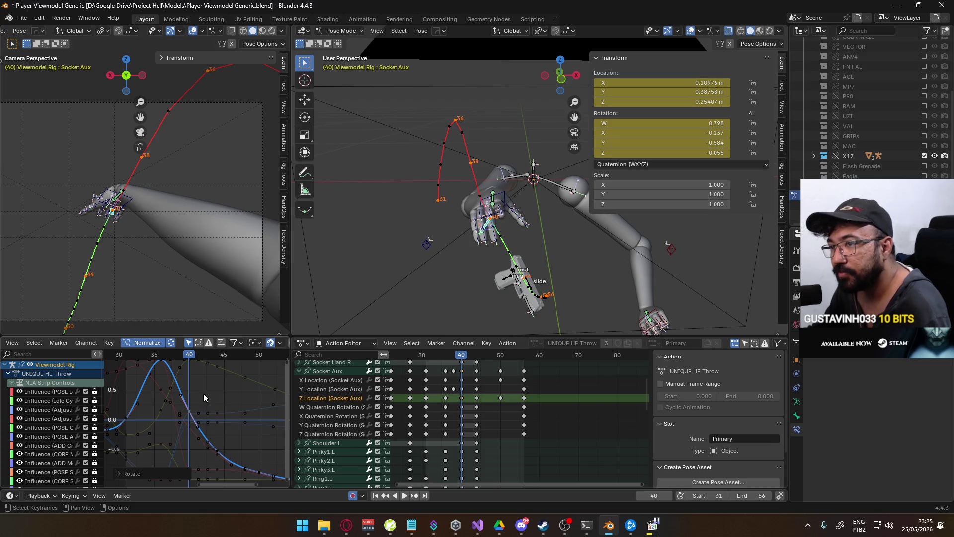
pyautogui.click(219, 451)
pyautogui.press('g')
pyautogui.moveTo(234, 437); pyautogui.dragTo(236, 444)
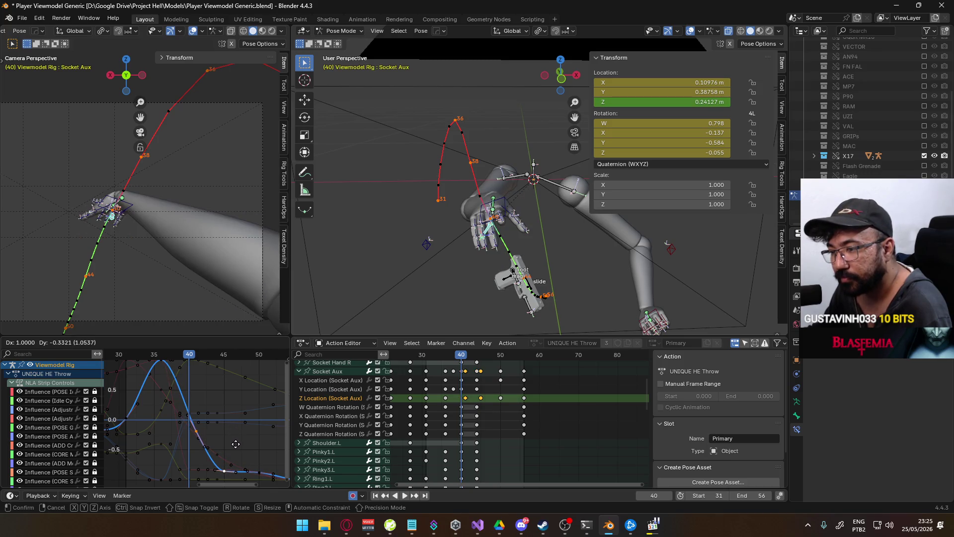
pyautogui.press('y')
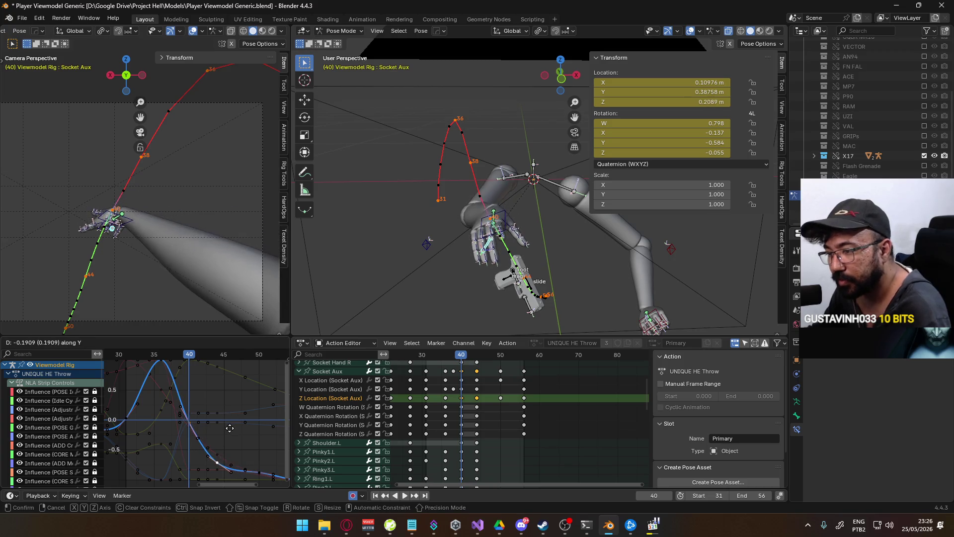
pyautogui.click(227, 447)
# - Raise a key on the X Quaternion rotation curve and play back the result
pyautogui.moveTo(227, 448); pyautogui.dragTo(205, 408, button='middle')
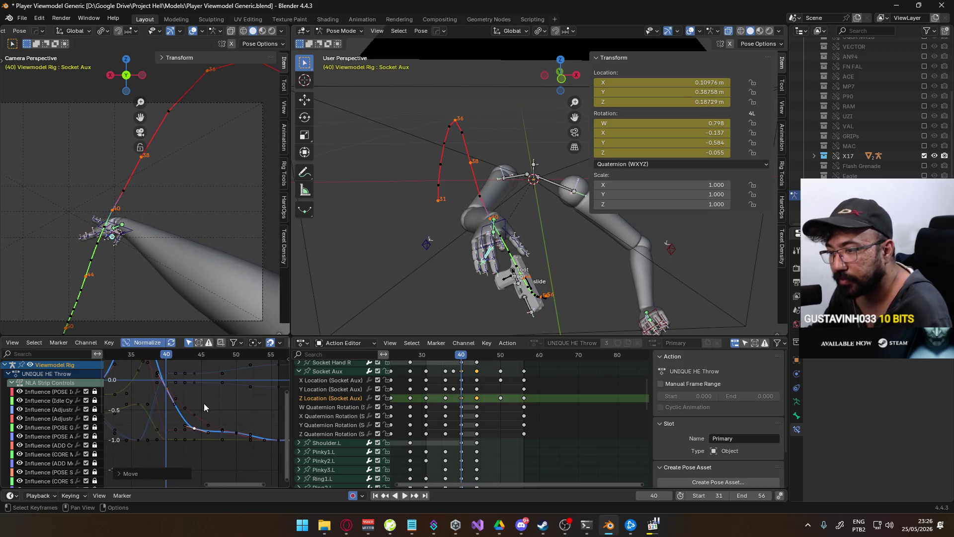
pyautogui.click(195, 428)
pyautogui.press('g')
pyautogui.press('y')
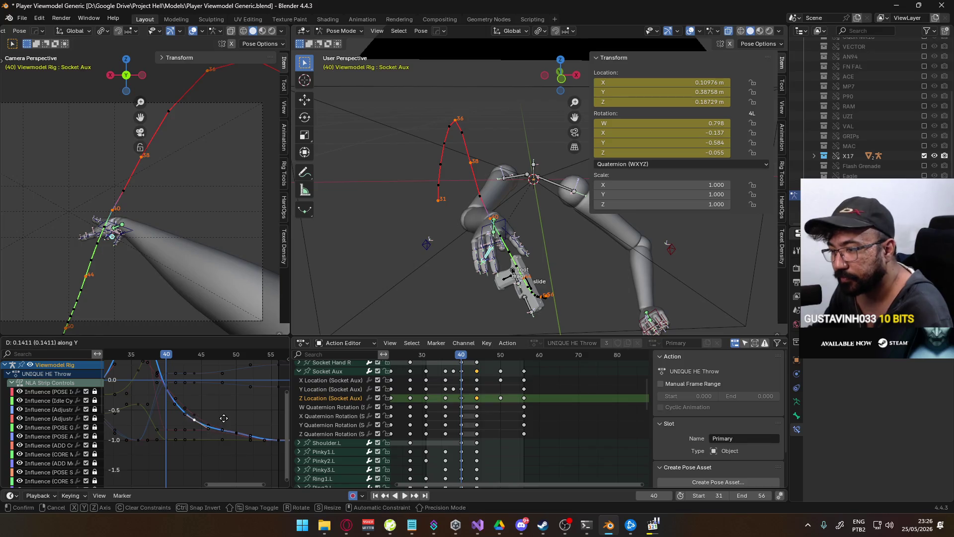
pyautogui.click(224, 413)
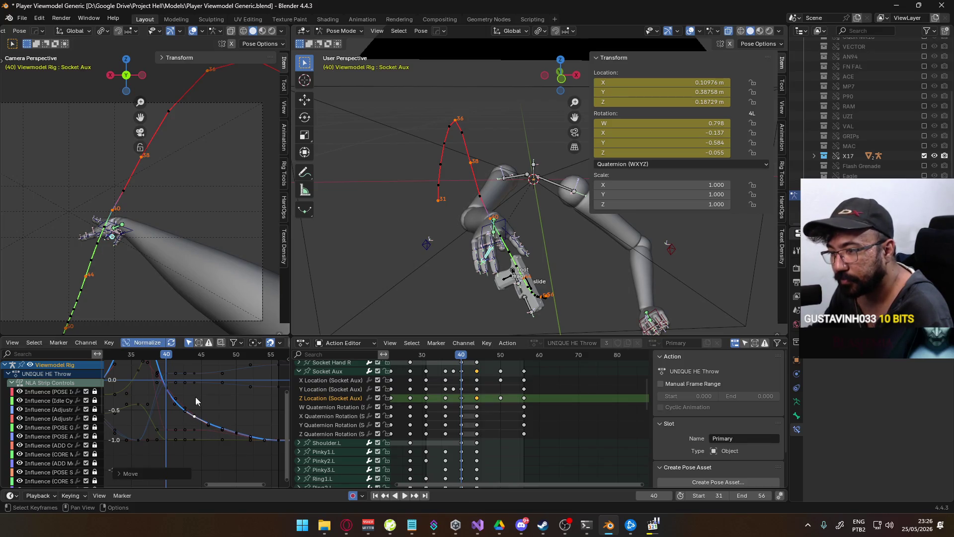
pyautogui.press('space')
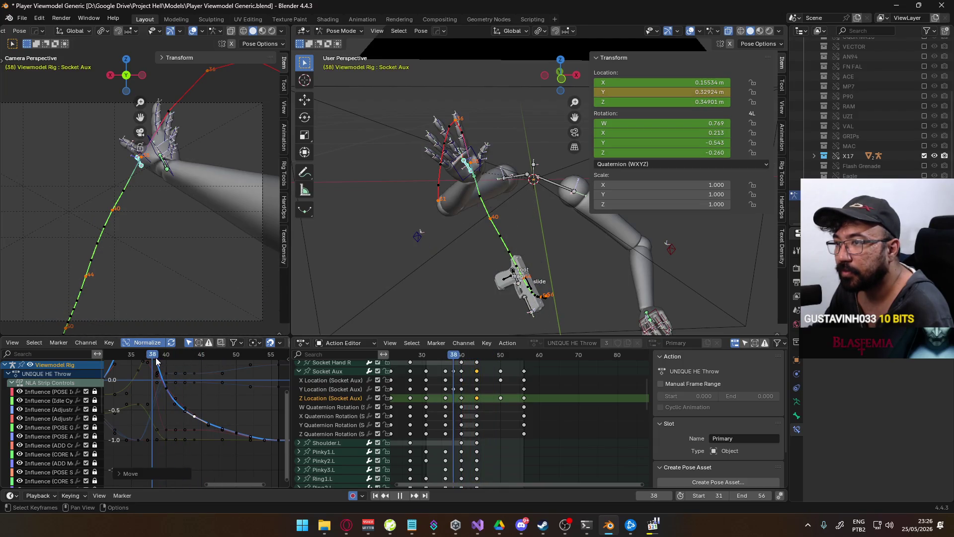
pyautogui.moveTo(155, 357); pyautogui.dragTo(167, 357)
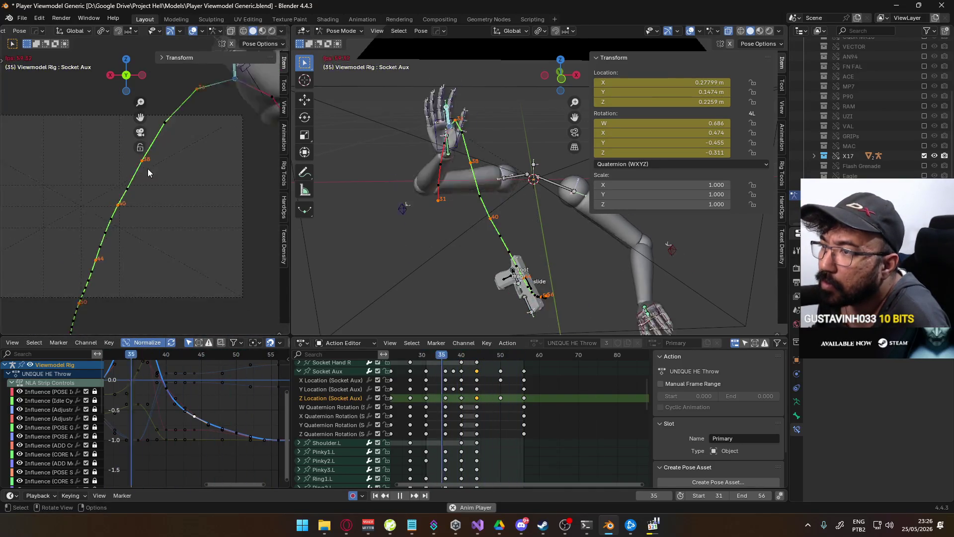
pyautogui.press('space')
pyautogui.press('space')
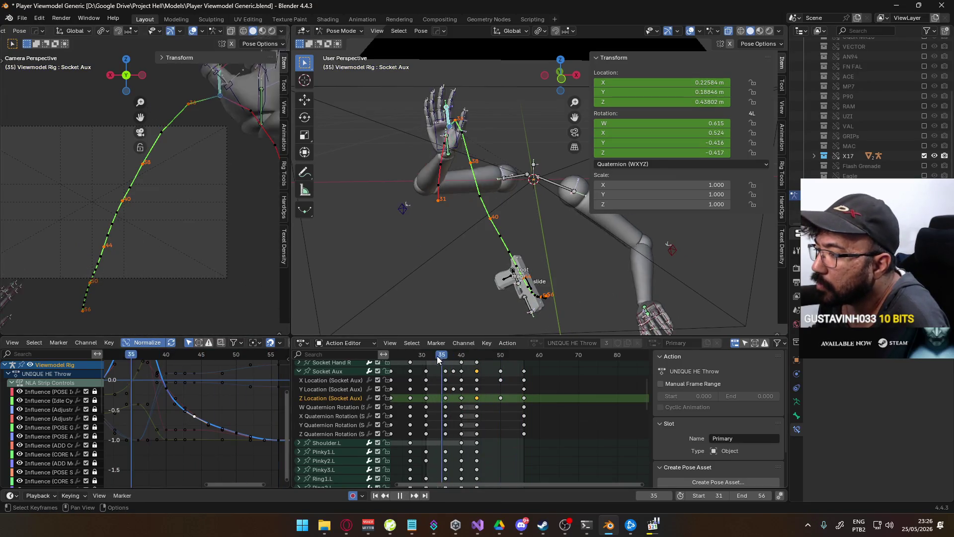
pyautogui.moveTo(443, 357)
pyautogui.mouseDown()
pyautogui.moveTo(461, 347)
pyautogui.moveTo(453, 351)
pyautogui.mouseUp()
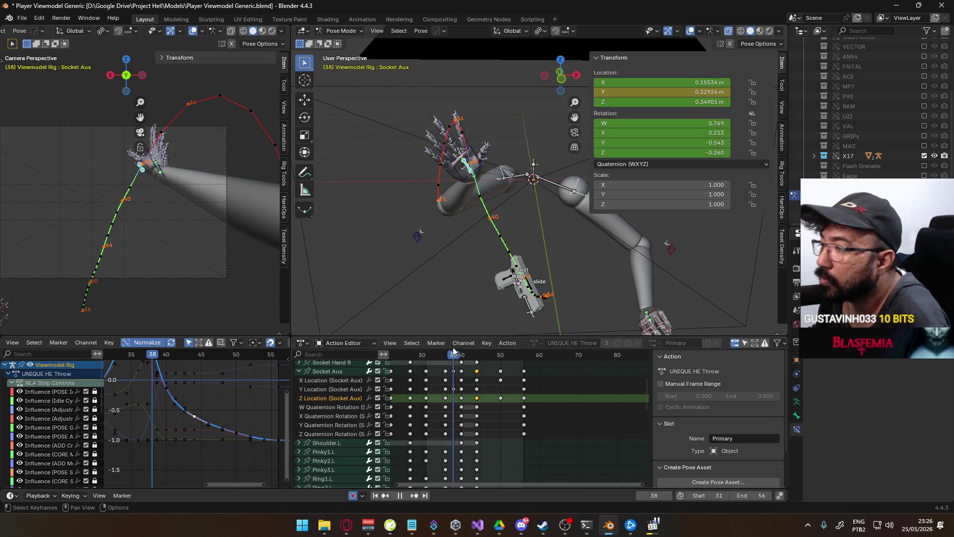
pyautogui.scroll(5, 132, 203)
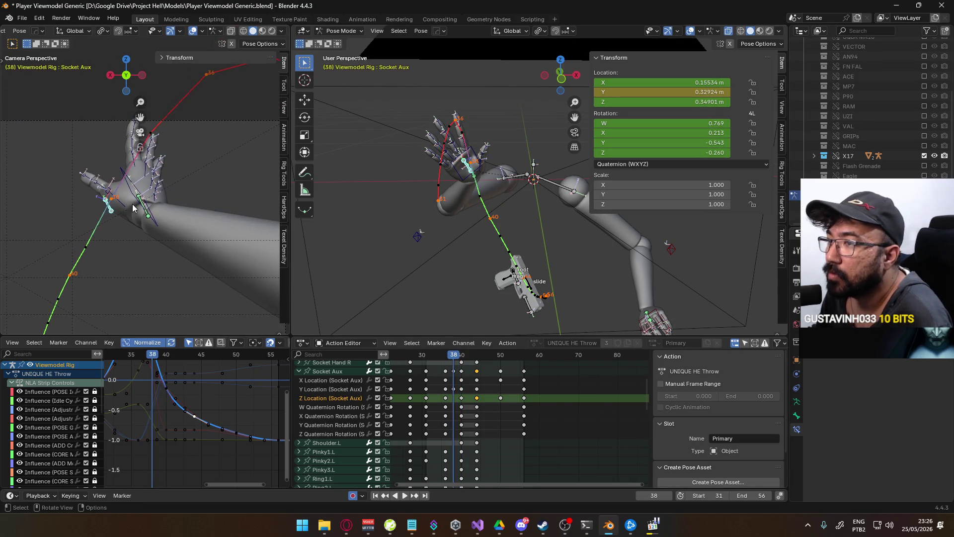
pyautogui.click(127, 198)
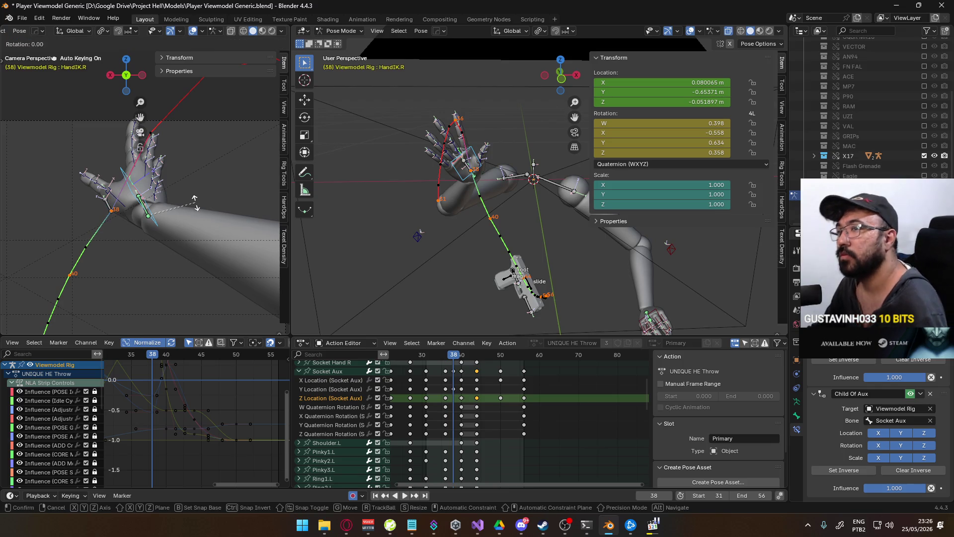
# - Rotate HandIK.R about its local Y axis at frame 38 and play it back
pyautogui.press('y')
pyautogui.press('y')
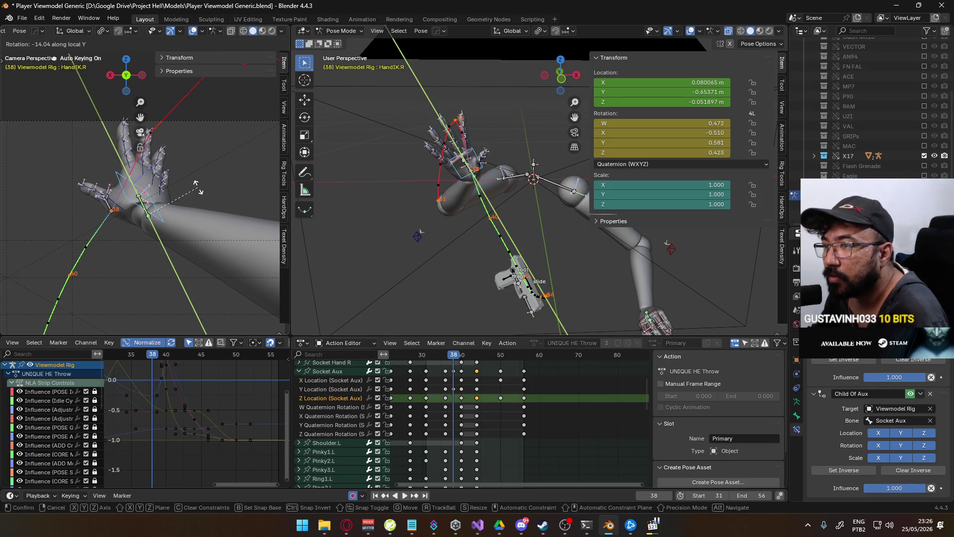
pyautogui.click(198, 183)
pyautogui.press('space')
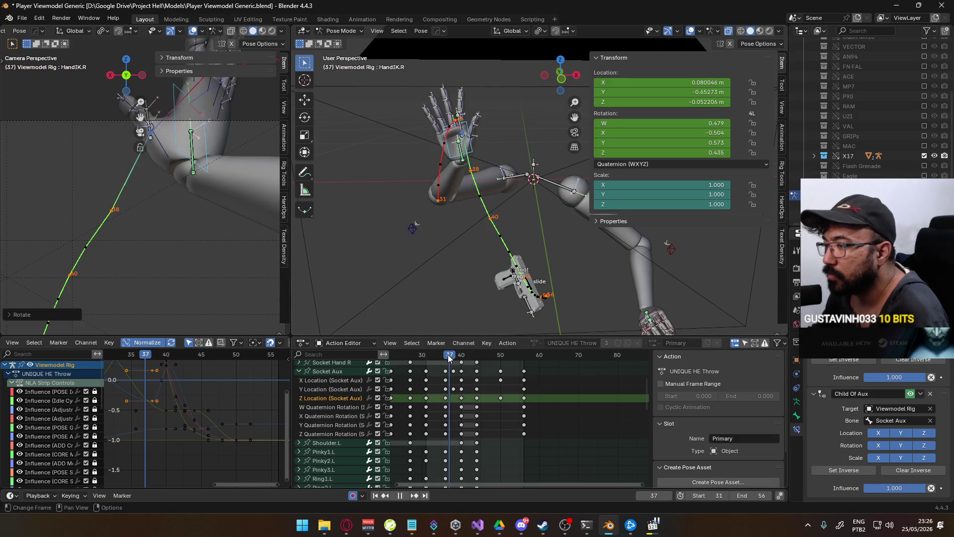
# - Review the throw by scrubbing frames 40–57, orbiting around the hand, and stopping at frame 44
pyautogui.moveTo(461, 356); pyautogui.dragTo(500, 353)
pyautogui.moveTo(199, 293); pyautogui.dragTo(266, 205, button='middle')
pyautogui.moveTo(502, 354); pyautogui.dragTo(532, 346)
pyautogui.press('space')
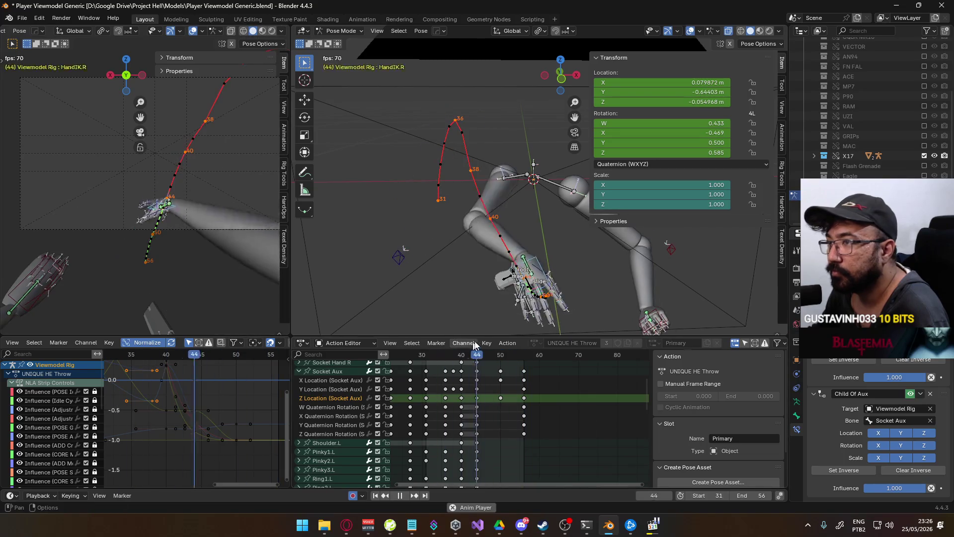
pyautogui.press('space')
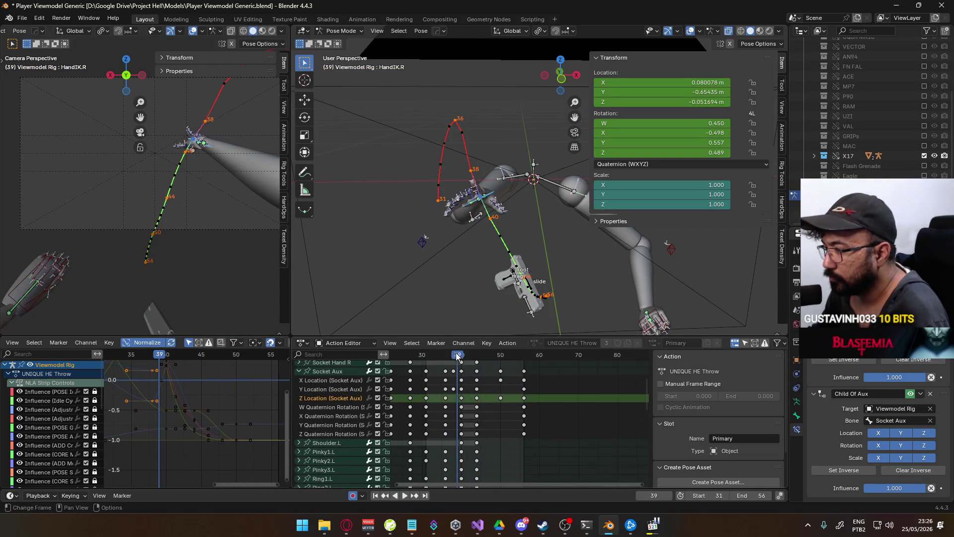
pyautogui.press('space')
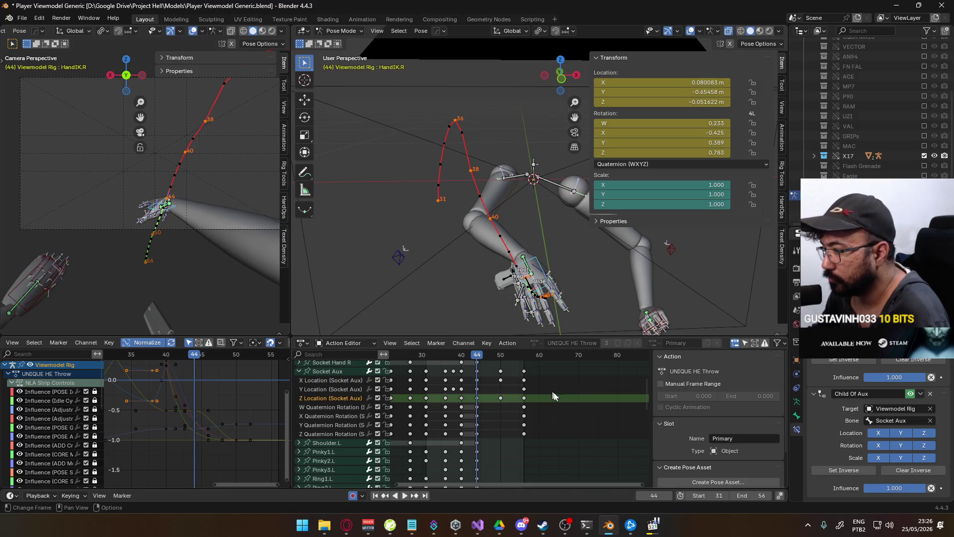
pyautogui.press('Escape')
pyautogui.moveTo(536, 415); pyautogui.dragTo(533, 393, button='middle')
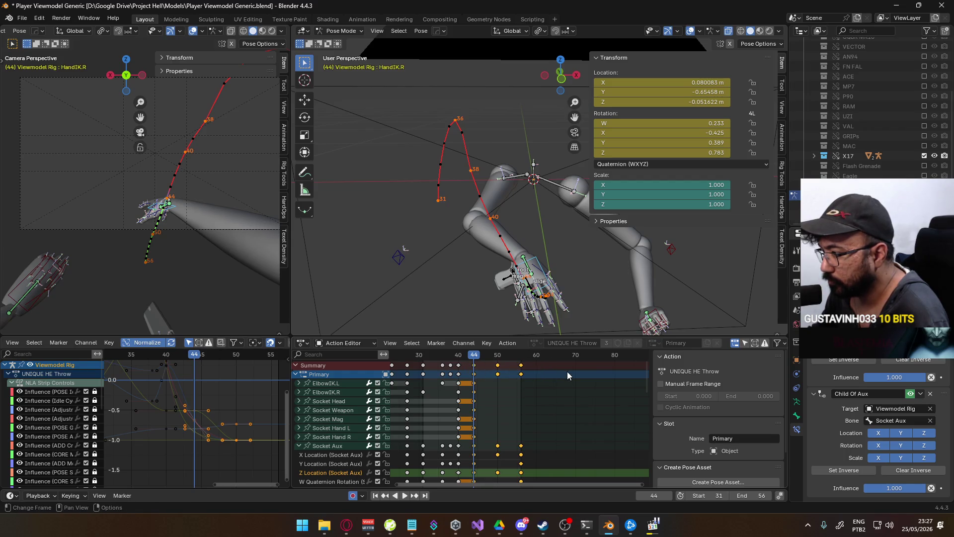
# - Compress the keys after frame 44 to 0.6 spacing, nudge one group a frame later, and replay
pyautogui.press('s')
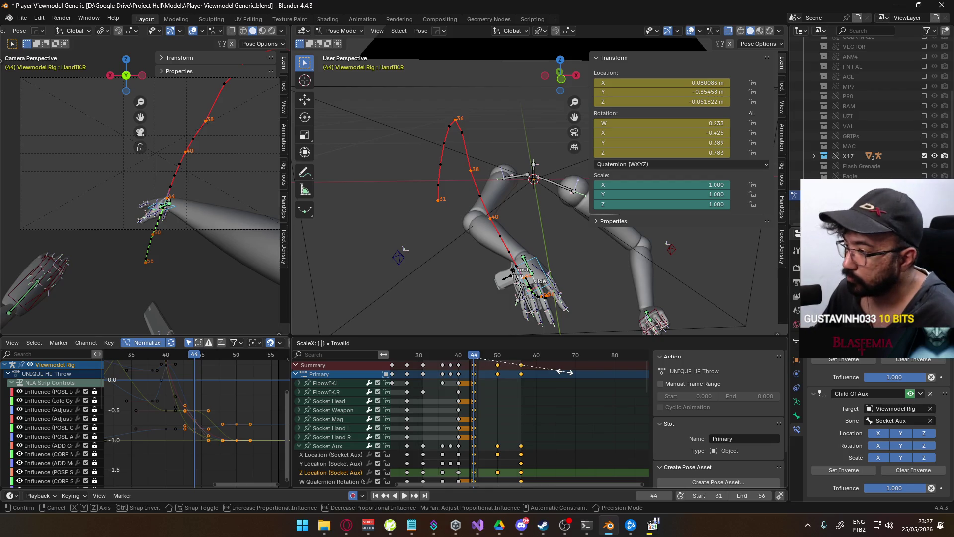
pyautogui.write('.6')
pyautogui.press('Return')
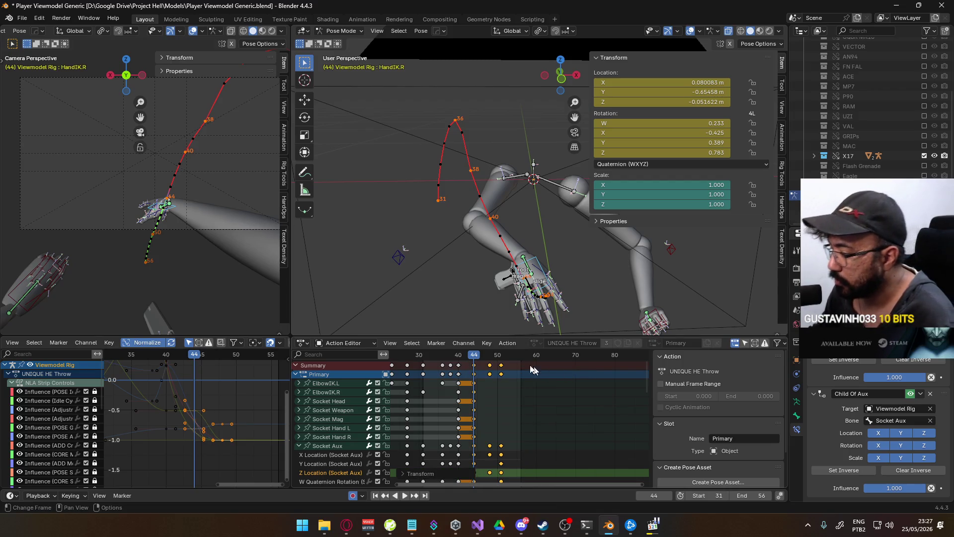
pyautogui.click(492, 366)
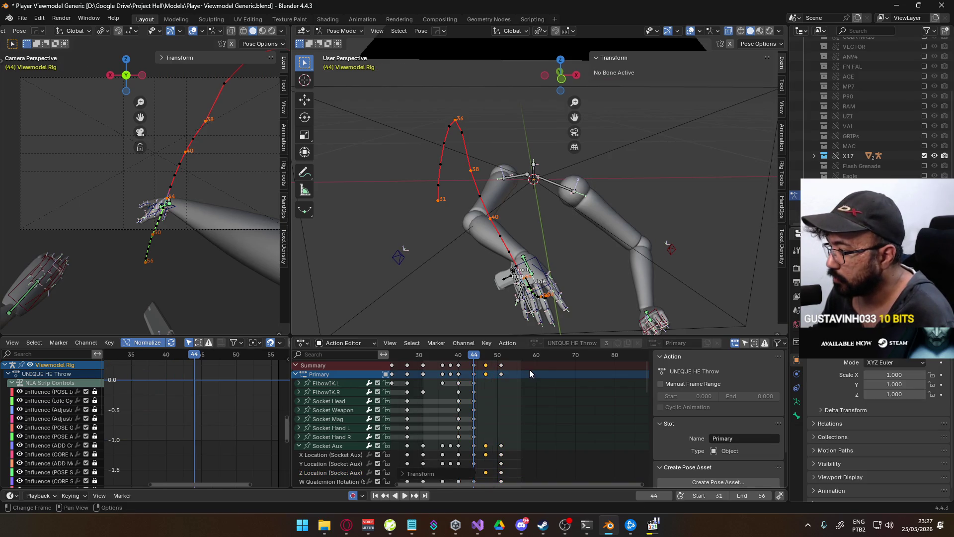
pyautogui.moveTo(485, 374)
pyautogui.mouseDown()
pyautogui.moveTo(521, 373)
pyautogui.moveTo(475, 364)
pyautogui.moveTo(485, 374)
pyautogui.mouseUp()
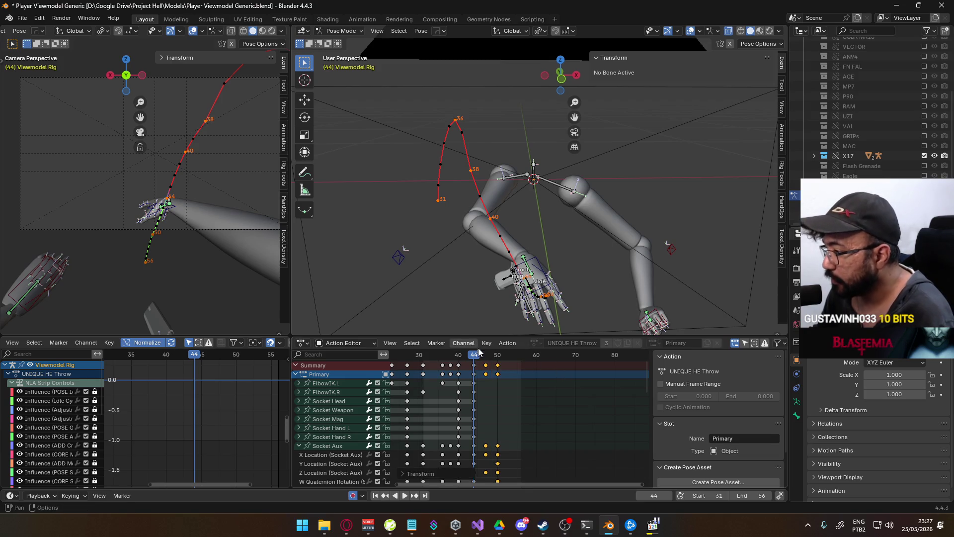
pyautogui.press('space')
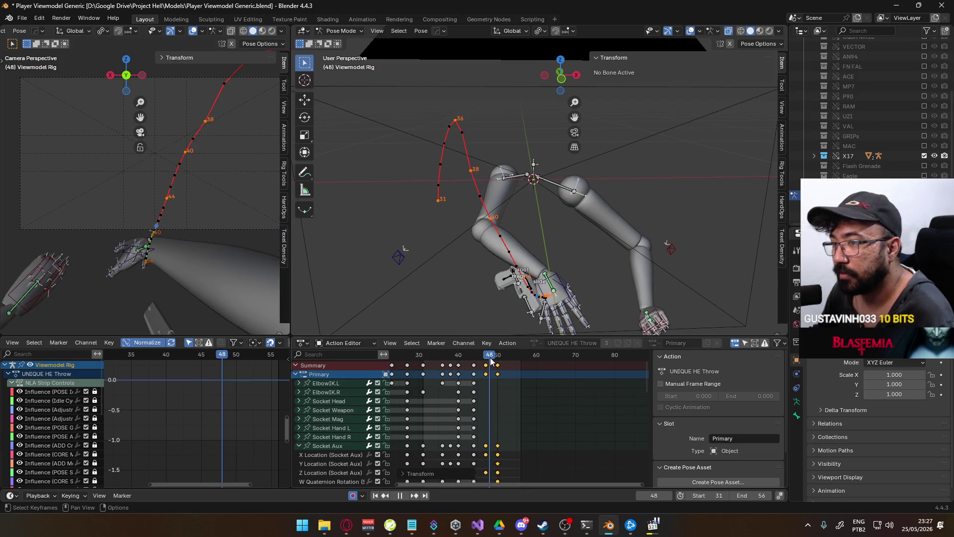
pyautogui.press('space')
pyautogui.rightClick(576, 298)
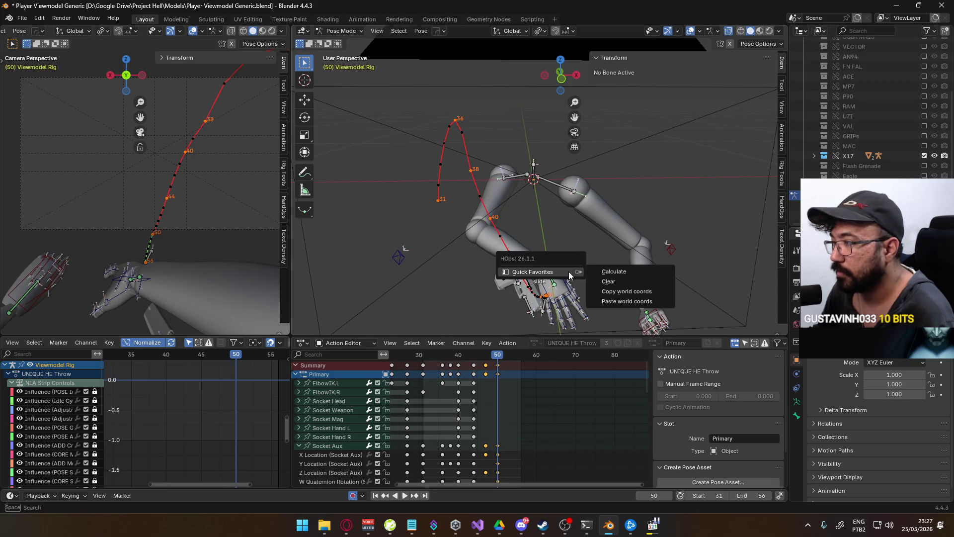
# - Recalculate the bone motion paths and play through frames 45–49
pyautogui.click(605, 279)
pyautogui.click(584, 317)
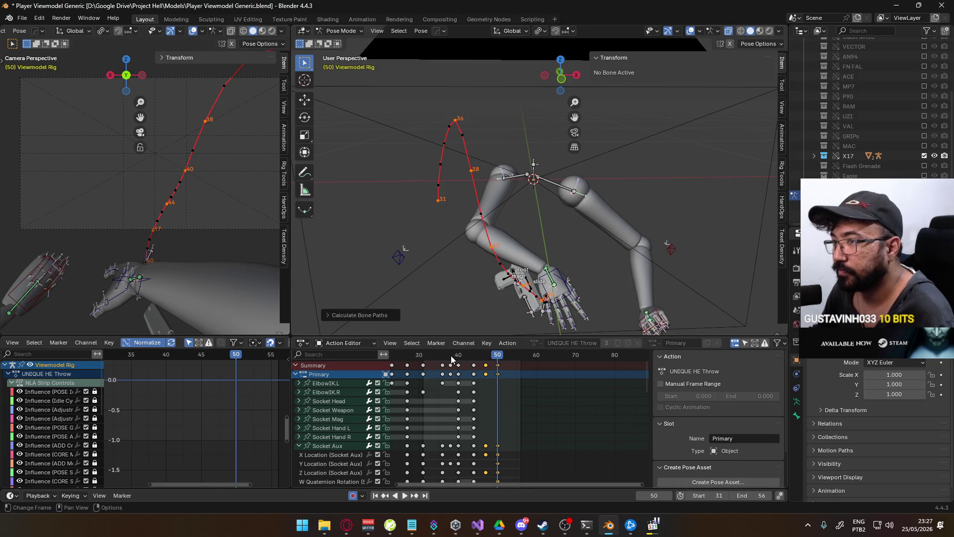
pyautogui.press('space')
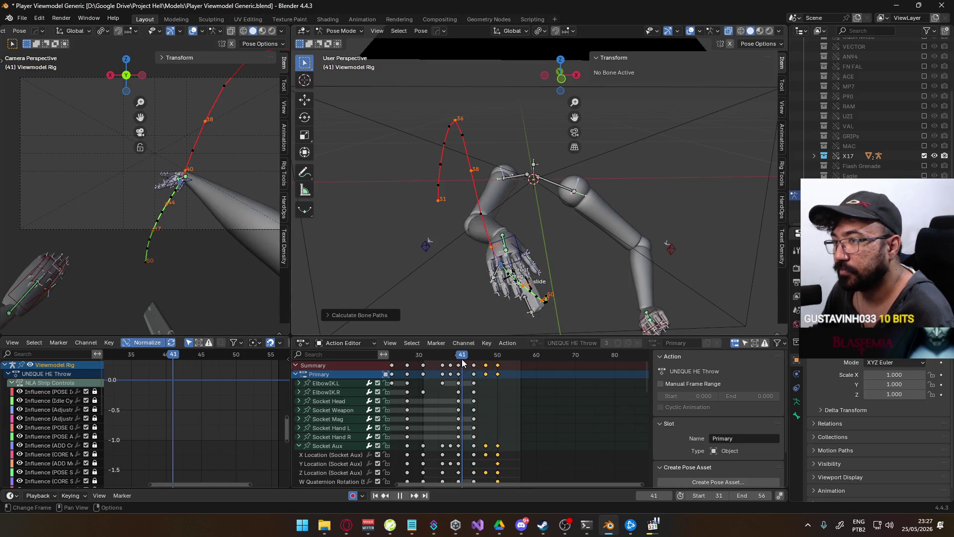
pyautogui.moveTo(481, 361); pyautogui.dragTo(499, 352)
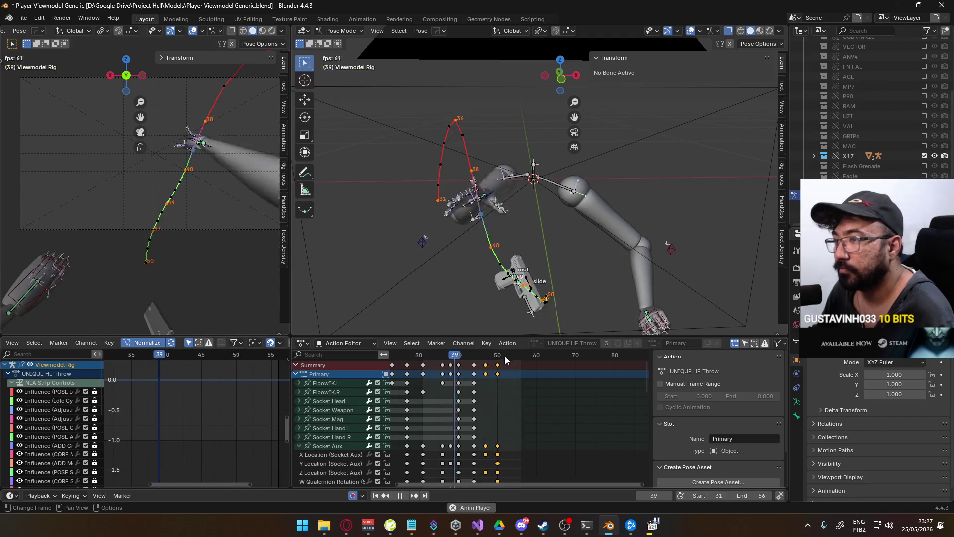
pyautogui.press('space')
pyautogui.press('space')
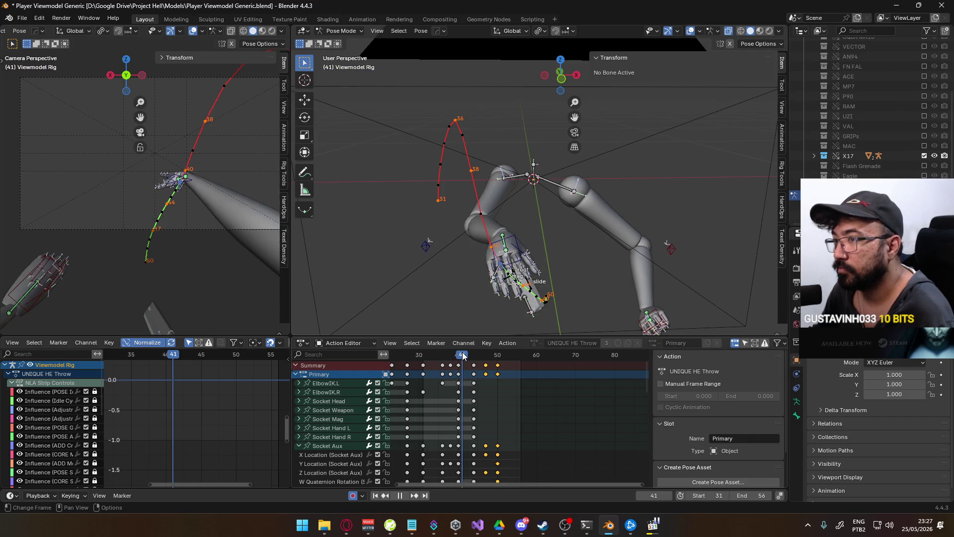
# - Shift the keys around frame 42 two frames earlier and replay the timing
pyautogui.press('Escape')
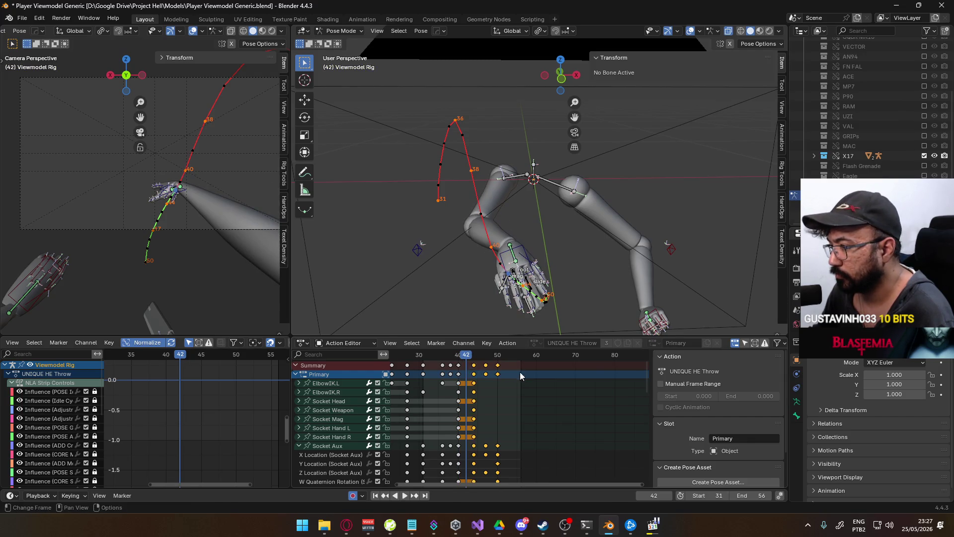
pyautogui.press('g')
pyautogui.click(510, 370)
pyautogui.press('space')
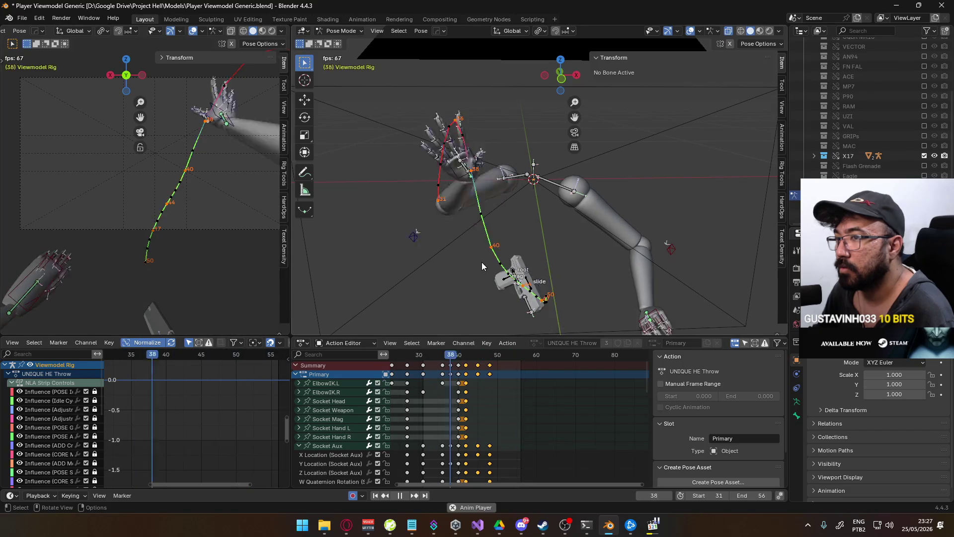
# - Recalculate the bone motion paths and stop playback at frame 31
pyautogui.press('q')
pyautogui.moveTo(547, 235)
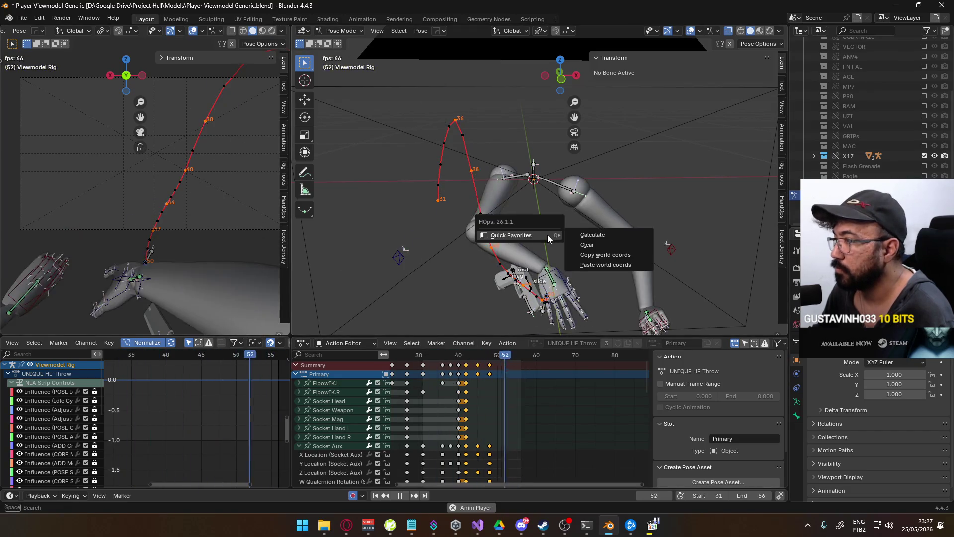
pyautogui.click(592, 235)
pyautogui.click(592, 280)
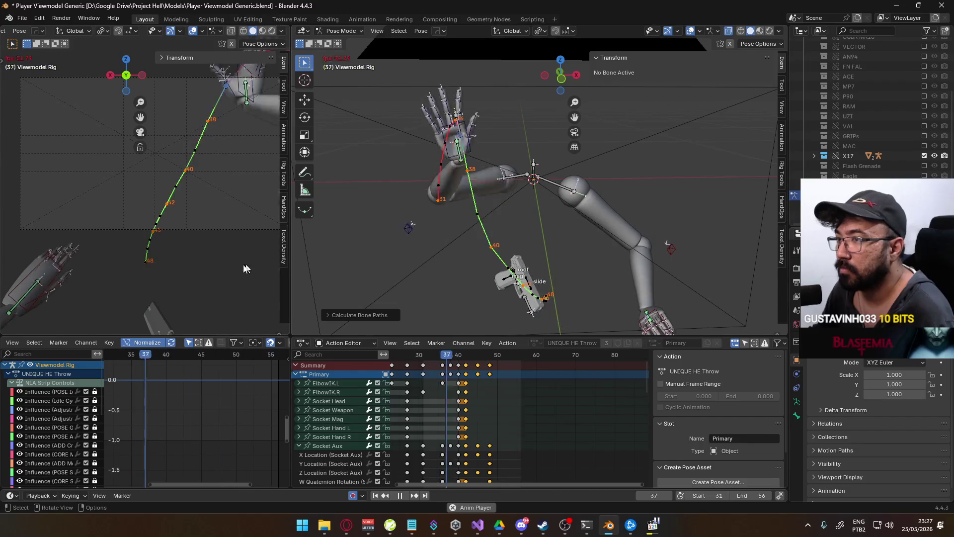
pyautogui.press('Escape')
# - Collapse the Socket Aux channel group and select the Ring1.L channel
pyautogui.scroll(-3, 327, 414)
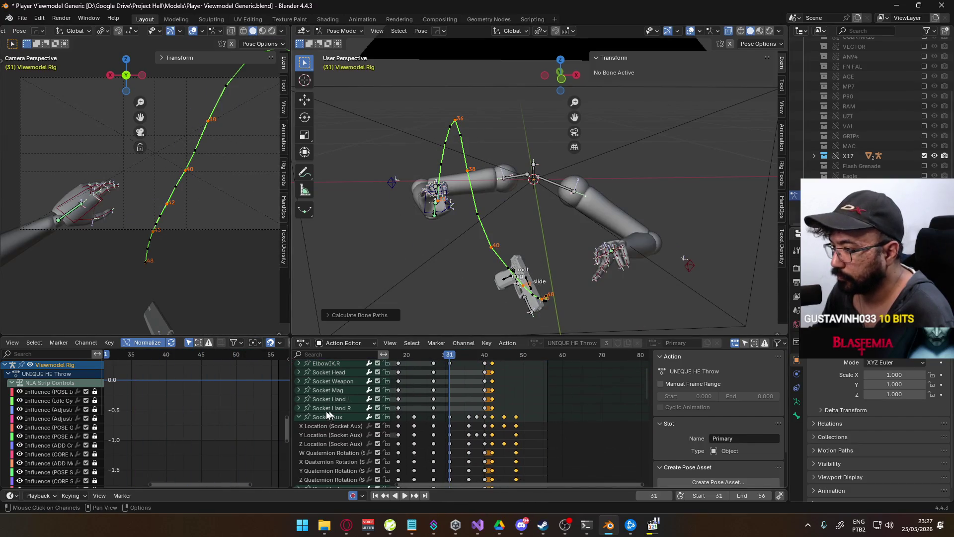
pyautogui.click(300, 417)
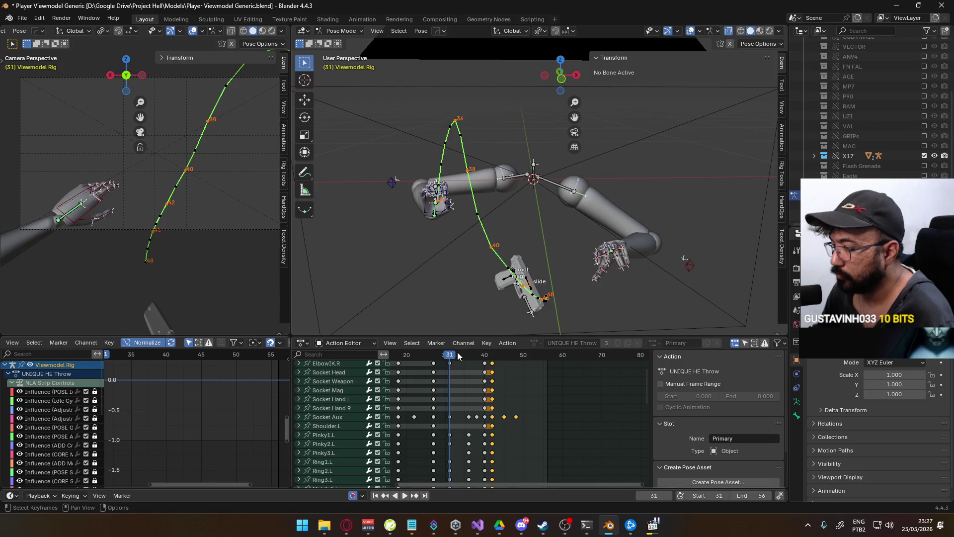
pyautogui.click(618, 246)
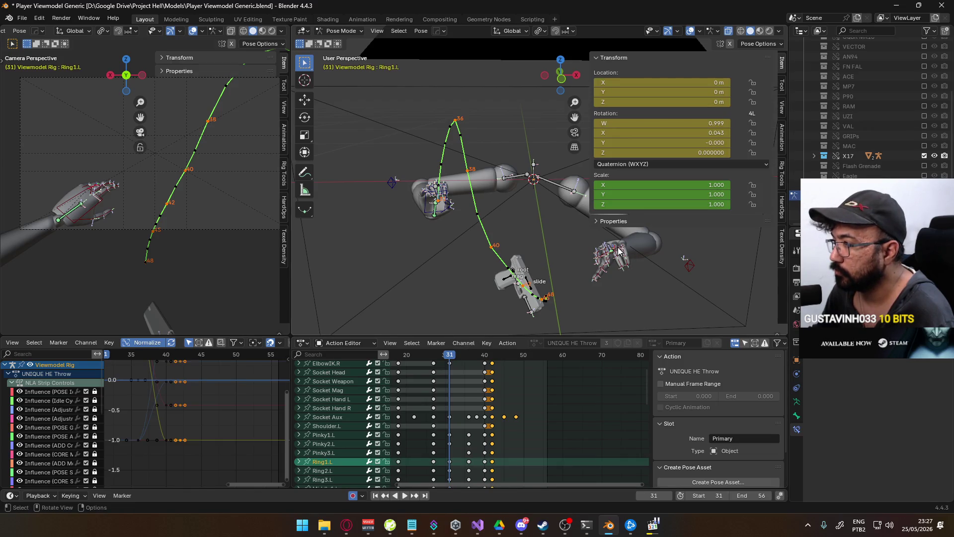
# - Move the HandIK.L keyframe at frame 36 one frame later
pyautogui.scroll(-8, 479, 397)
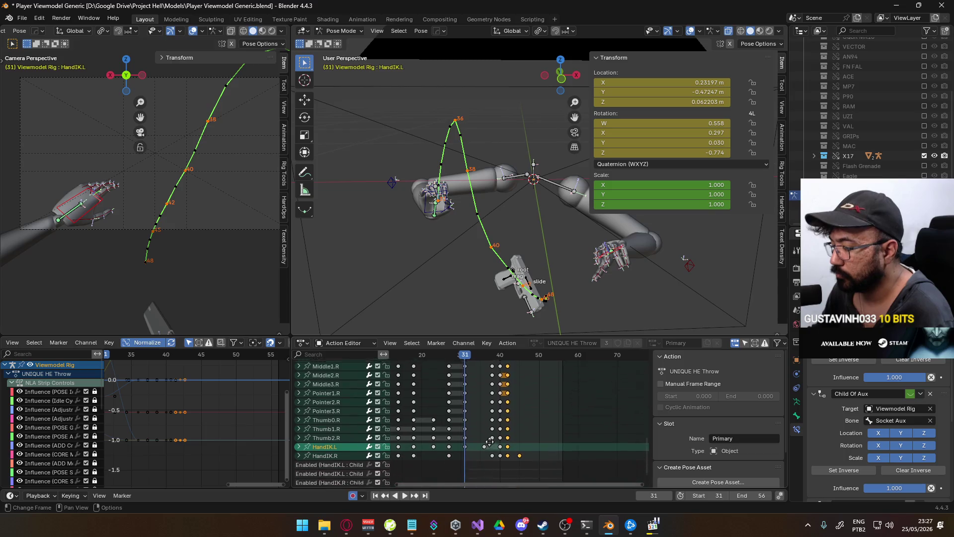
pyautogui.press('space')
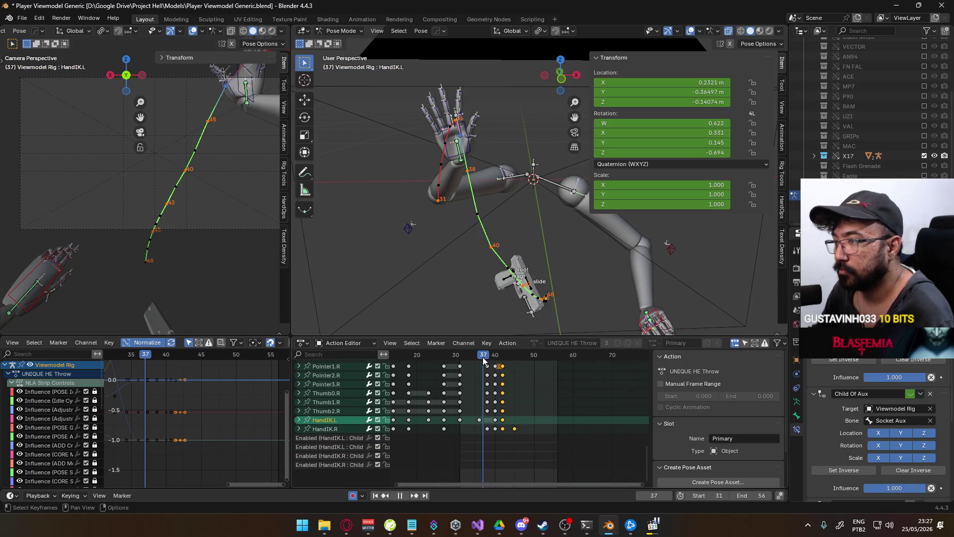
pyautogui.moveTo(503, 357); pyautogui.dragTo(481, 363)
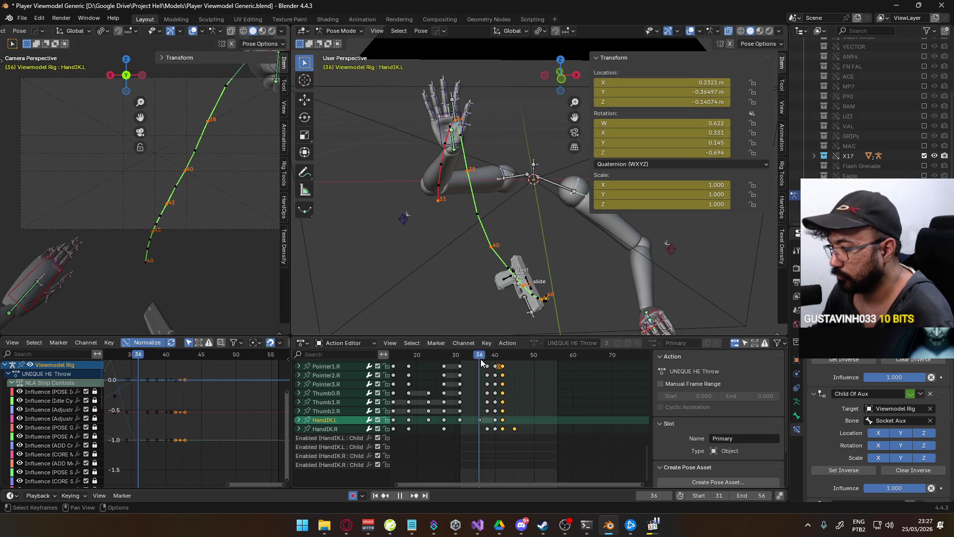
pyautogui.click(481, 427)
pyautogui.press('g')
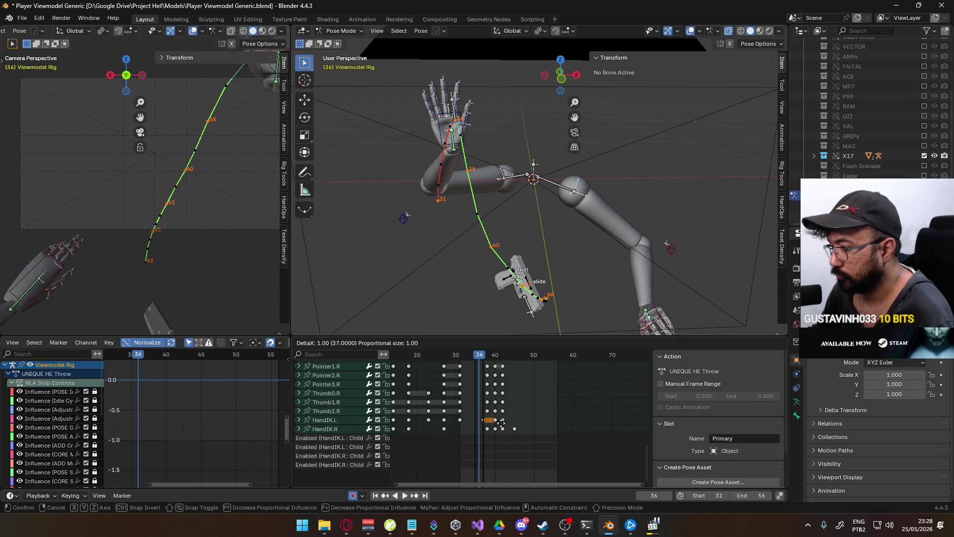
pyautogui.click(504, 423)
# - Replay the throw, stop back at frame 31, and select the HandIK.L channel
pyautogui.press('space')
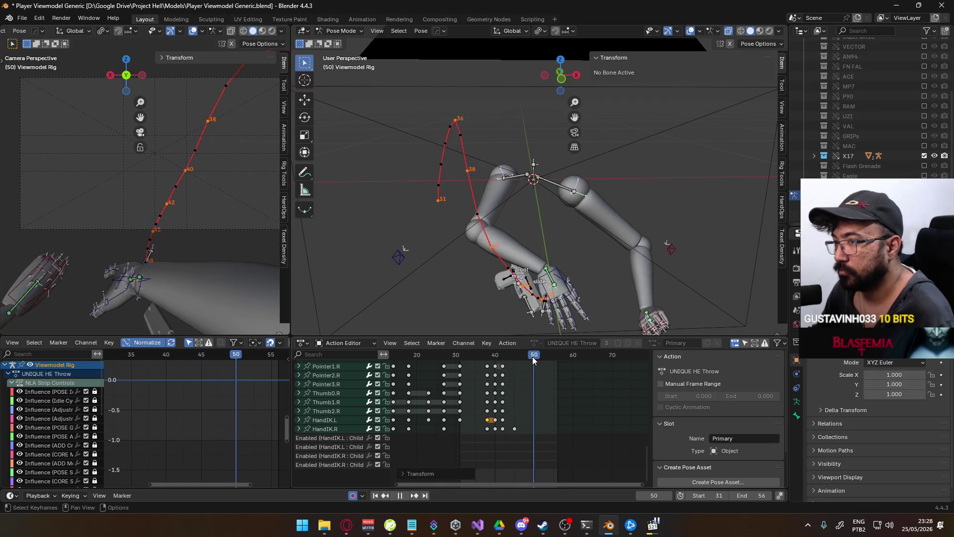
pyautogui.click(446, 357)
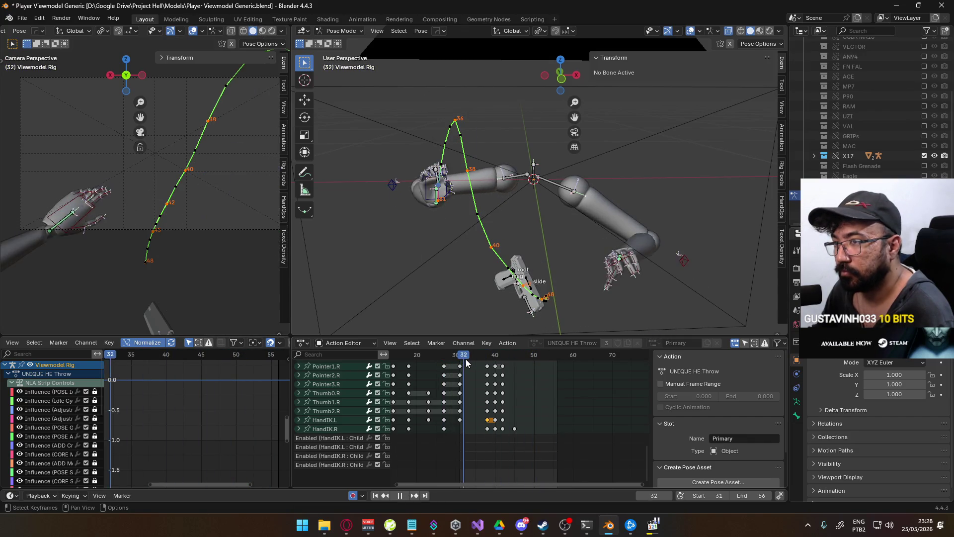
pyautogui.moveTo(461, 362); pyautogui.dragTo(466, 364)
pyautogui.press('Escape')
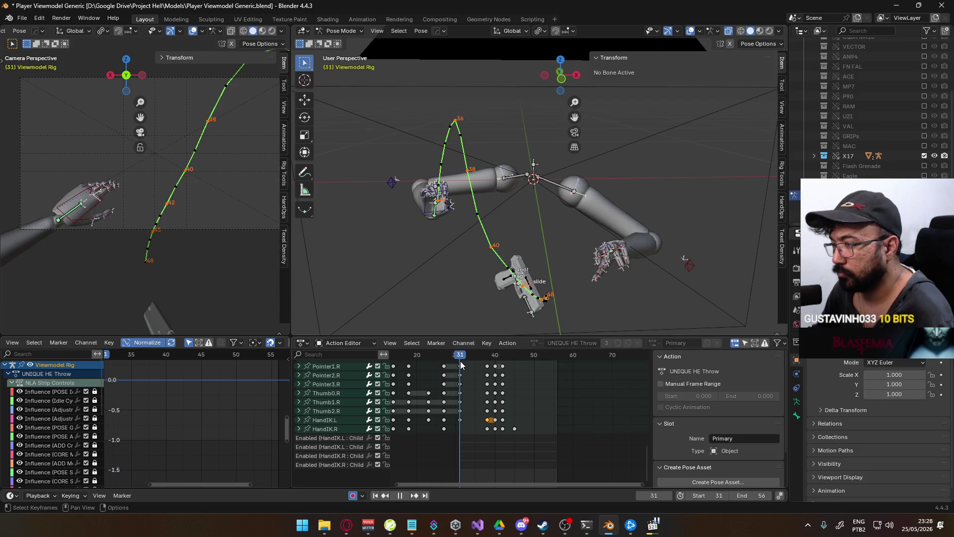
pyautogui.click(368, 421)
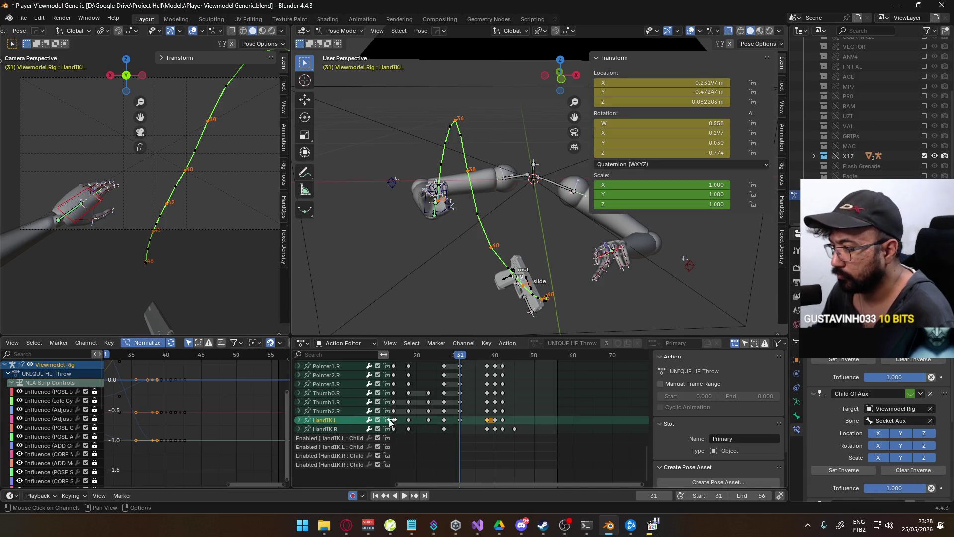
pyautogui.scroll(2, 343, 395)
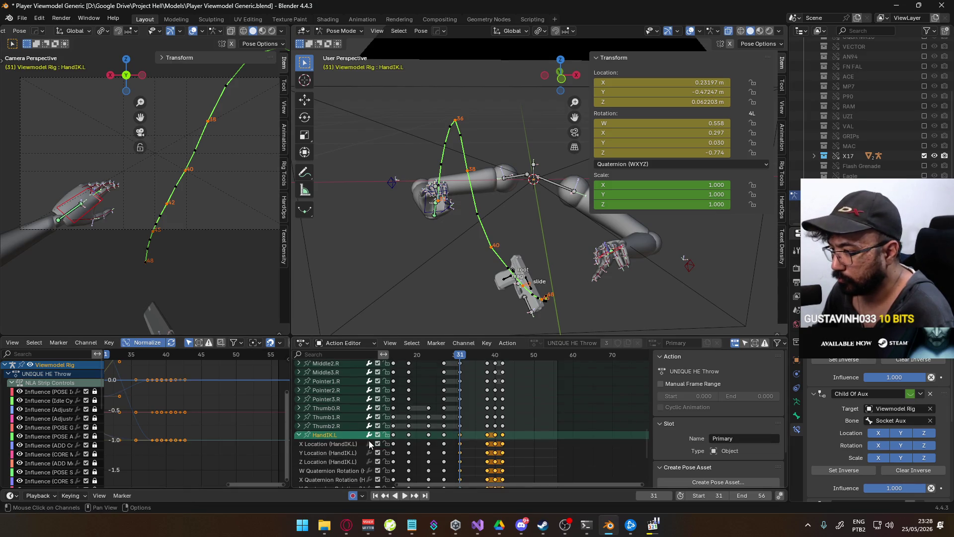
# - Delete HandIK.L's Scale channels
pyautogui.scroll(-4, 370, 444)
pyautogui.click(340, 463)
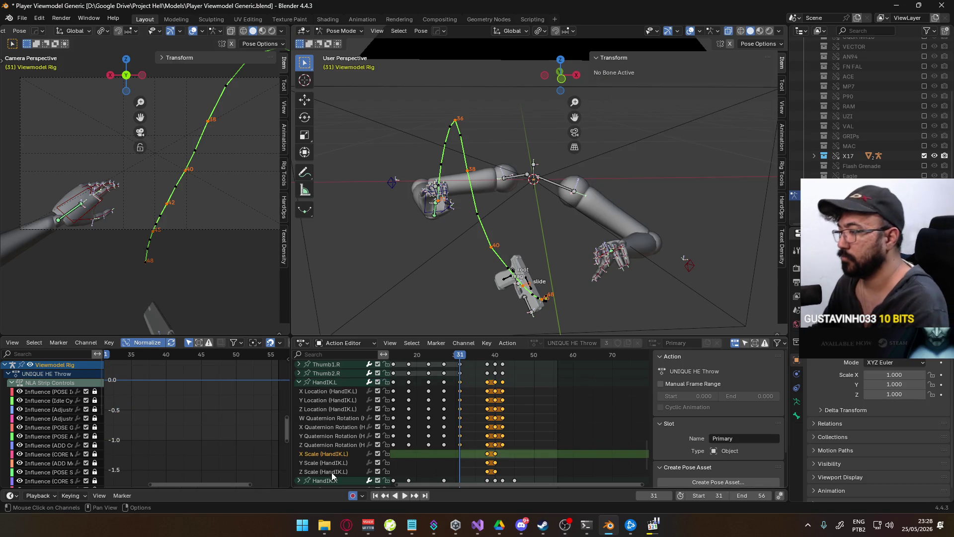
pyautogui.press('x')
# - Select HandIK.L's Z Location curve and lower its keys in the Graph Editor
pyautogui.click(338, 408)
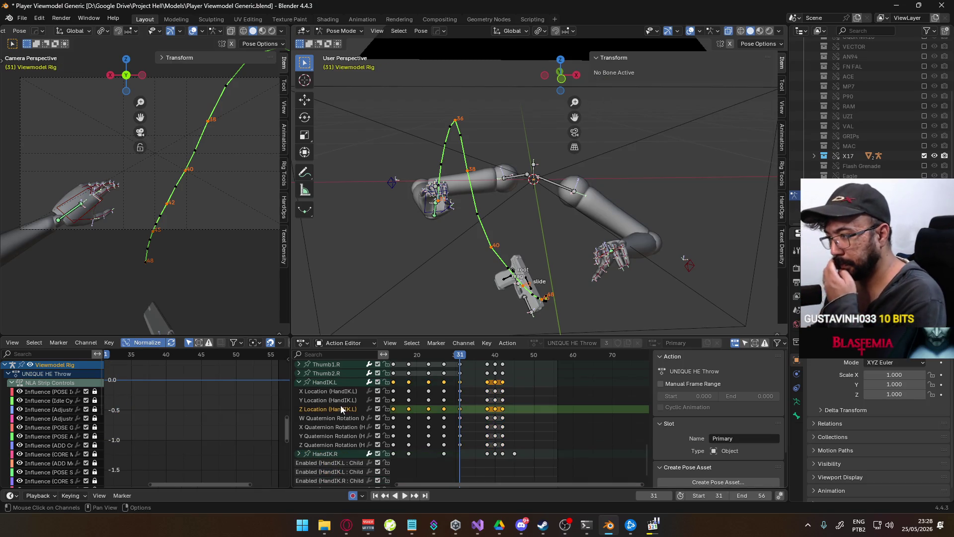
pyautogui.click(339, 381)
pyautogui.moveTo(107, 353); pyautogui.dragTo(164, 392, button='middle')
pyautogui.press('g')
pyautogui.press('y')
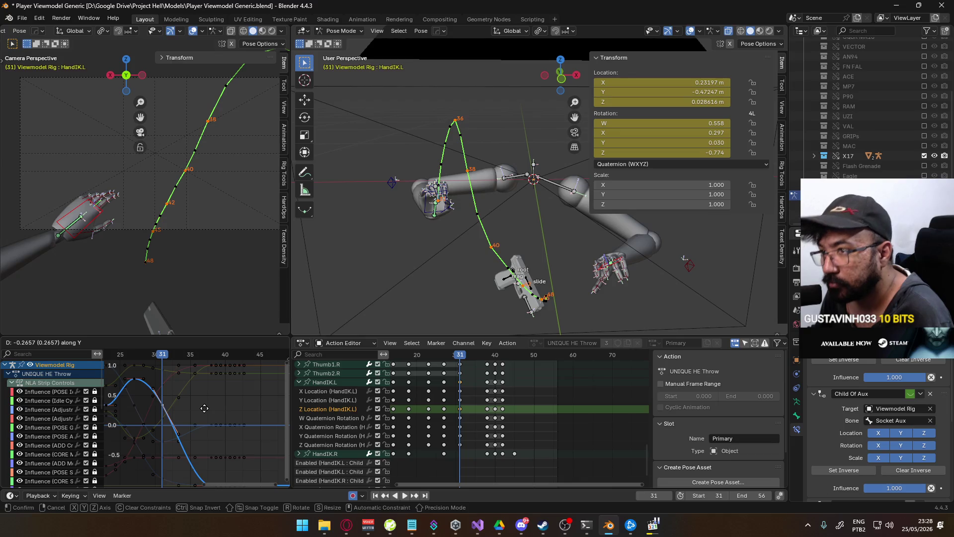
pyautogui.click(204, 408)
# - Lower the Z Location keys further to -0.00497 m at frame 31, then select X Location
pyautogui.press('space')
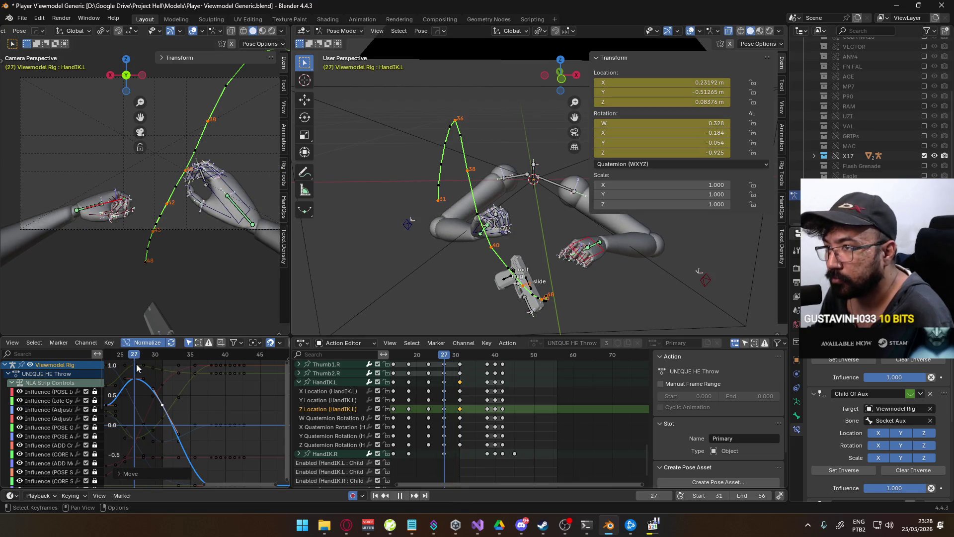
pyautogui.press('space')
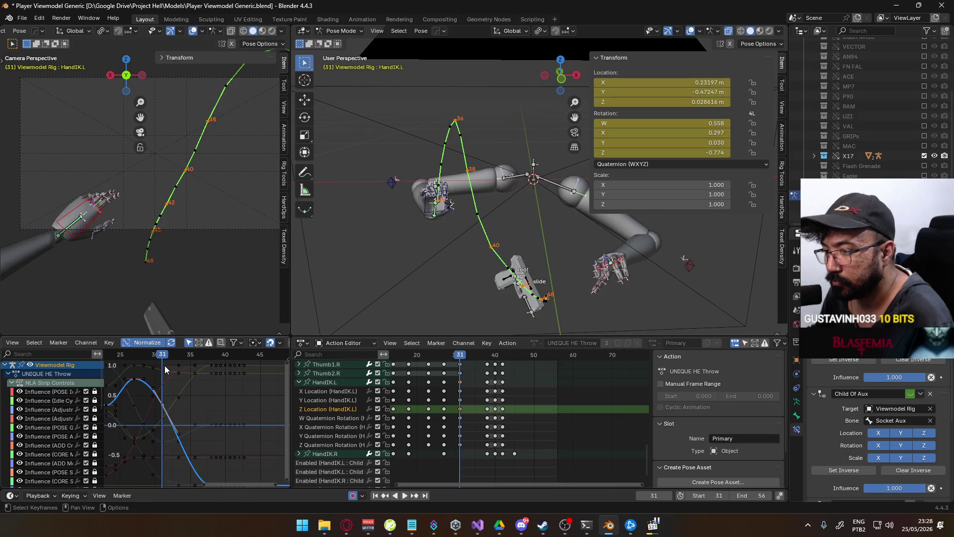
pyautogui.press('g')
pyautogui.press('y')
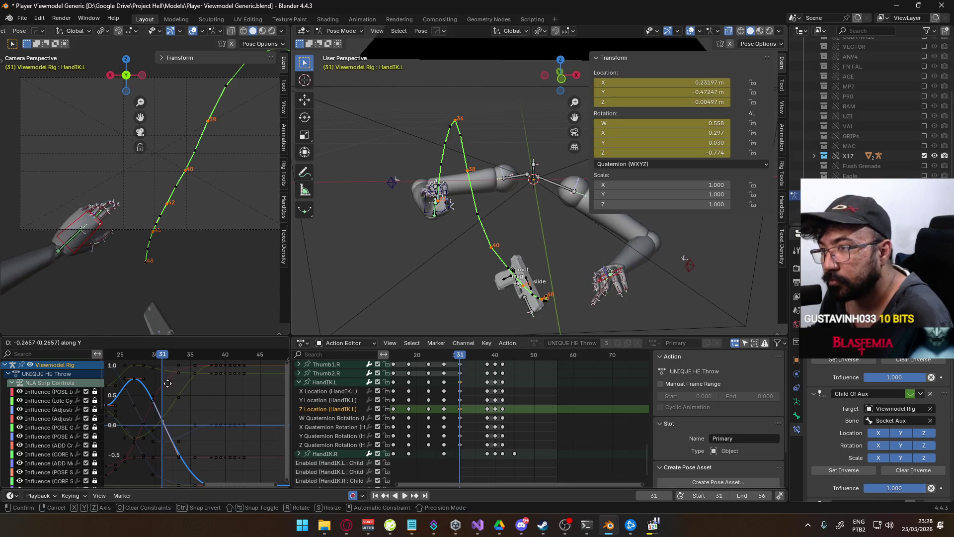
pyautogui.click(168, 383)
pyautogui.press('space')
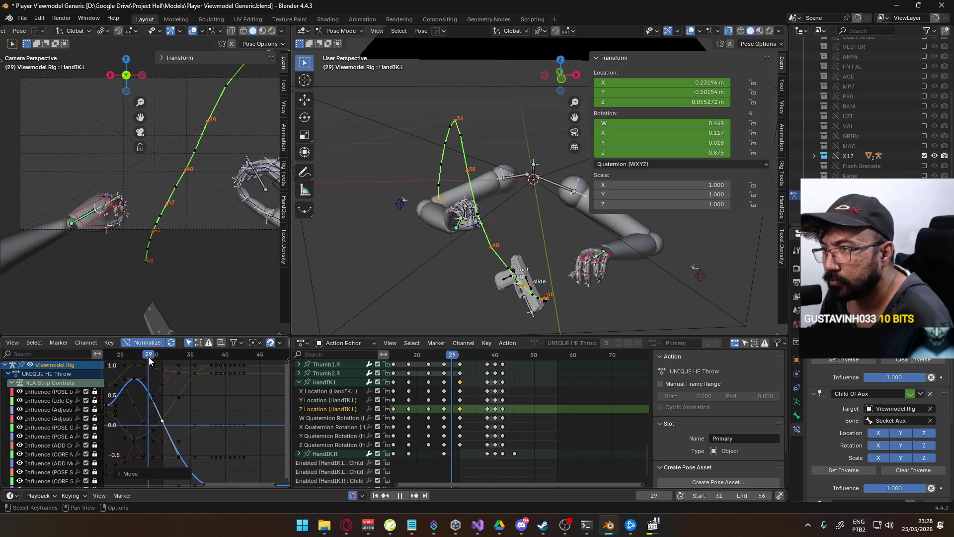
pyautogui.click(166, 357)
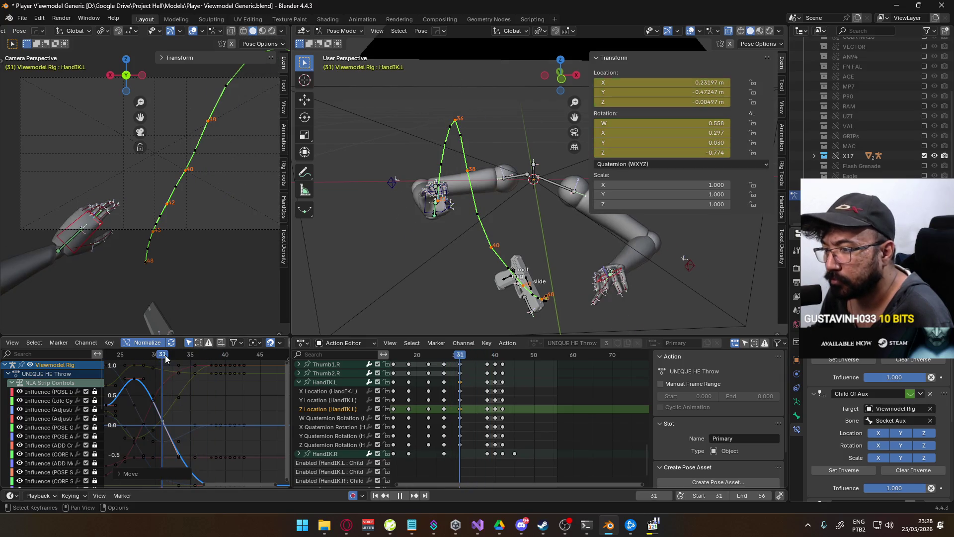
pyautogui.click(330, 391)
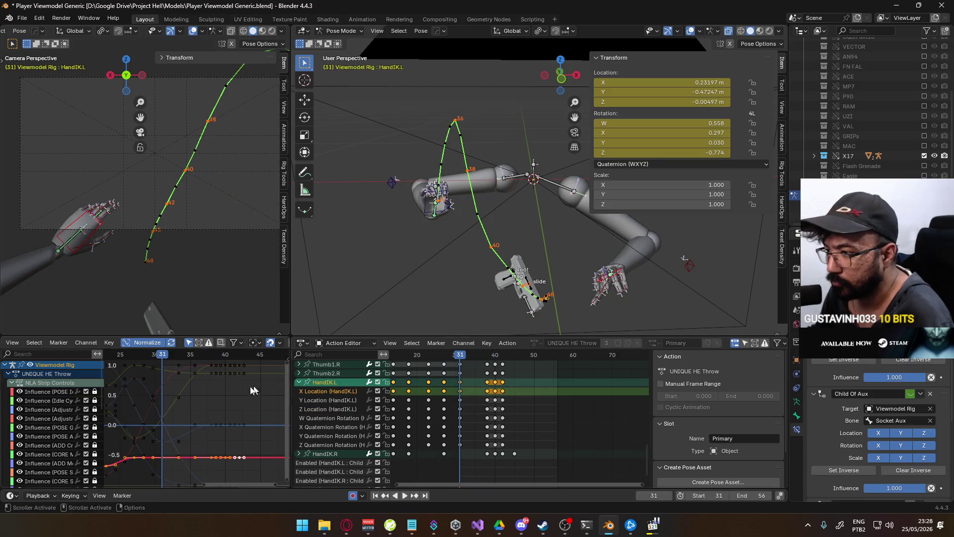
# - Lower HandIK.L's X Location key at frame 27 to about 0.221 m
pyautogui.moveTo(189, 450); pyautogui.dragTo(234, 406, button='middle')
pyautogui.moveTo(230, 365); pyautogui.dragTo(207, 383)
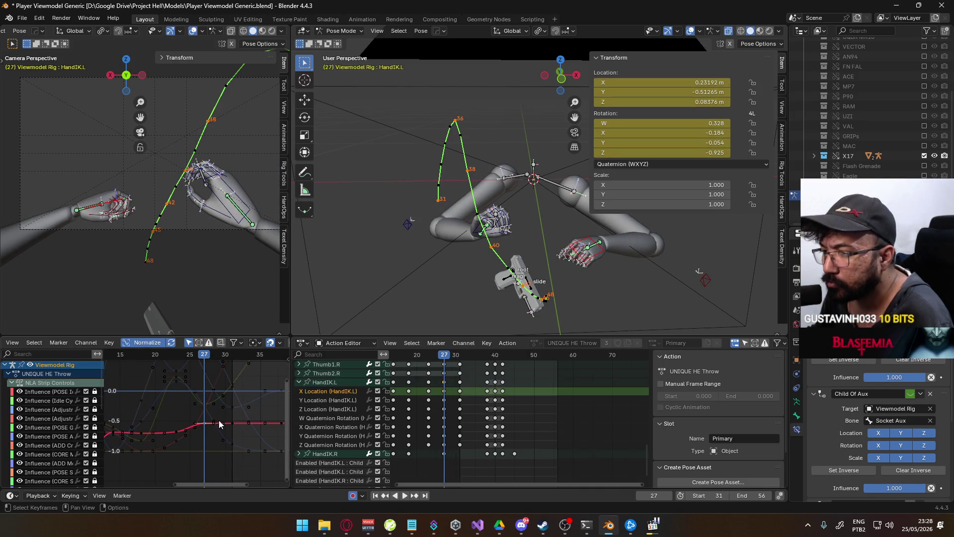
pyautogui.press('g')
pyautogui.press('y')
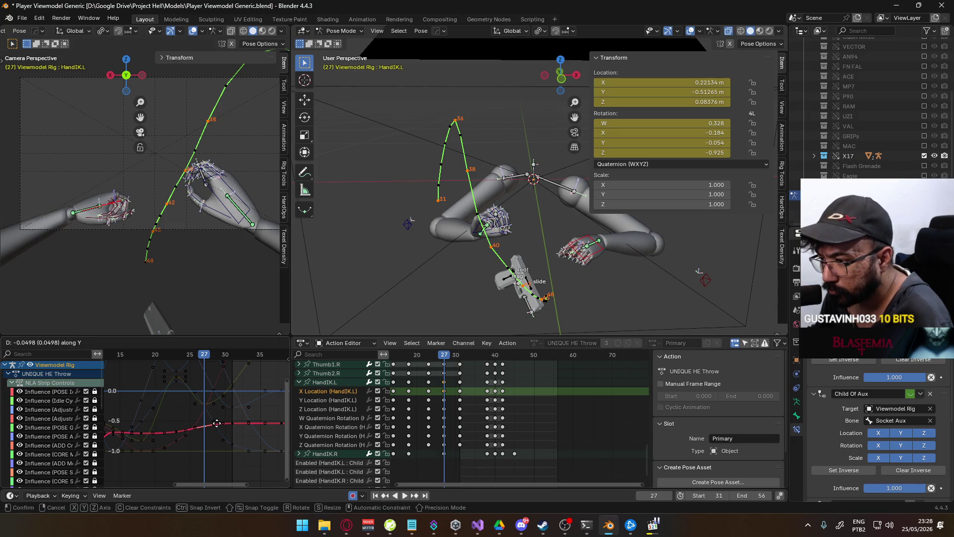
pyautogui.click(216, 424)
# - Replay the animation, collapse the HandIK.L group, and inspect the pose at frame 34
pyautogui.press('space')
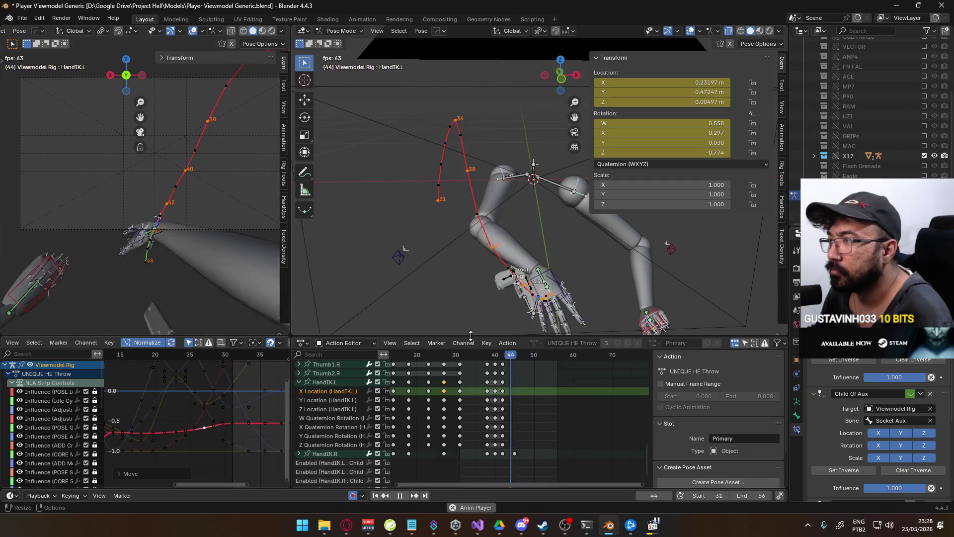
pyautogui.moveTo(460, 408); pyautogui.dragTo(496, 405, button='middle')
pyautogui.click(298, 378)
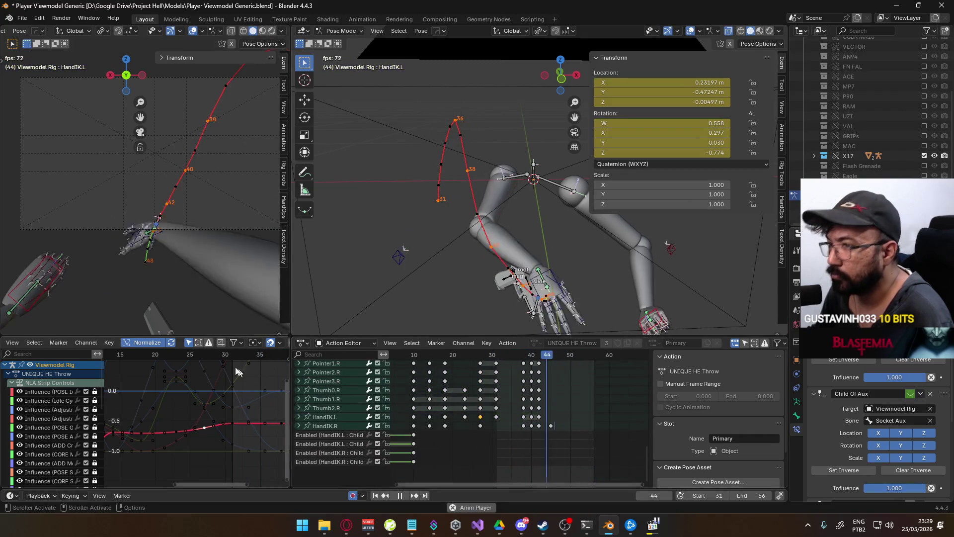
pyautogui.scroll(-3, 516, 403)
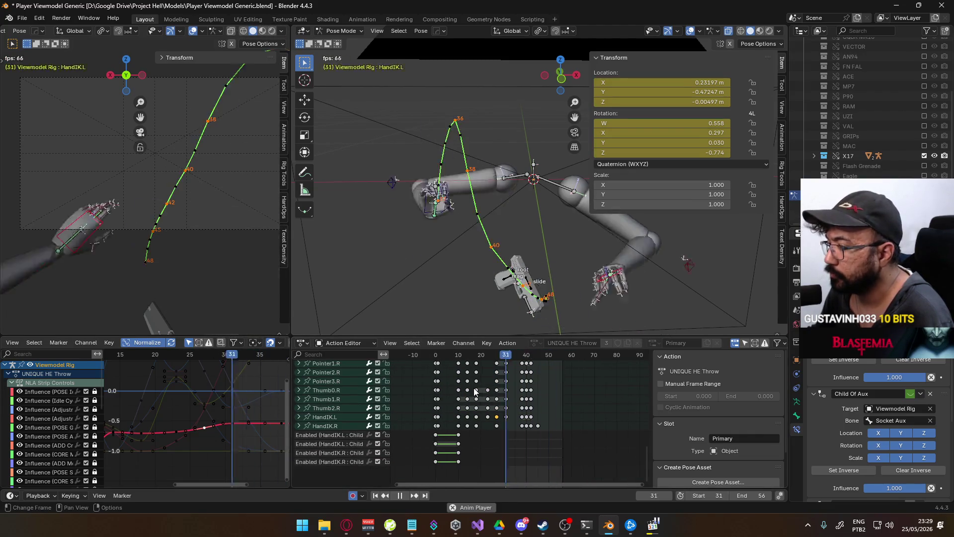
pyautogui.moveTo(498, 395)
pyautogui.mouseDown(button='middle')
pyautogui.moveTo(493, 421)
pyautogui.moveTo(464, 410)
pyautogui.mouseUp(button='middle')
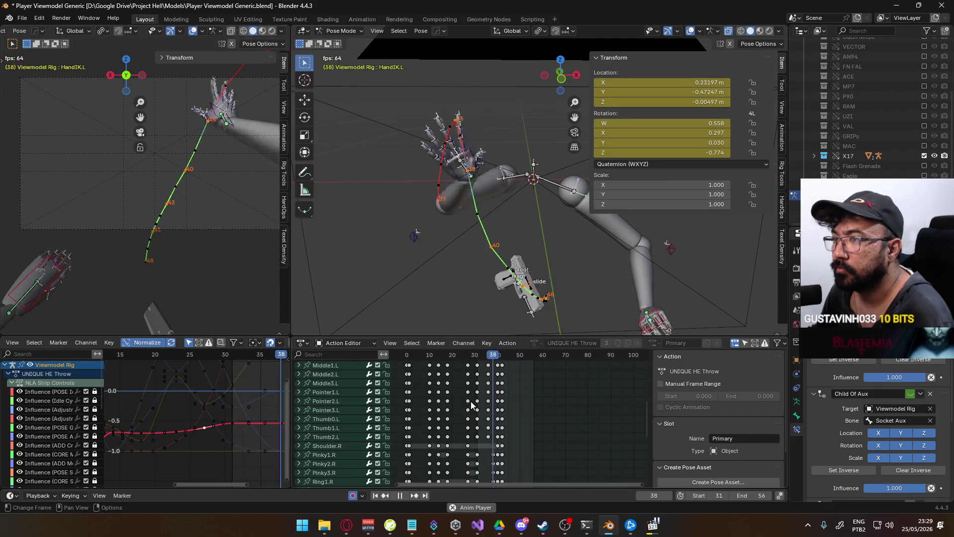
pyautogui.moveTo(472, 356)
pyautogui.mouseDown()
pyautogui.moveTo(512, 356)
pyautogui.moveTo(499, 356)
pyautogui.mouseUp()
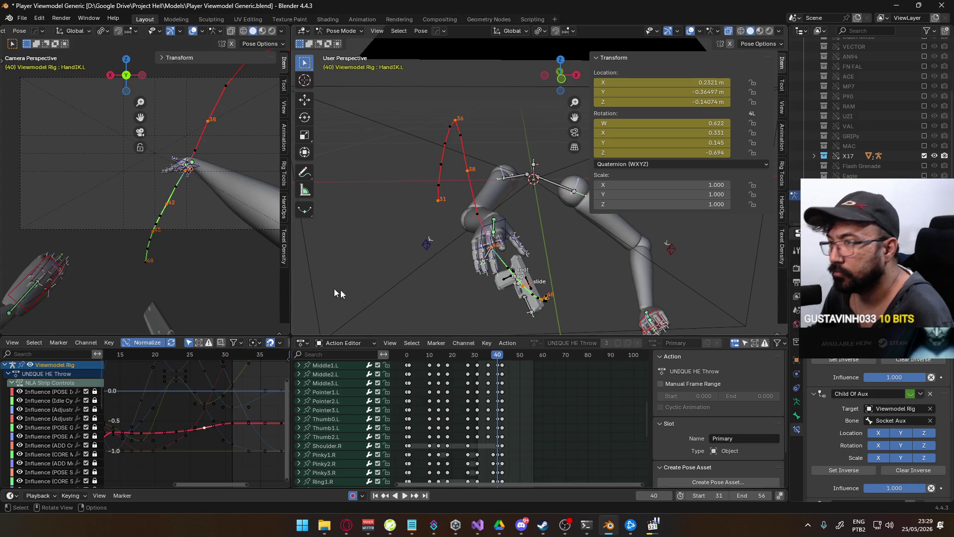
pyautogui.scroll(6, 377, 439)
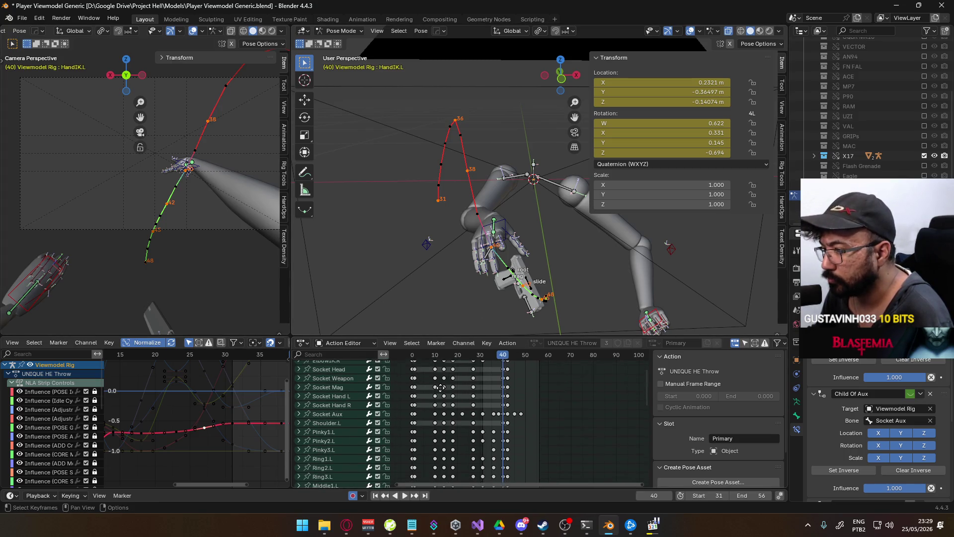
# - Expand Socket Aux's location curves and frame the keys after frame 37 in the Graph Editor
pyautogui.click(327, 422)
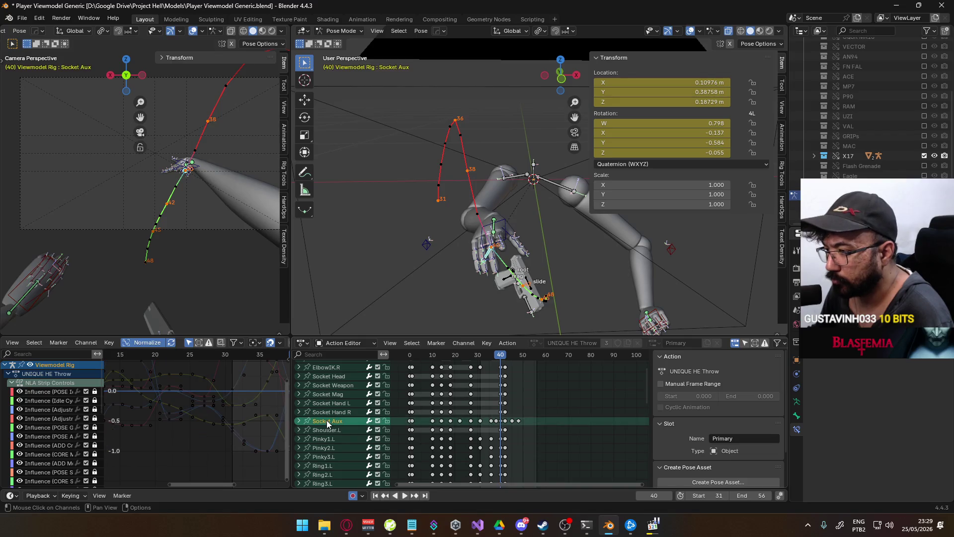
pyautogui.click(299, 421)
pyautogui.click(334, 424)
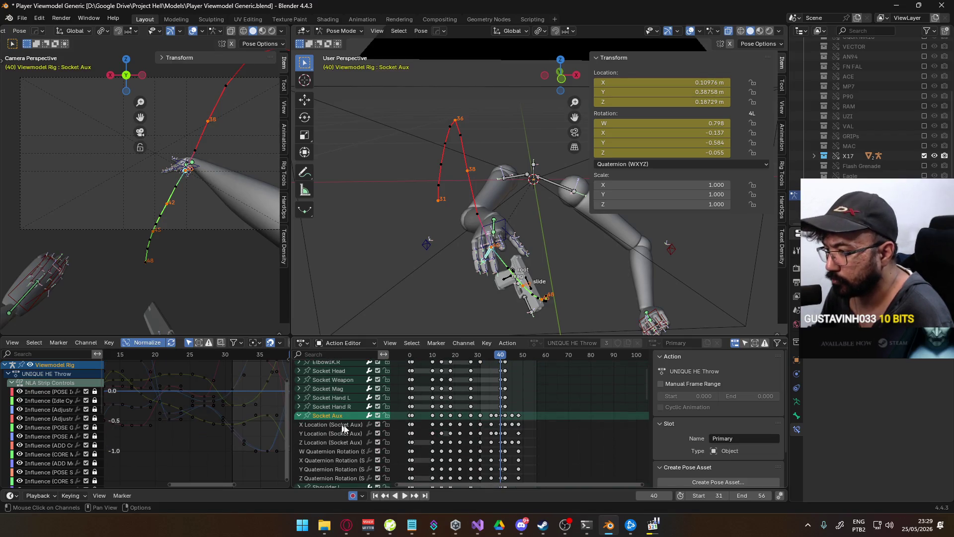
pyautogui.click(338, 423)
pyautogui.moveTo(215, 399); pyautogui.dragTo(179, 422, button='middle')
pyautogui.moveTo(221, 355)
pyautogui.mouseDown()
pyautogui.moveTo(196, 366)
pyautogui.moveTo(223, 366)
pyautogui.mouseUp()
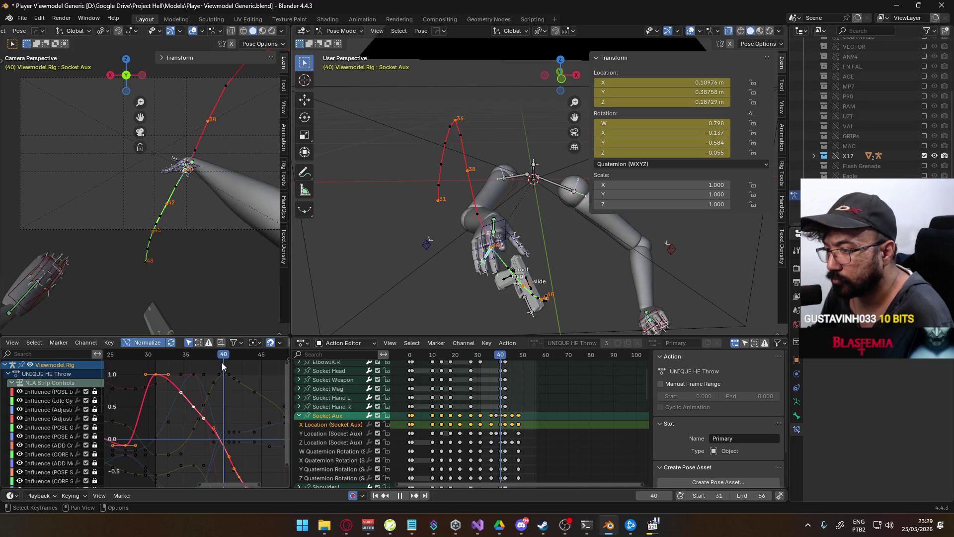
pyautogui.moveTo(222, 443); pyautogui.dragTo(202, 400, button='middle')
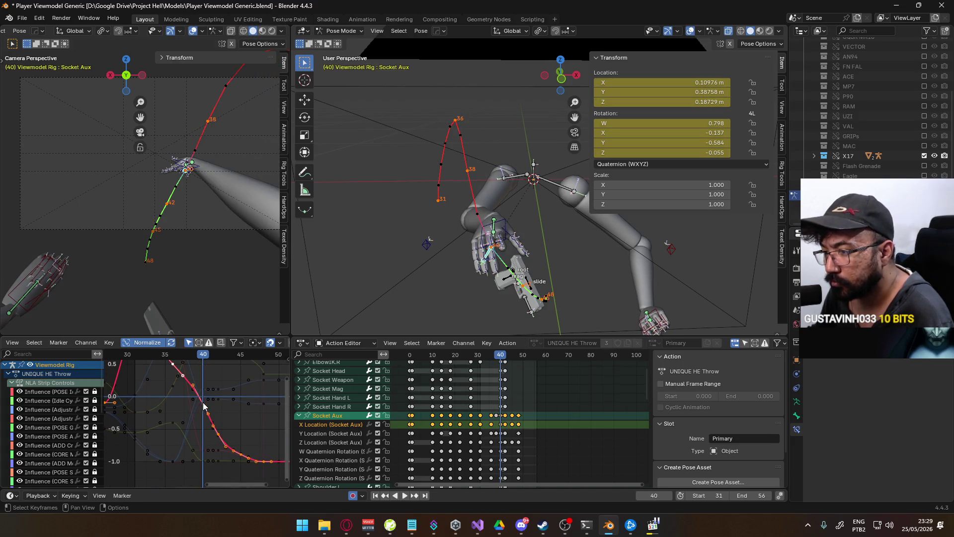
pyautogui.click(203, 401)
# - Lower the selected Socket Aux X Location keys and play back to review
pyautogui.click(495, 430)
pyautogui.click(304, 412)
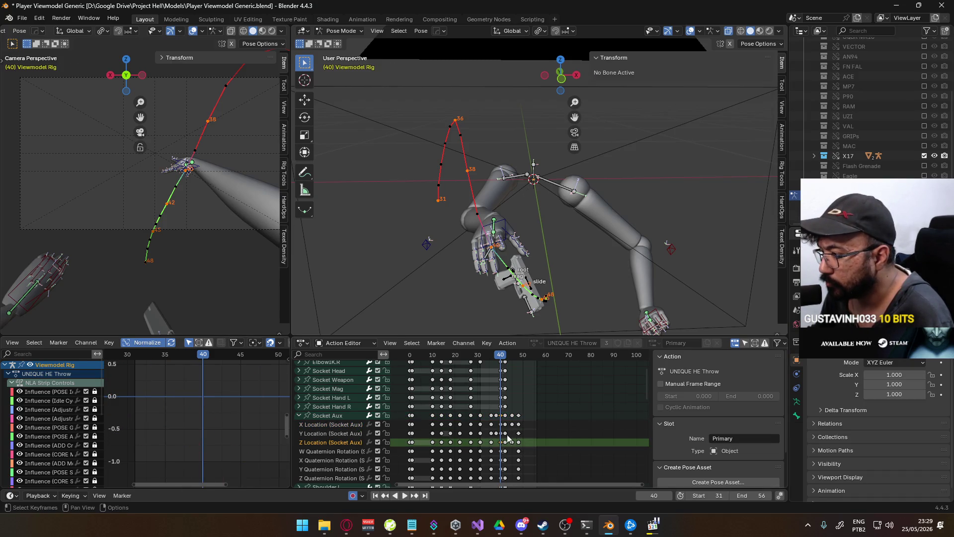
pyautogui.click(502, 425)
pyautogui.click(323, 415)
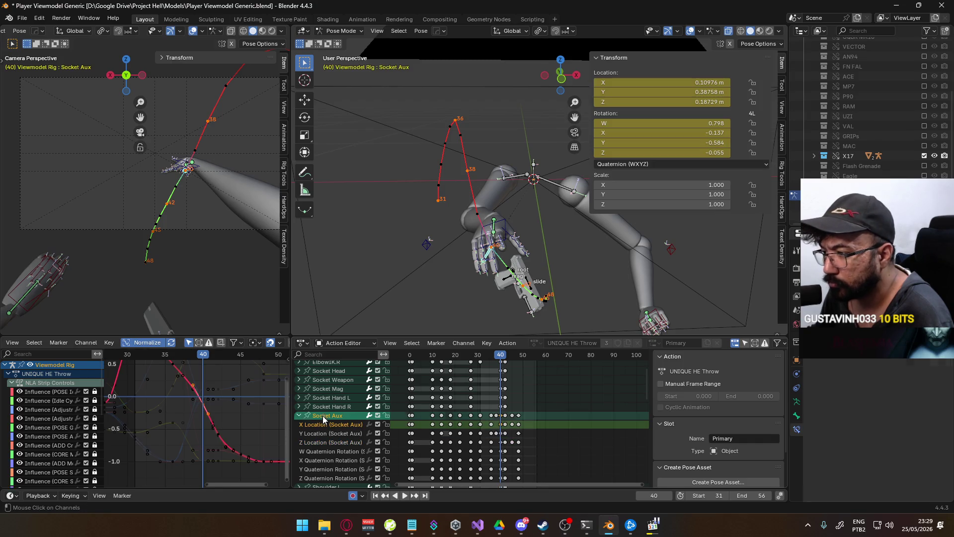
pyautogui.press('g')
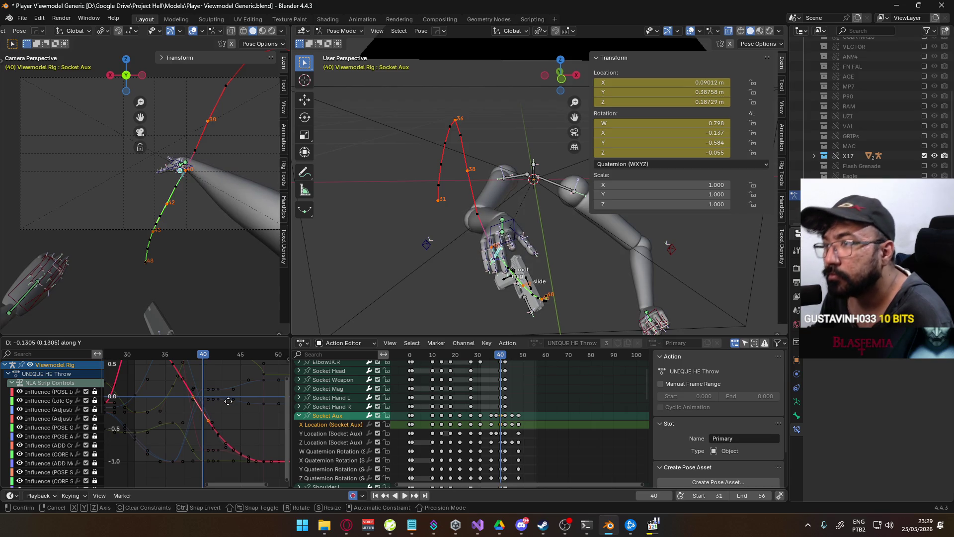
pyautogui.click(228, 401)
pyautogui.press('space')
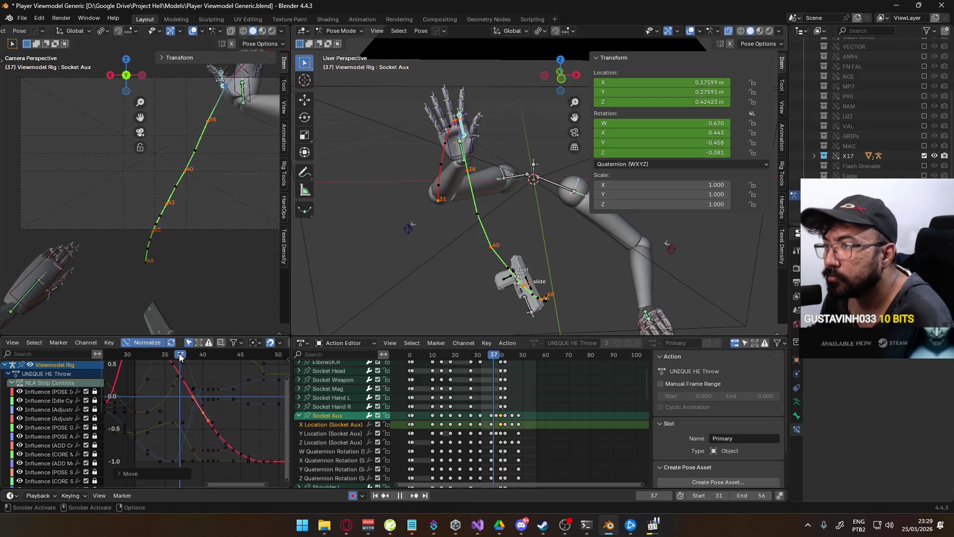
pyautogui.press('Escape')
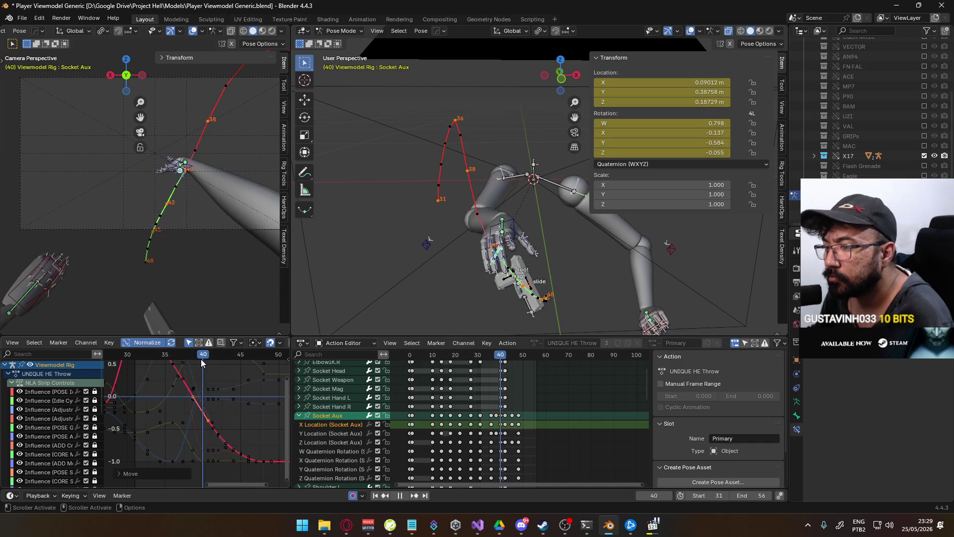
# - Recalculate the bone motion paths from Quick Favourites
pyautogui.press('q')
pyautogui.moveTo(222, 229)
pyautogui.click(256, 229)
pyautogui.click(242, 273)
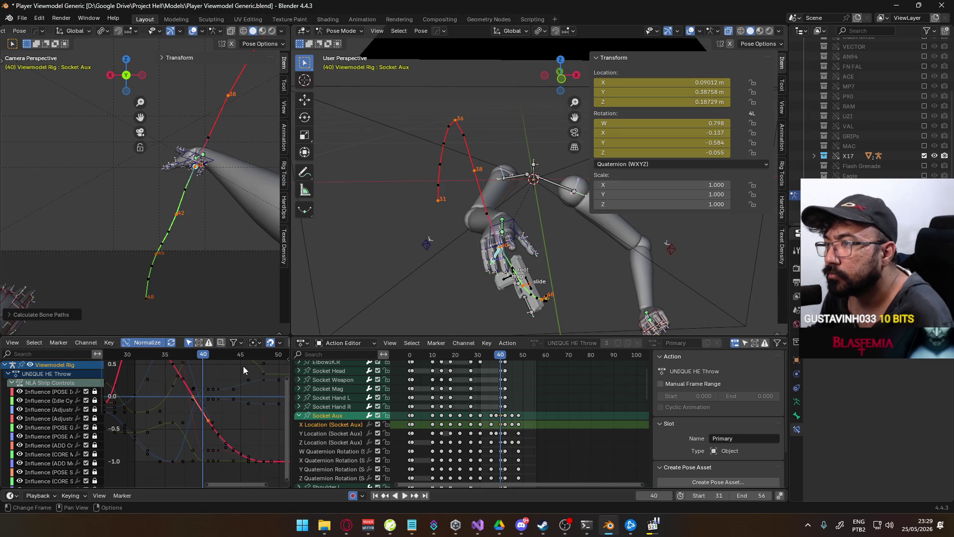
# - Nudge the X Location key at frame 42 and recalculate the motion paths
pyautogui.press('space')
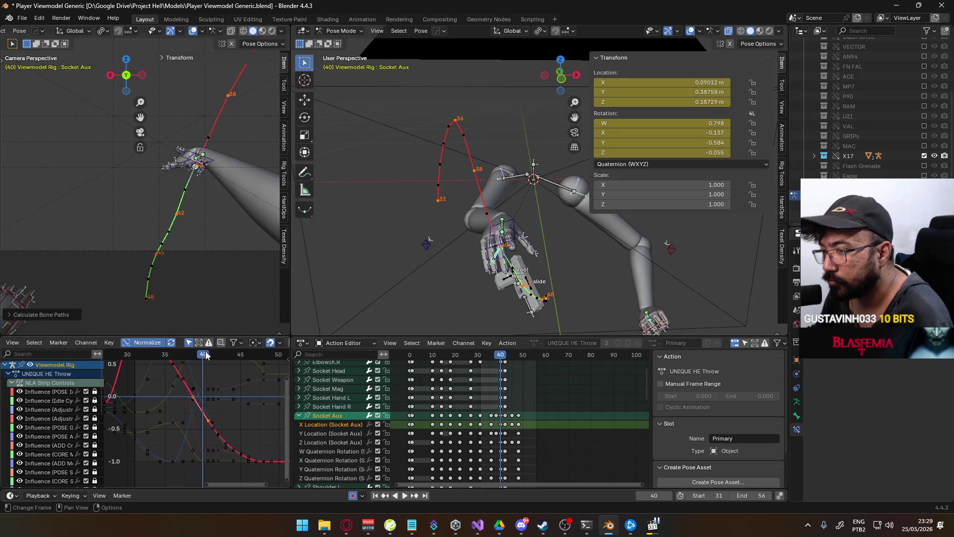
pyautogui.press('space')
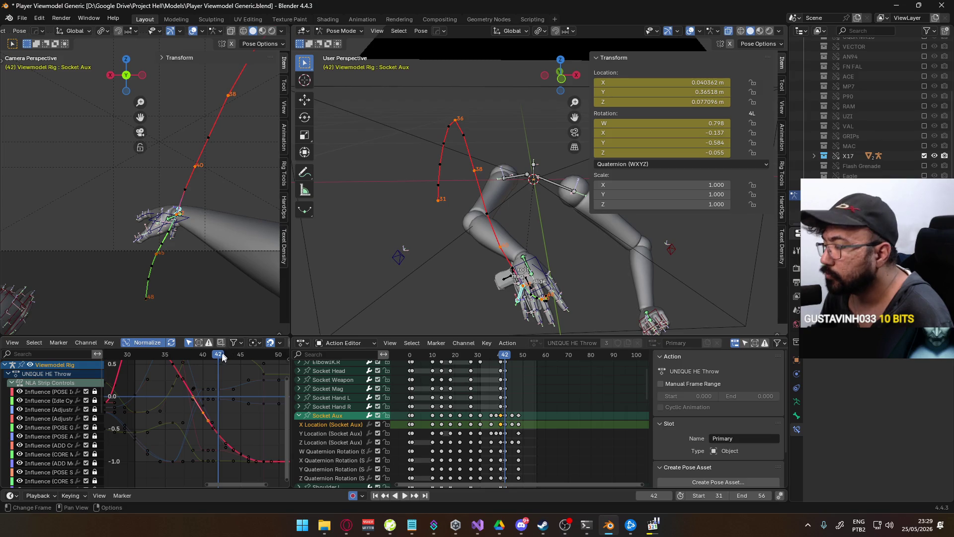
pyautogui.click(246, 425)
pyautogui.press('g')
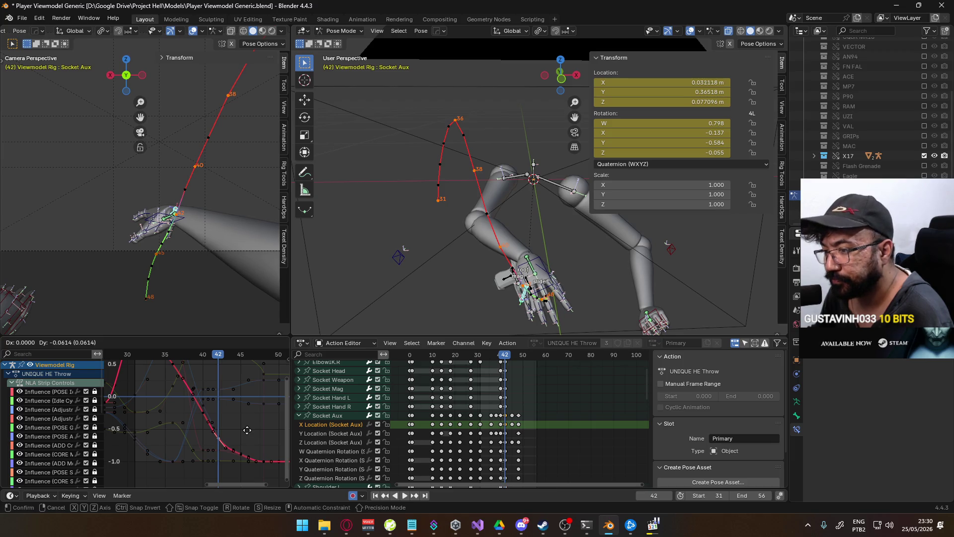
pyautogui.click(246, 430)
pyautogui.press('q')
pyautogui.press('q')
pyautogui.moveTo(186, 249)
pyautogui.click(237, 251)
pyautogui.click(218, 298)
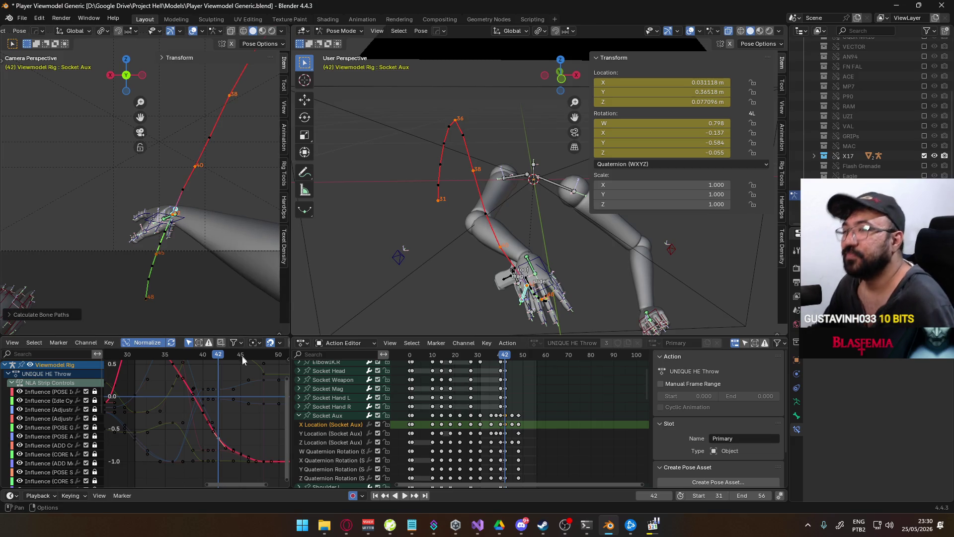
# - Lower the X Location key at frame 45 and recalculate the motion paths
pyautogui.moveTo(220, 356); pyautogui.dragTo(238, 359)
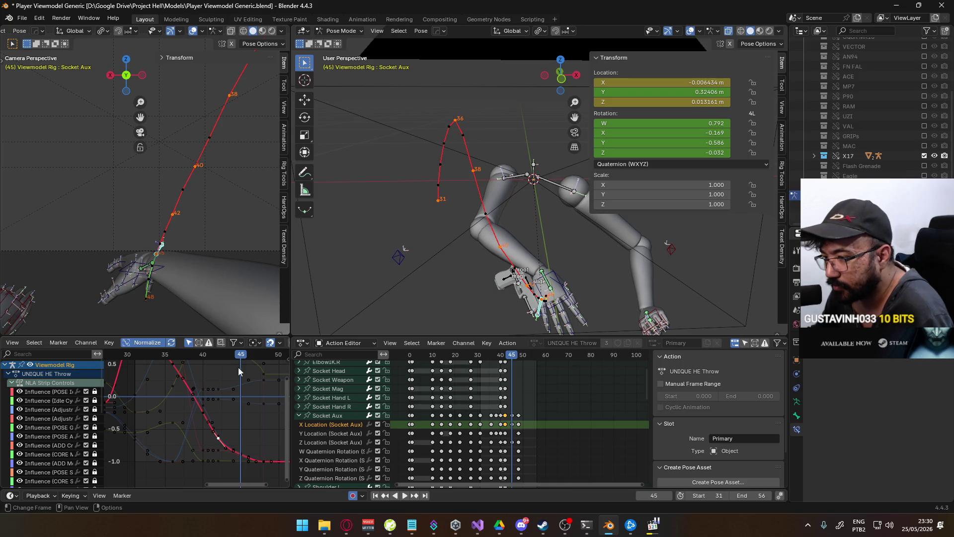
pyautogui.press('g')
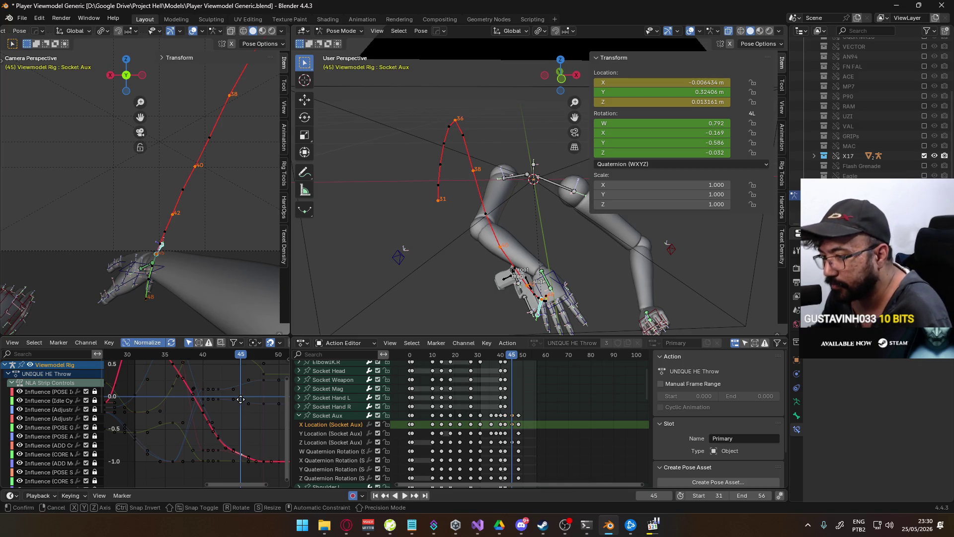
pyautogui.click(240, 404)
pyautogui.rightClick(205, 265)
pyautogui.click(285, 262)
pyautogui.click(253, 308)
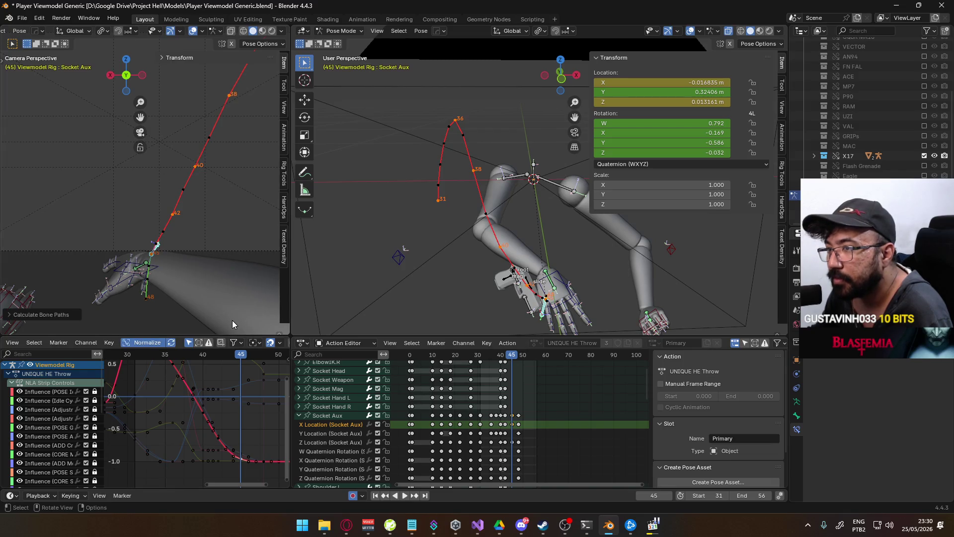
# - Adjust the frame 45 key's value only to −0.011057 m and recalculate motion paths
pyautogui.press('g')
pyautogui.press('y')
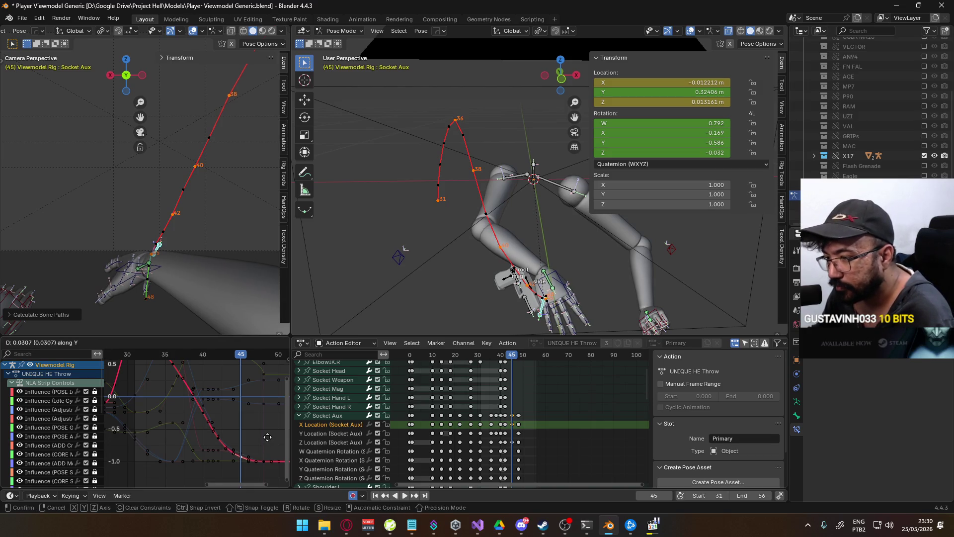
pyautogui.click(267, 437)
pyautogui.rightClick(194, 298)
pyautogui.moveTo(209, 297)
pyautogui.click(268, 298)
pyautogui.click(244, 342)
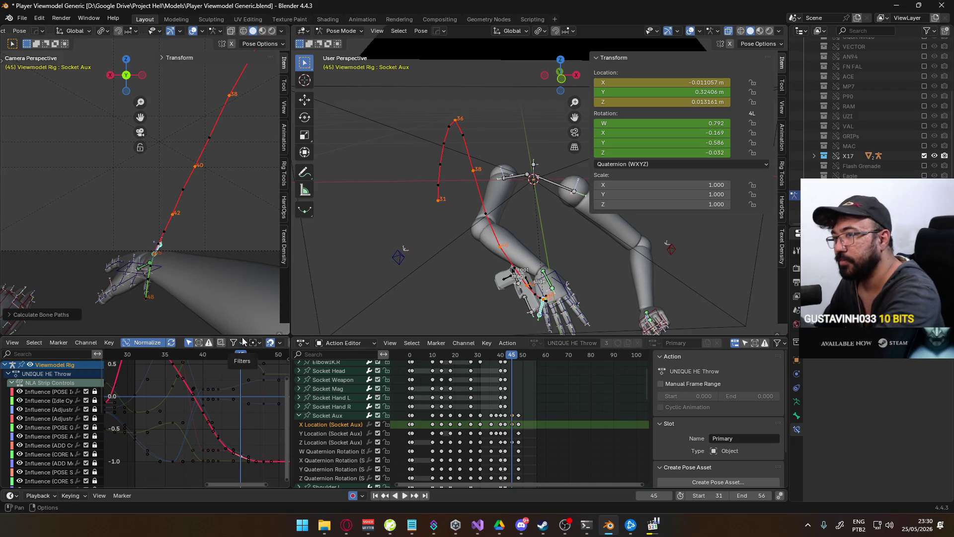
# - Check the key at frame 48, return to frame 39, and select Socket Aux's Z Location channel
pyautogui.press('Up')
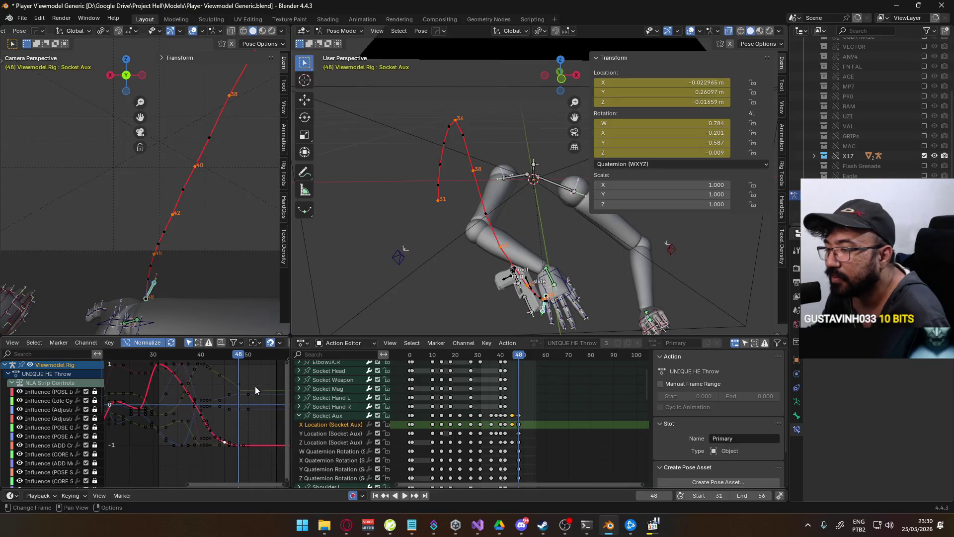
pyautogui.scroll(-2, 229, 403)
pyautogui.scroll(-2, 239, 366)
pyautogui.moveTo(228, 357); pyautogui.dragTo(196, 356)
pyautogui.click(328, 443)
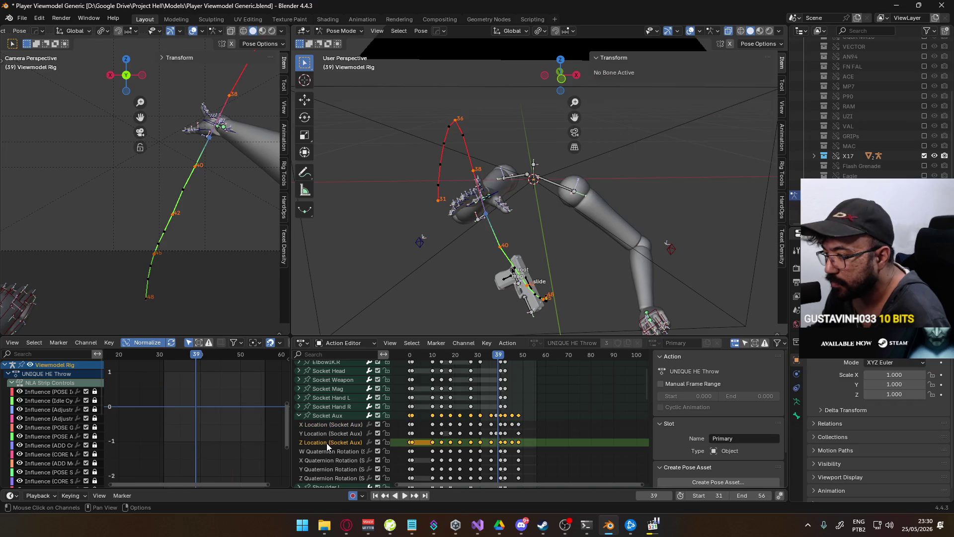
# - Frame the Socket Aux Z curve around frames 40–42 and raise the Z key after frame 42
pyautogui.click(328, 417)
pyautogui.scroll(5, 213, 426)
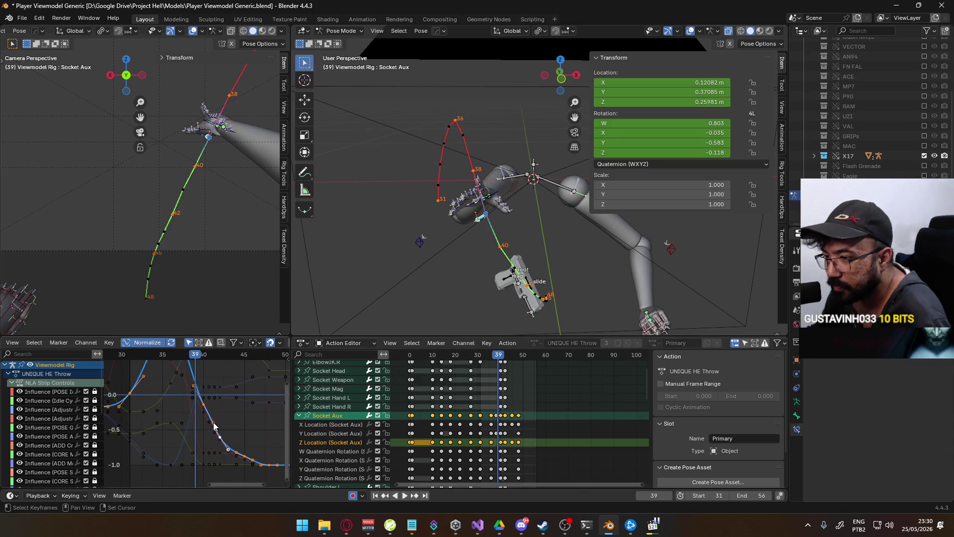
pyautogui.moveTo(214, 426); pyautogui.dragTo(173, 436, button='middle')
pyautogui.moveTo(153, 359); pyautogui.dragTo(175, 360)
pyautogui.moveTo(184, 428); pyautogui.dragTo(180, 405, button='middle')
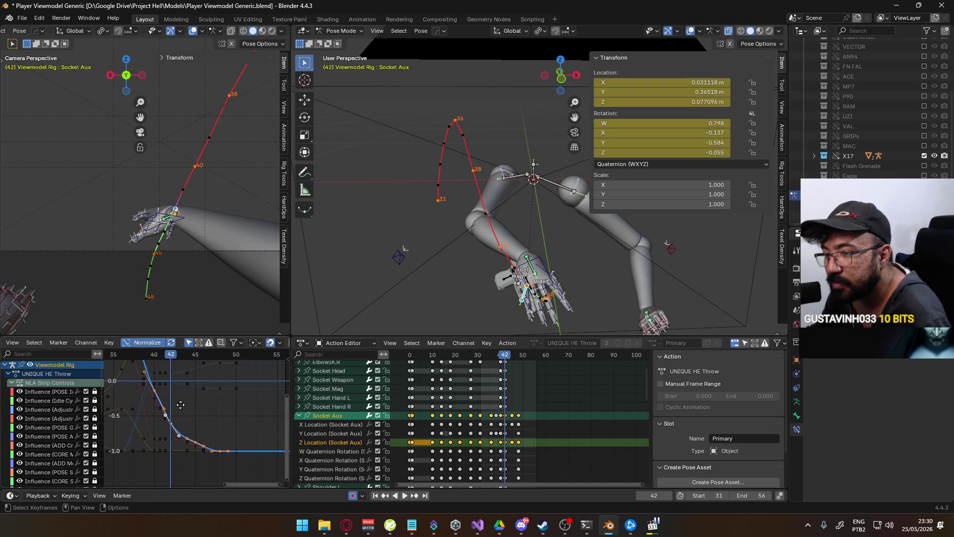
pyautogui.click(178, 430)
pyautogui.click(176, 427)
pyautogui.press('g')
pyautogui.moveTo(191, 415)
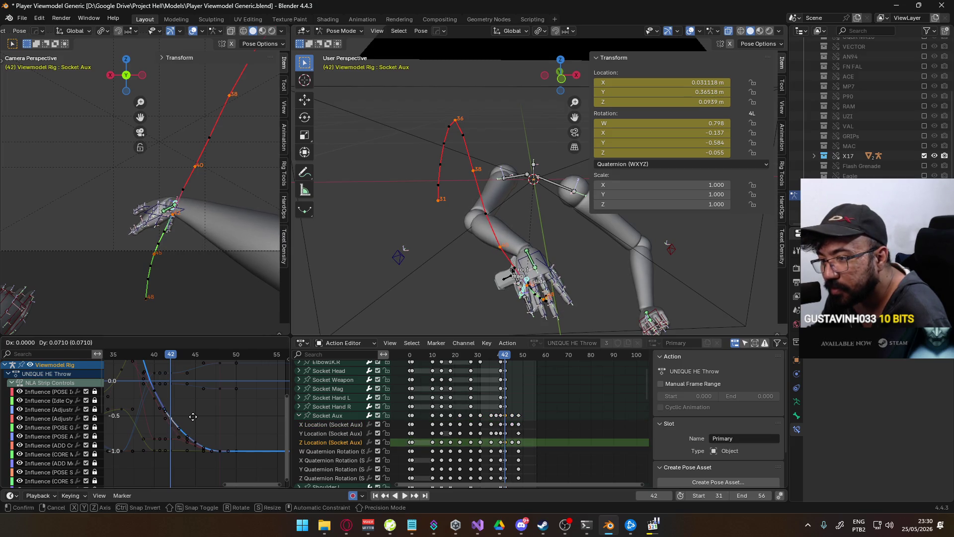
pyautogui.click(192, 416)
# - Raise the next Z Location key and lower a later Z key slightly
pyautogui.click(200, 437)
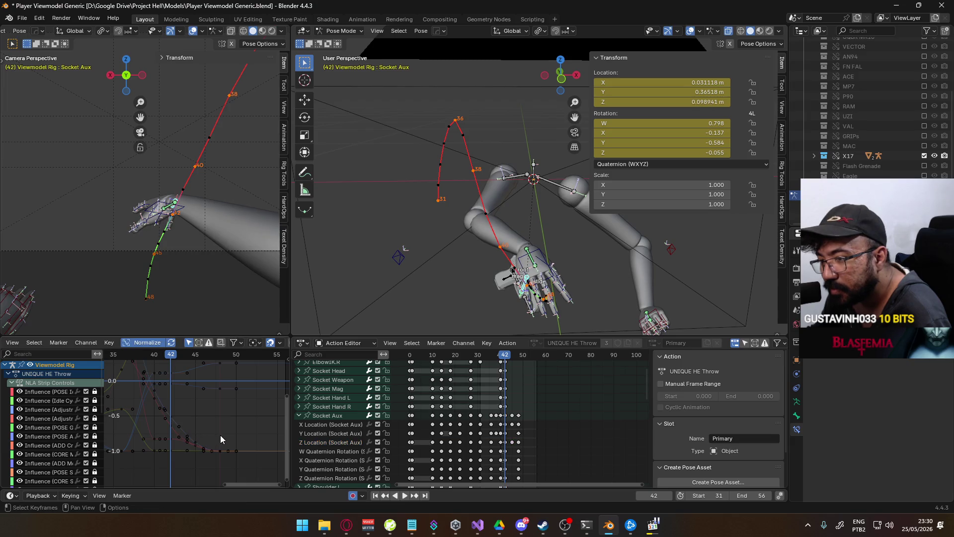
pyautogui.press('g')
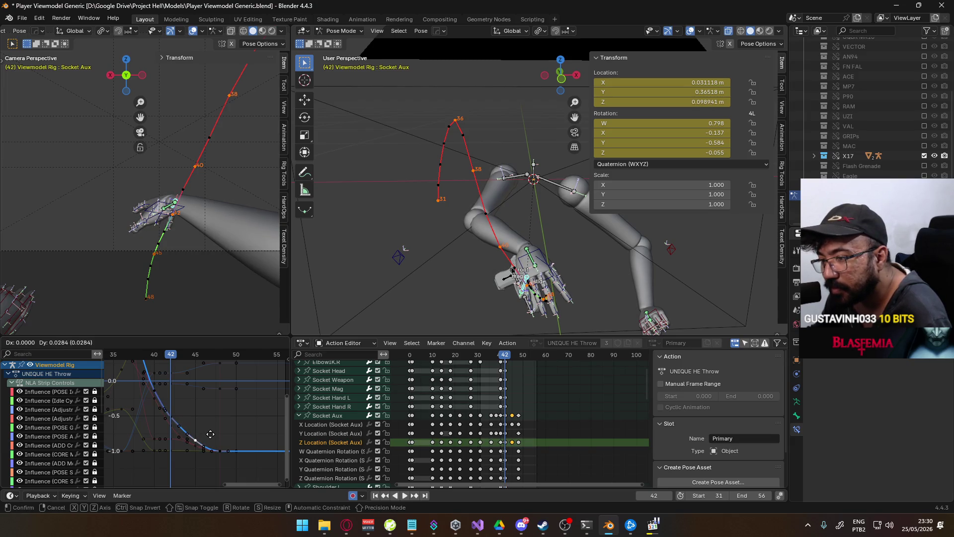
pyautogui.click(210, 434)
pyautogui.click(222, 451)
pyautogui.press('g')
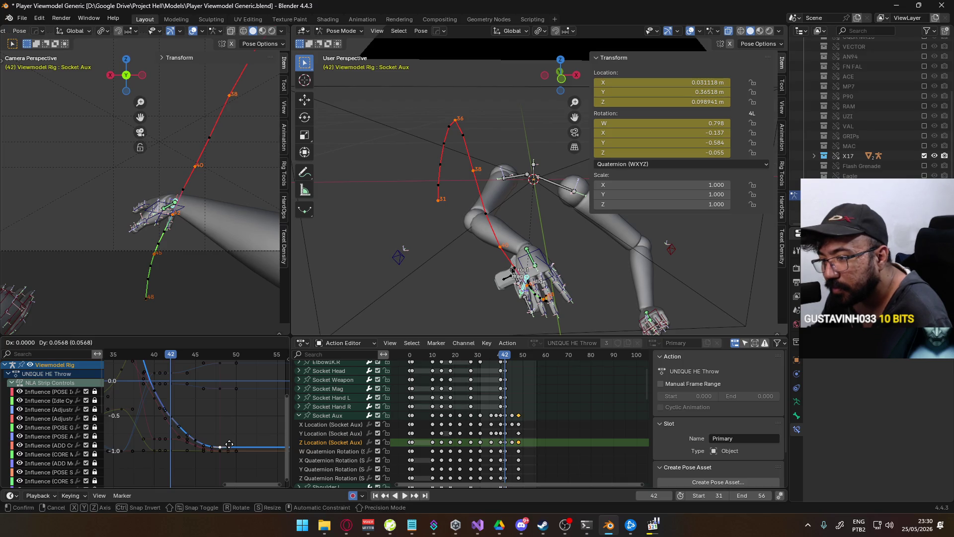
pyautogui.rightClick(228, 440)
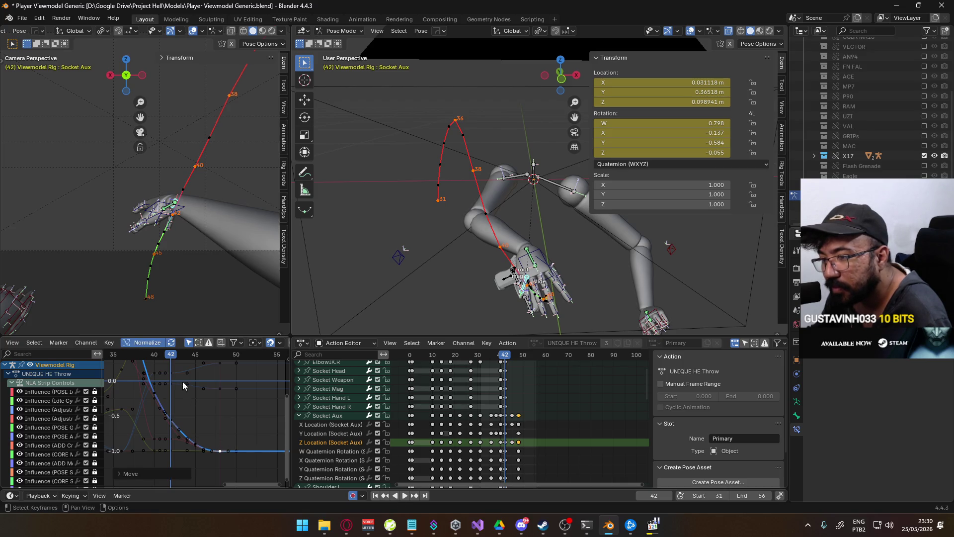
pyautogui.press('g')
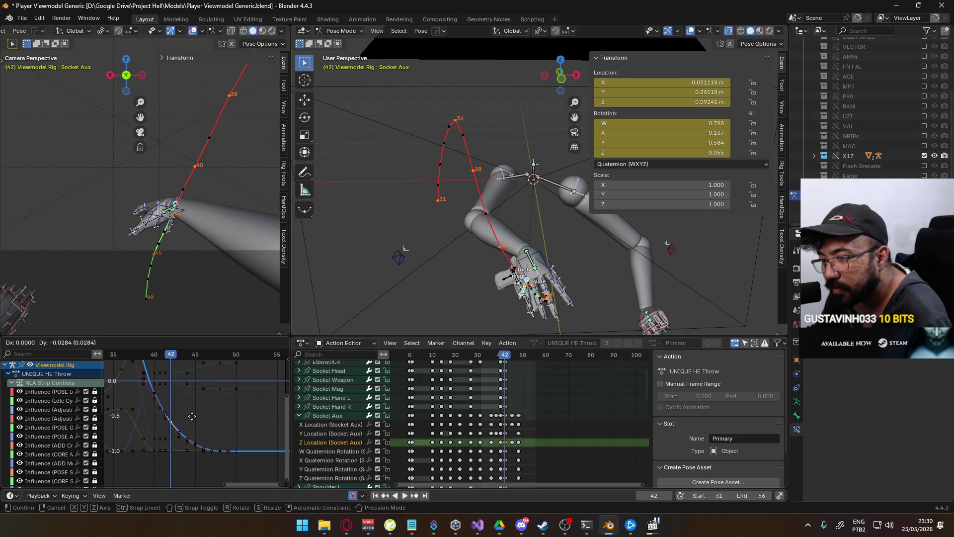
pyautogui.click(192, 416)
# - Recalculate the motion paths and review frames 42–50 with playback
pyautogui.press('space')
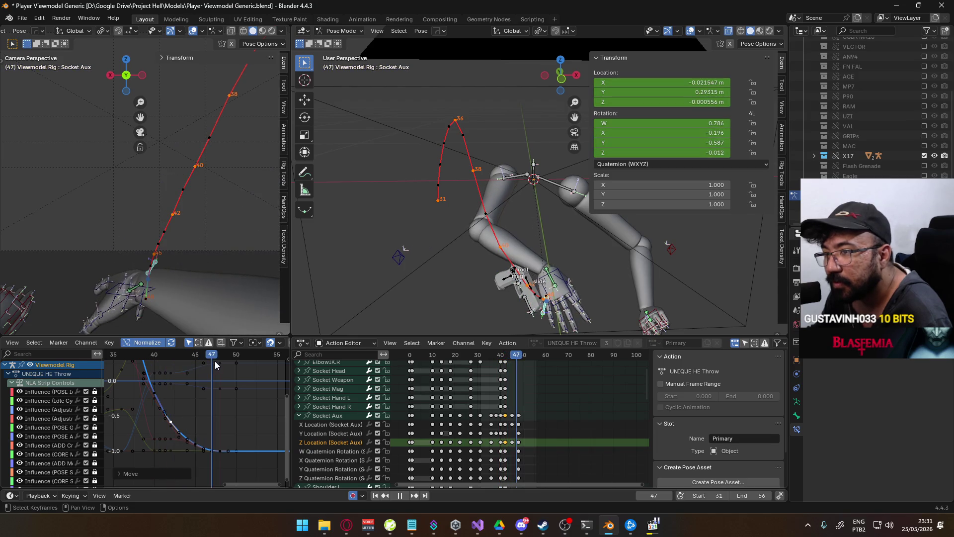
pyautogui.press('Escape')
pyautogui.scroll(-2, 212, 396)
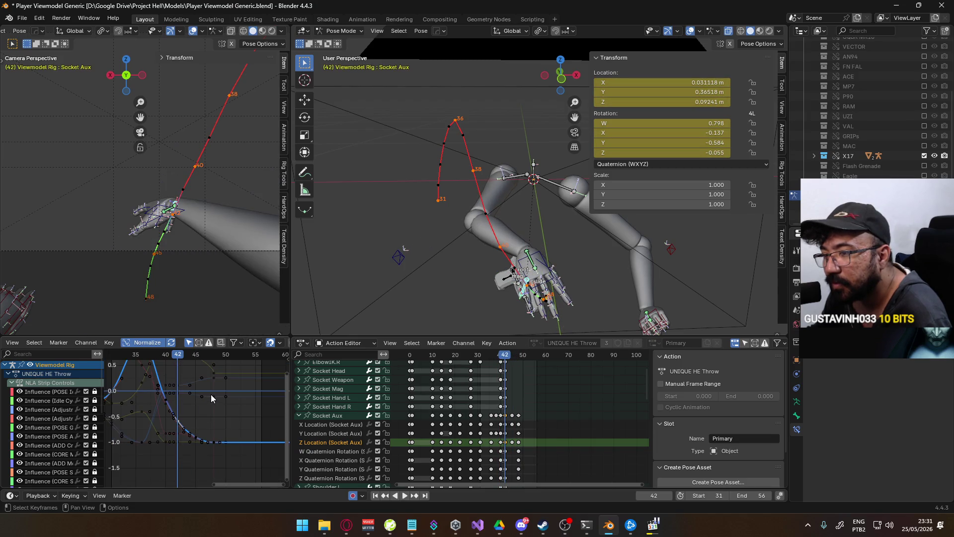
pyautogui.press('q')
pyautogui.moveTo(202, 256)
pyautogui.click(239, 256)
pyautogui.click(225, 300)
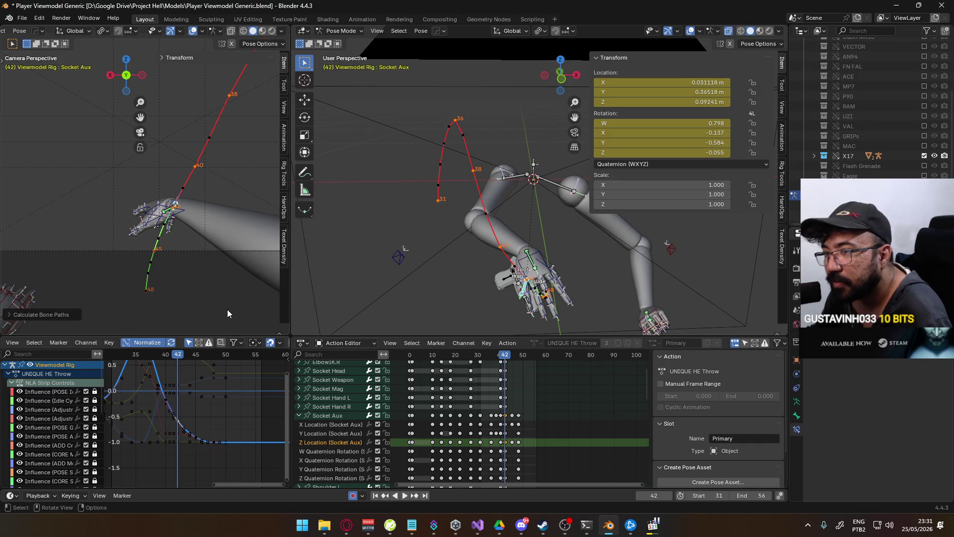
pyautogui.moveTo(183, 359)
pyautogui.mouseDown()
pyautogui.moveTo(217, 357)
pyautogui.moveTo(170, 355)
pyautogui.mouseUp()
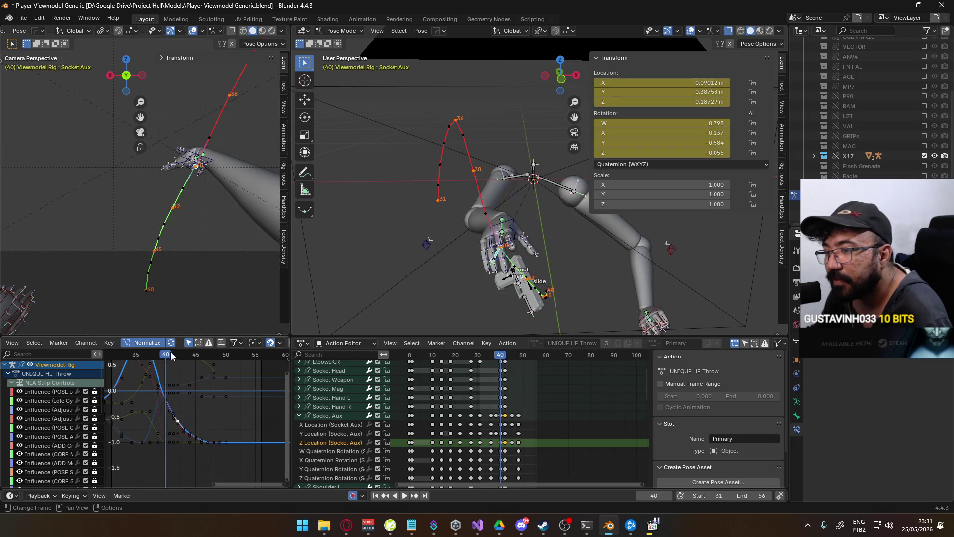
pyautogui.press('space')
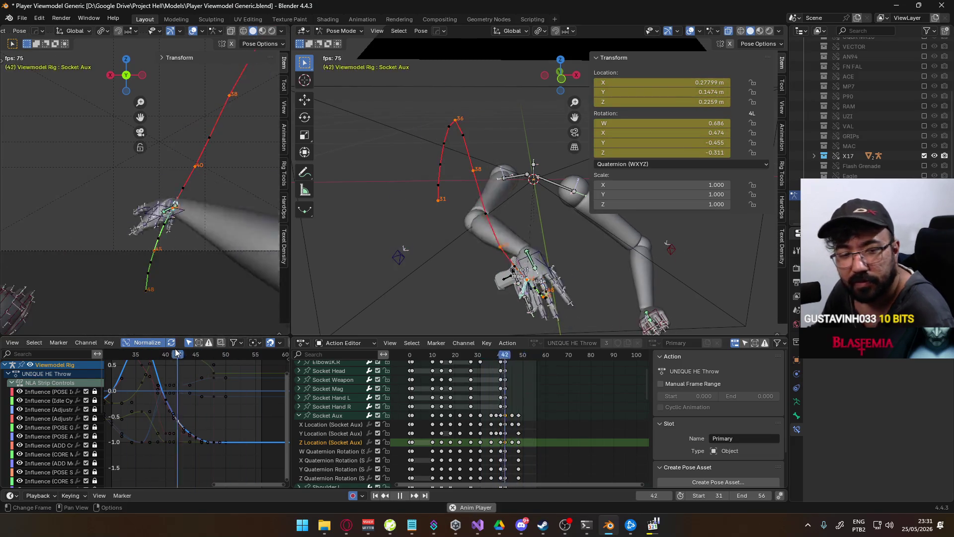
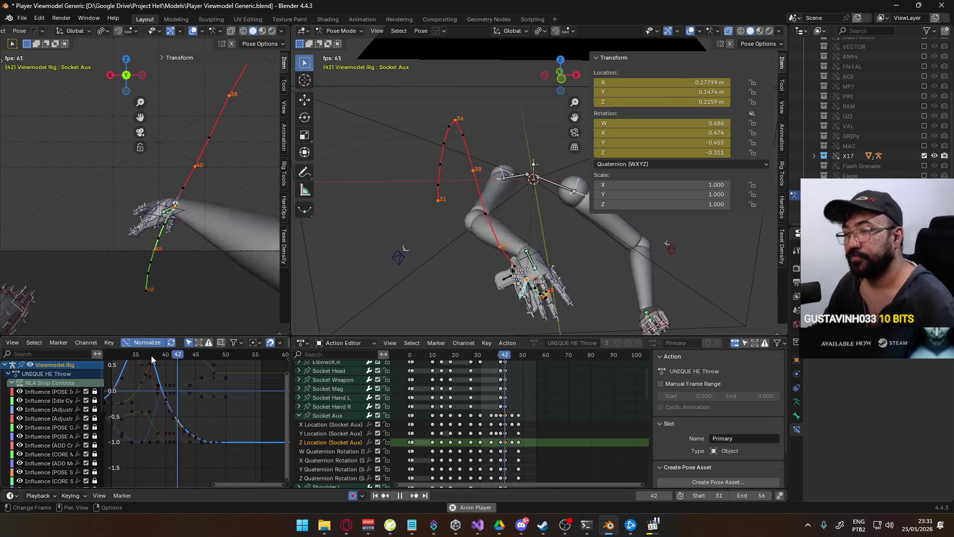
# - Orbit the left view, then clear the rig's bone motion paths through the F3 'path' search
pyautogui.moveTo(188, 300)
pyautogui.mouseDown(button='middle')
pyautogui.moveTo(158, 267)
pyautogui.moveTo(154, 288)
pyautogui.mouseUp(button='middle')
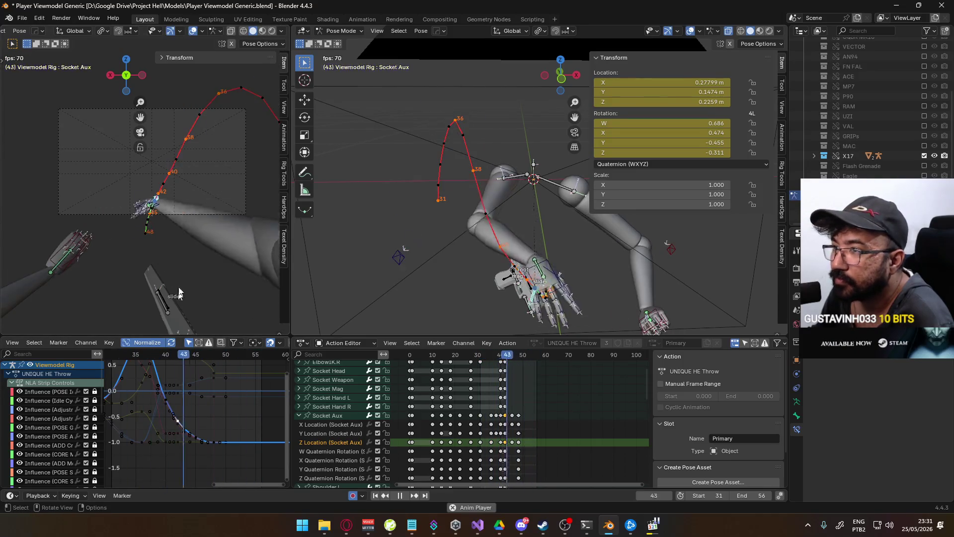
pyautogui.press('F3')
pyautogui.write('path')
pyautogui.click(296, 208)
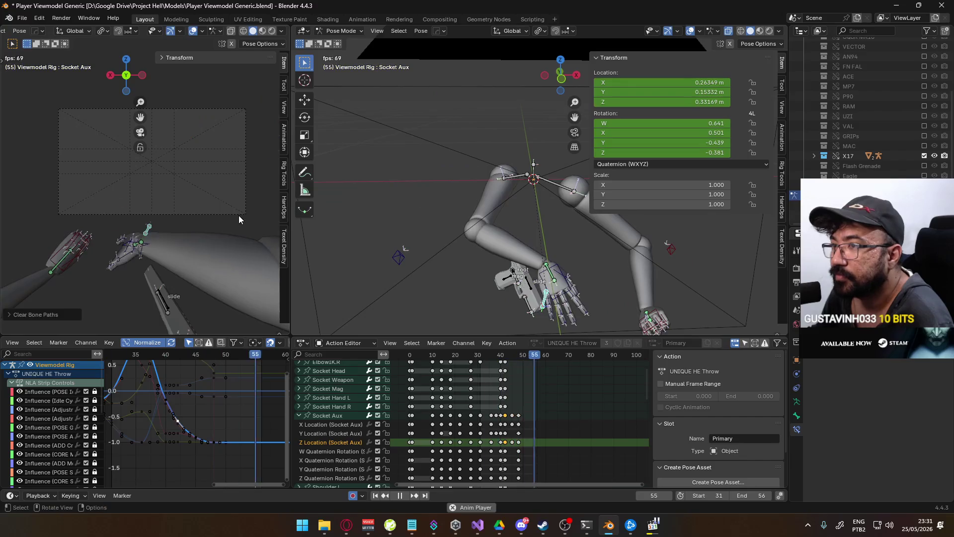
# - Replay the throw and stop on frames 42–44 to review the pose
pyautogui.press('space')
pyautogui.press('space')
pyautogui.click(163, 355)
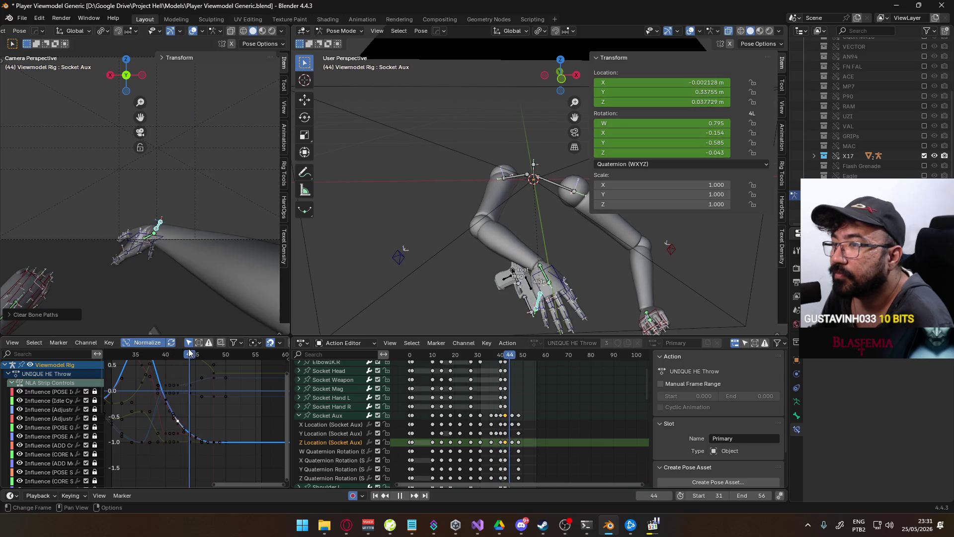
pyautogui.click(178, 347)
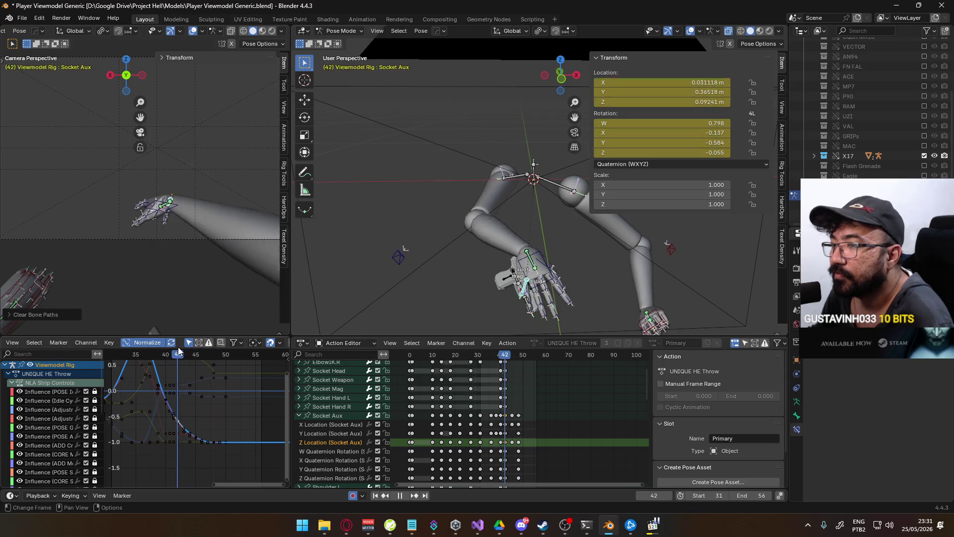
pyautogui.press('space')
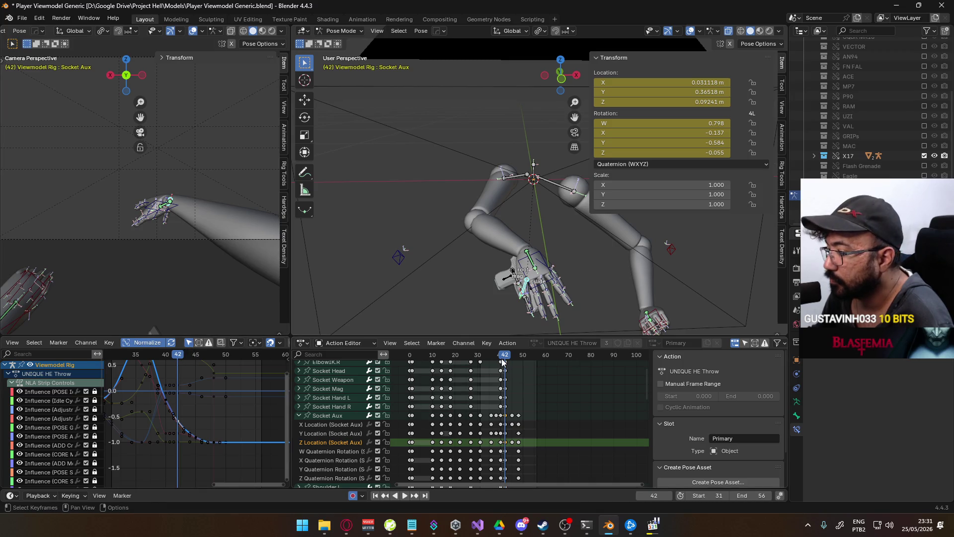
pyautogui.press('space')
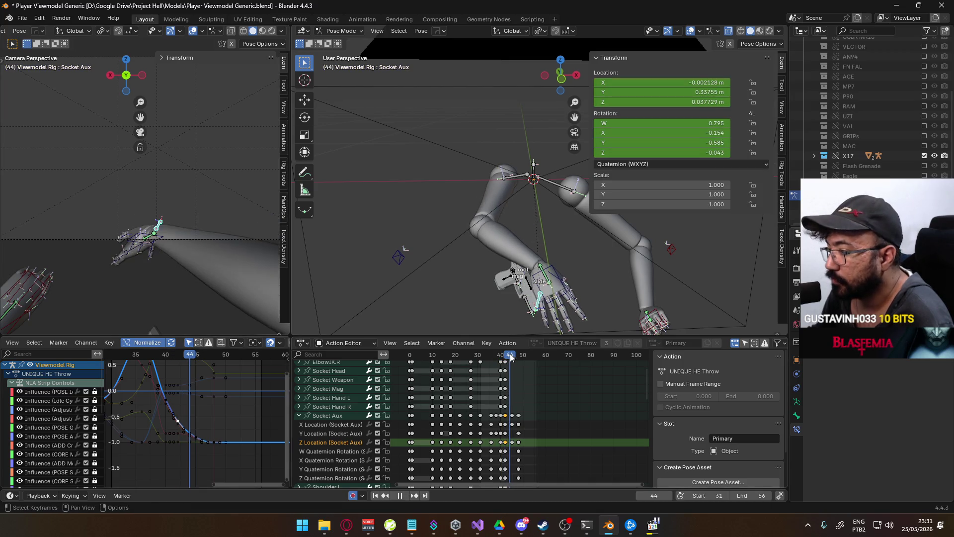
pyautogui.press('space')
# - Select HandIK.R and try an X-axis rotation, then undo it
pyautogui.click(154, 259)
pyautogui.press('r')
pyautogui.press('x')
pyautogui.press('x')
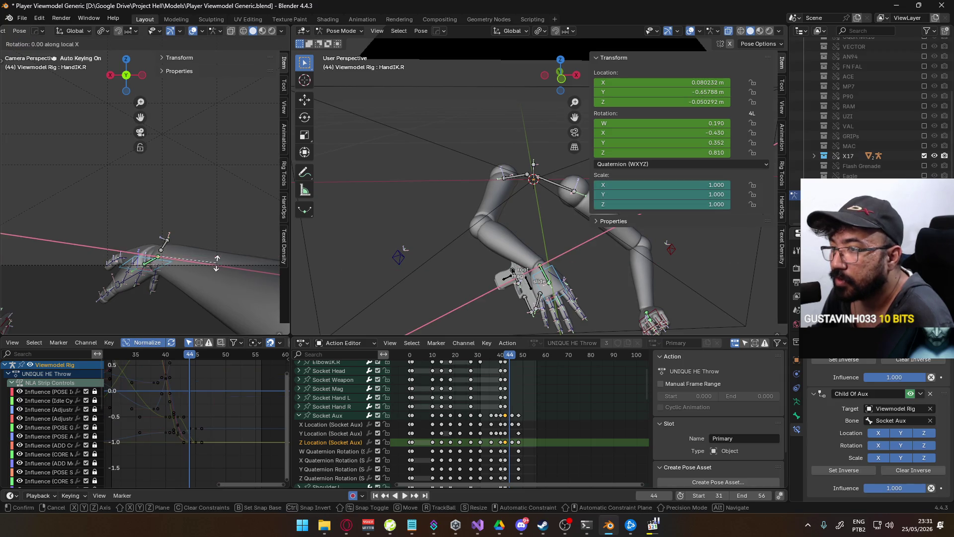
pyautogui.click(214, 244)
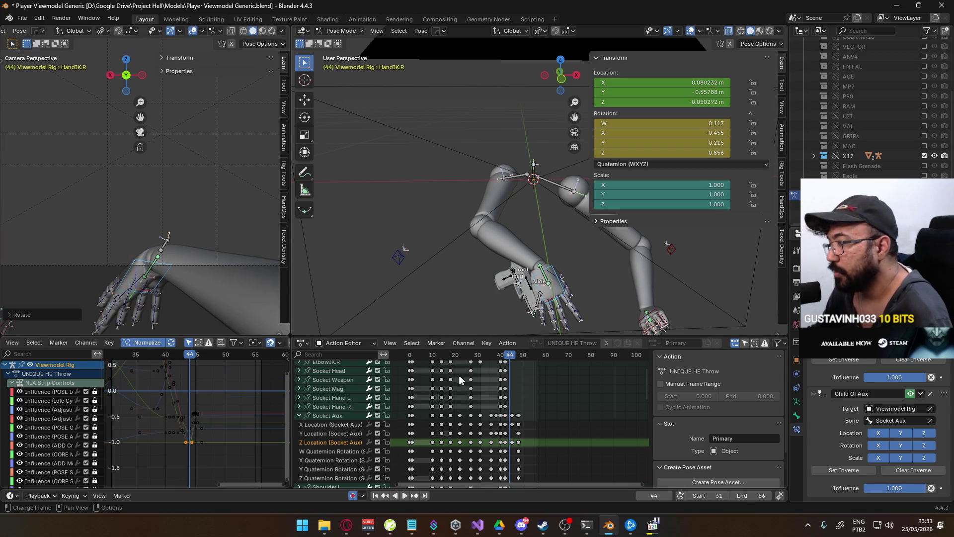
pyautogui.hotkey('ctrl', 'z')
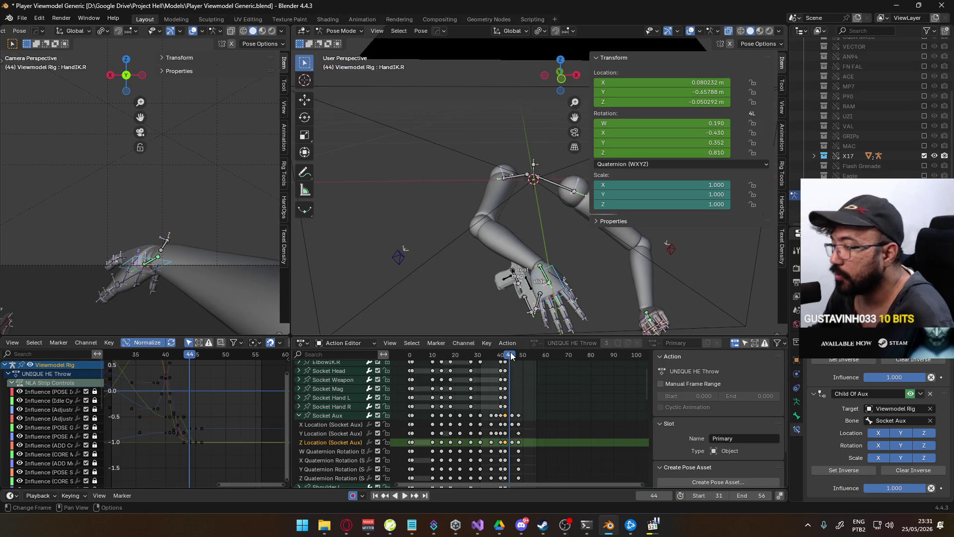
# - Collapse the Socket Aux channels and rotate HandIK.R on its local X axis at frame 45
pyautogui.press('KP_Subtract')
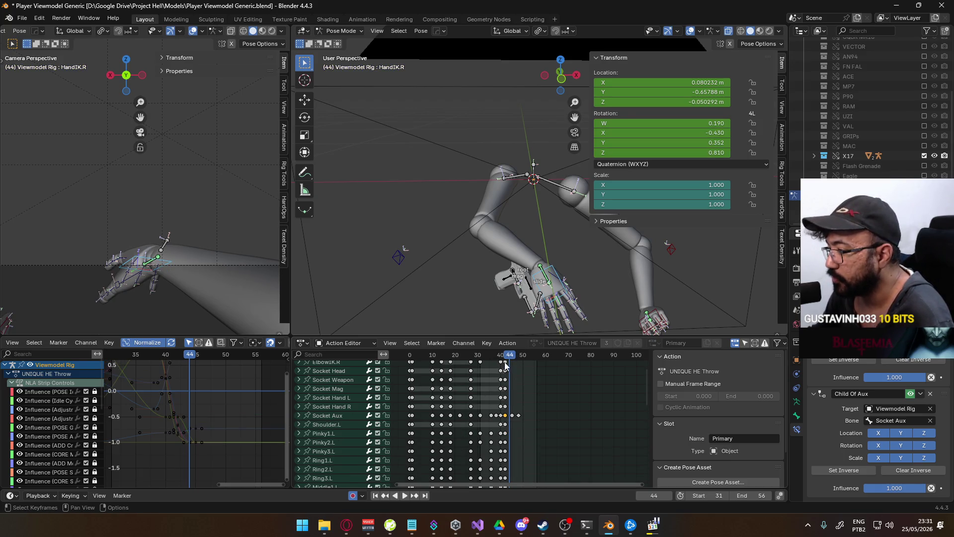
pyautogui.press('Right')
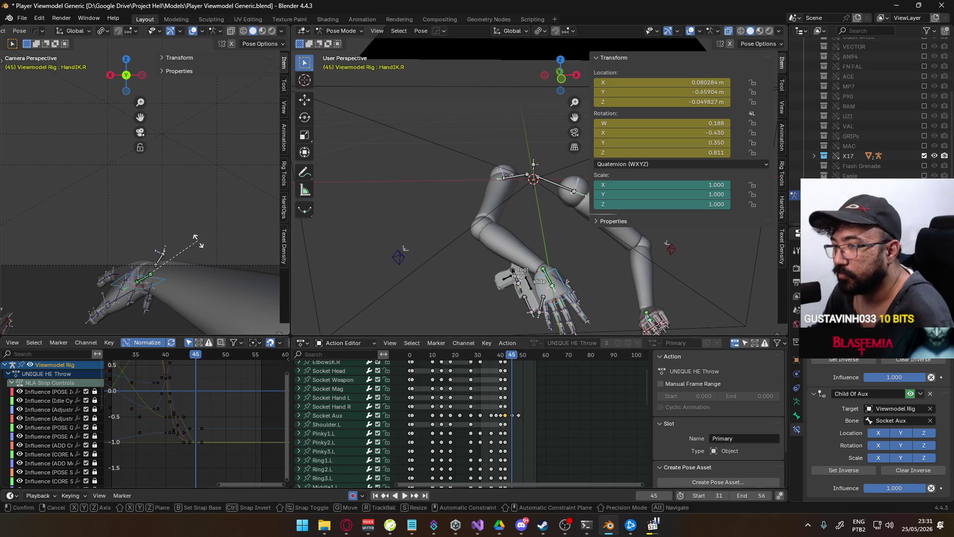
pyautogui.press('r')
pyautogui.press('x')
pyautogui.press('x')
pyautogui.click(197, 228)
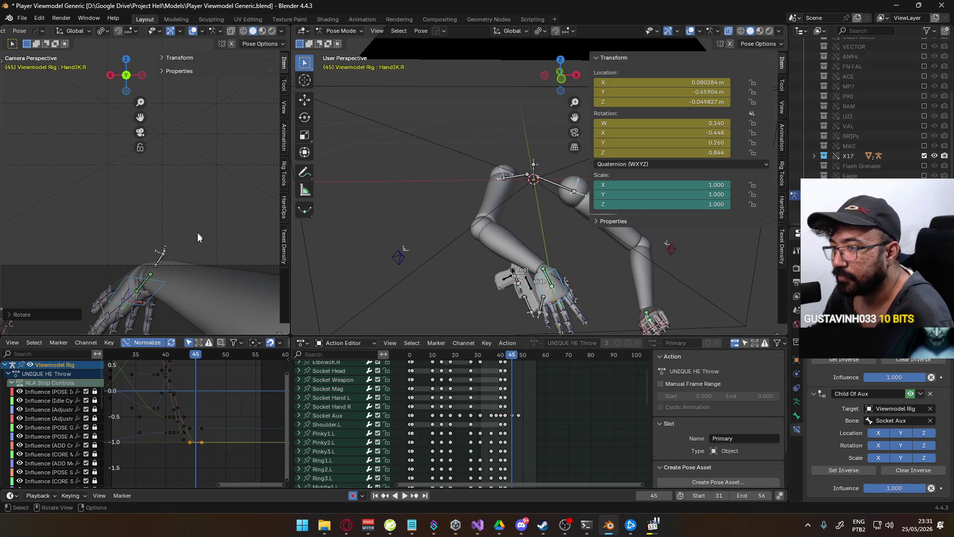
# - Play back and scrub around frames 40–45 to review the new hand angle
pyautogui.press('space')
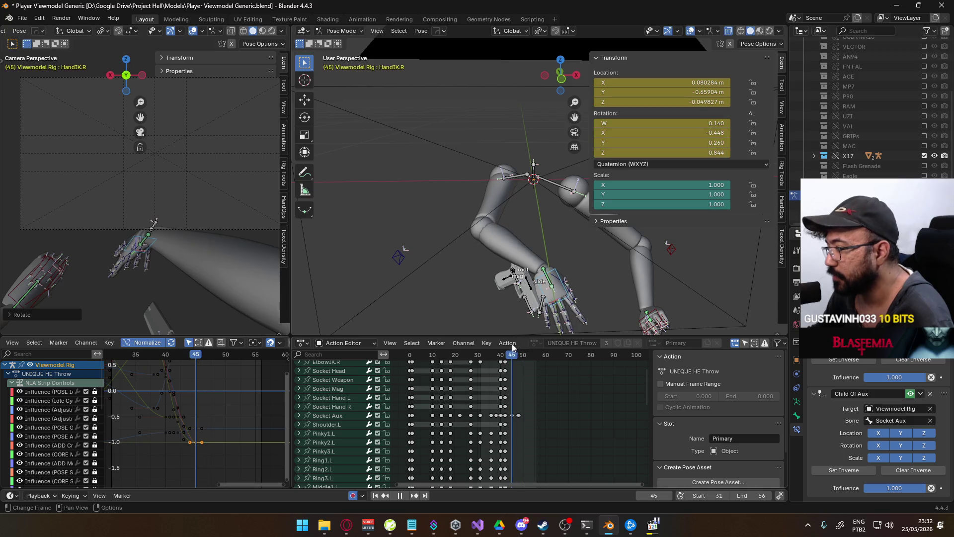
pyautogui.press('space')
pyautogui.press('Left')
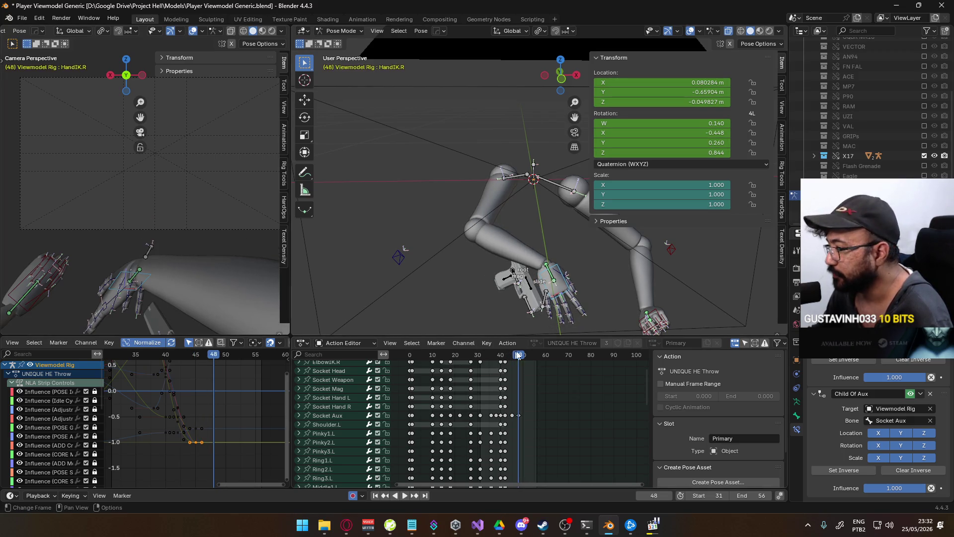
pyautogui.press('space')
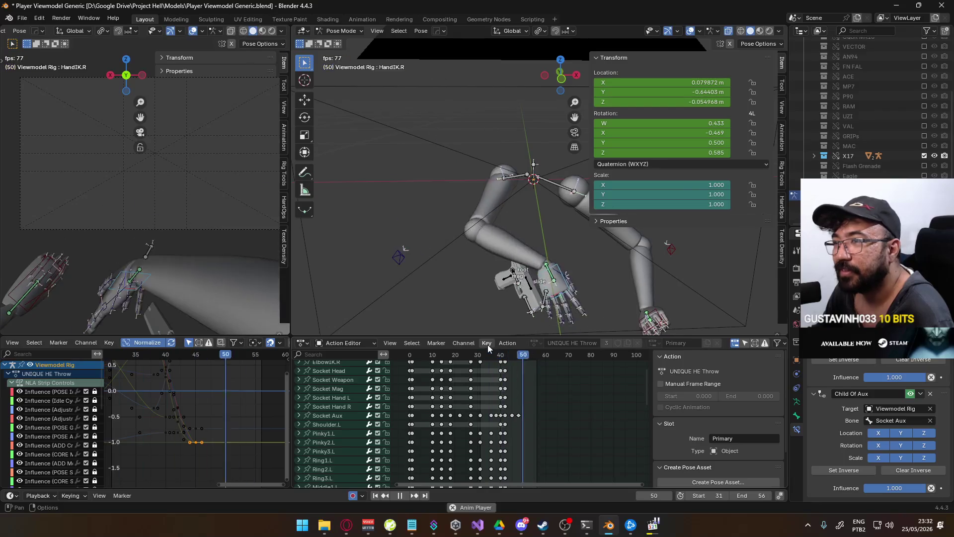
pyautogui.click(506, 357)
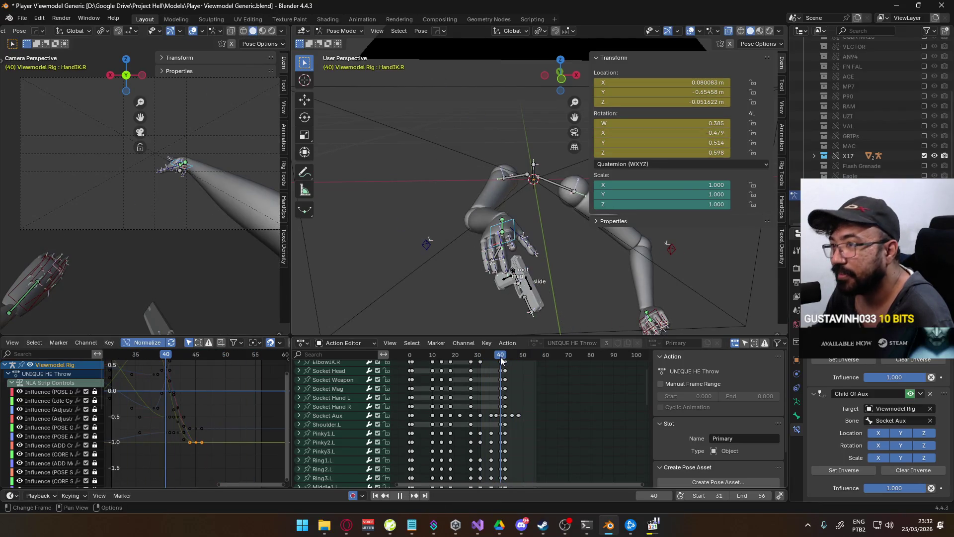
pyautogui.moveTo(505, 360); pyautogui.dragTo(503, 356)
pyautogui.press('Right')
pyautogui.press('Left')
pyautogui.moveTo(503, 356); pyautogui.dragTo(505, 356)
pyautogui.scroll(5, 162, 256)
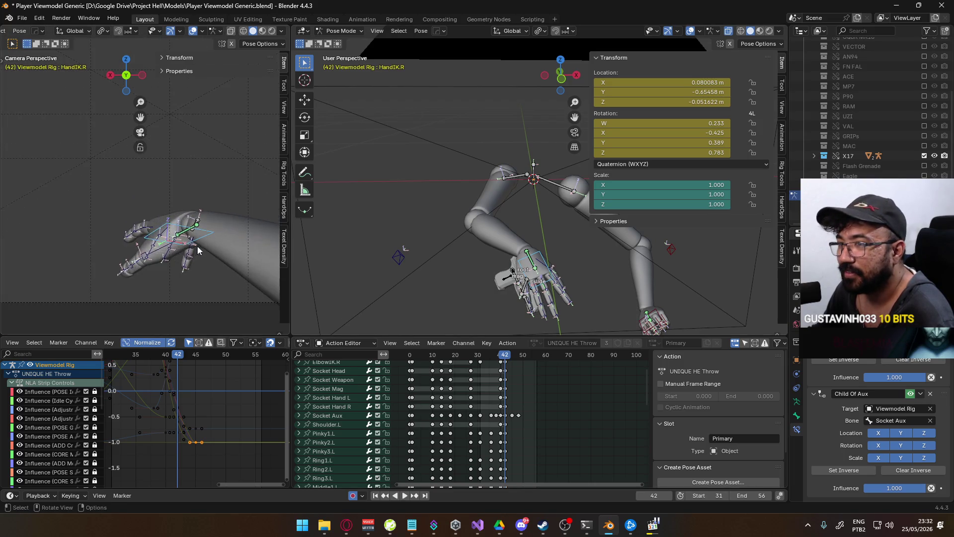
pyautogui.press('space')
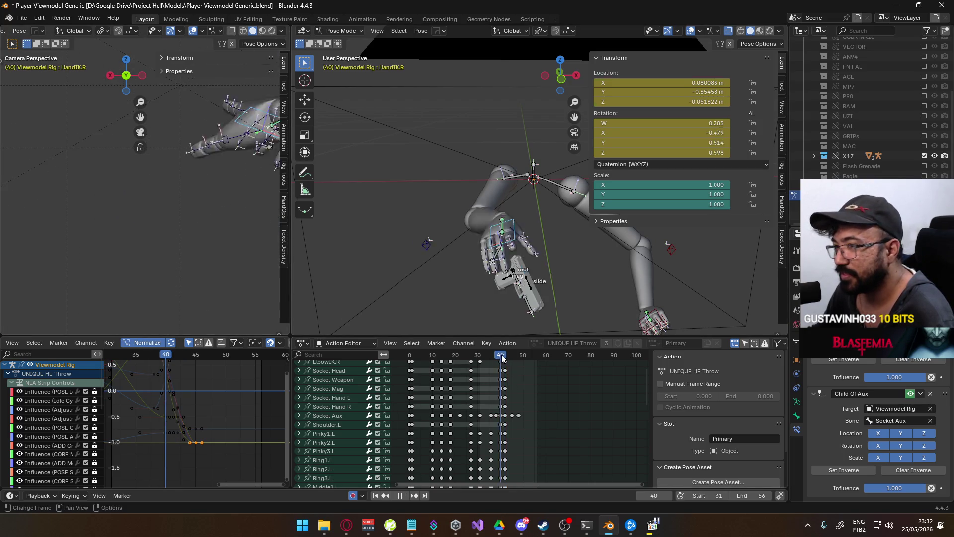
pyautogui.press('space')
pyautogui.scroll(-3, 205, 246)
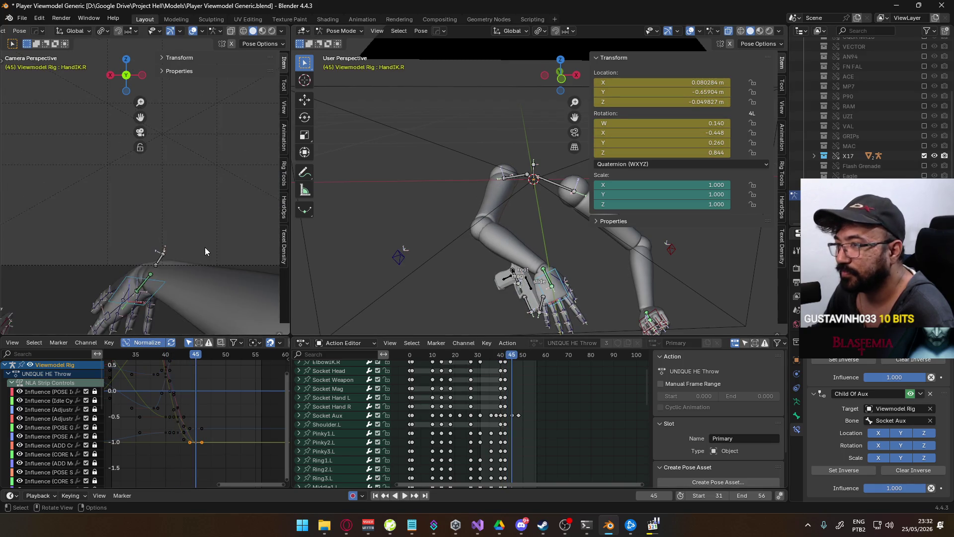
# - Re-rotate HandIK.R on the Z axis at frame 45, then rotate it again at frame 42
pyautogui.press('r')
pyautogui.press('z')
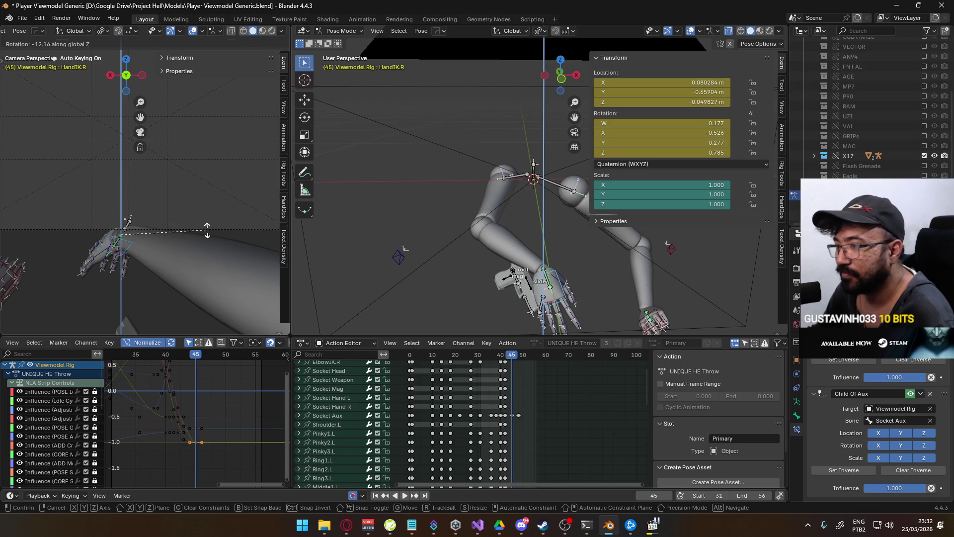
pyautogui.click(207, 230)
pyautogui.moveTo(512, 359); pyautogui.dragTo(505, 356)
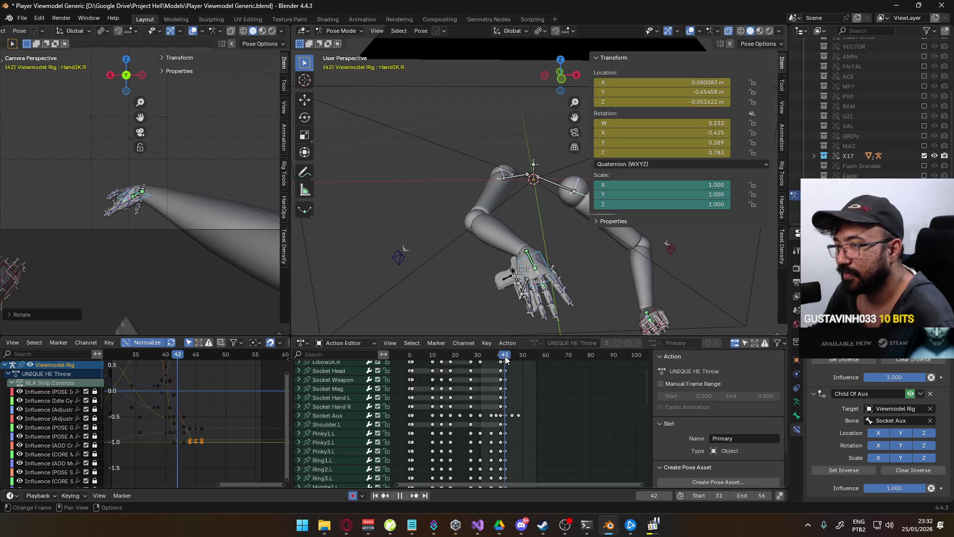
pyautogui.press('r')
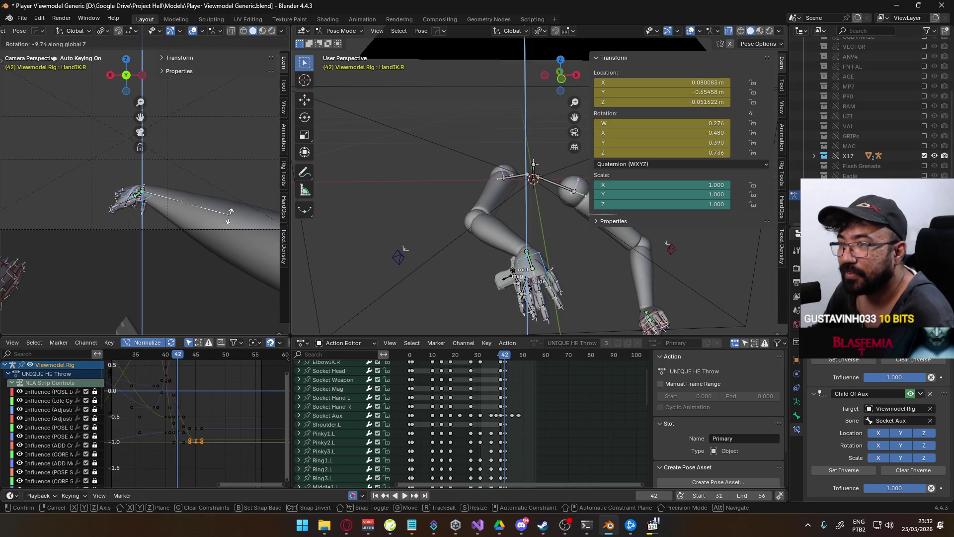
pyautogui.click(230, 217)
pyautogui.press('r')
pyautogui.press('x')
pyautogui.press('x')
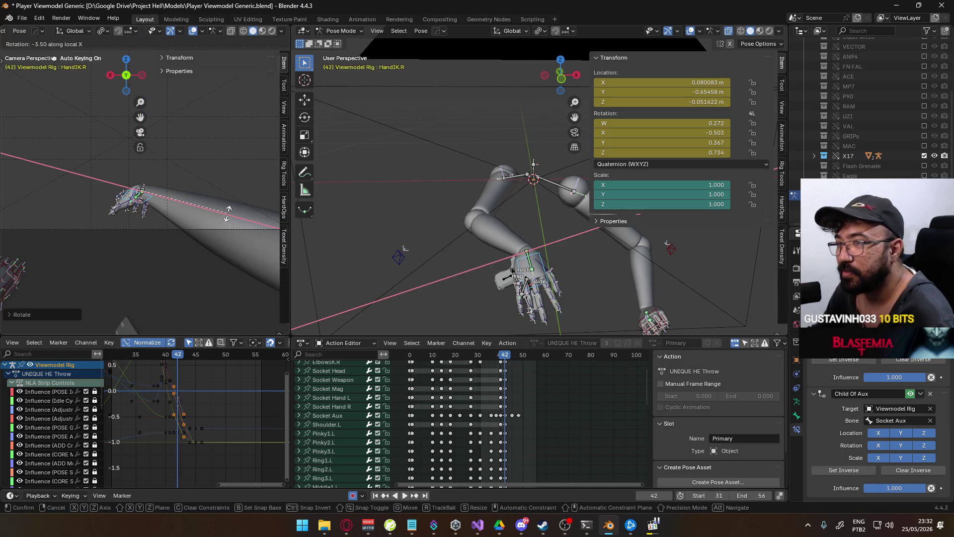
pyautogui.press('x')
pyautogui.press('x')
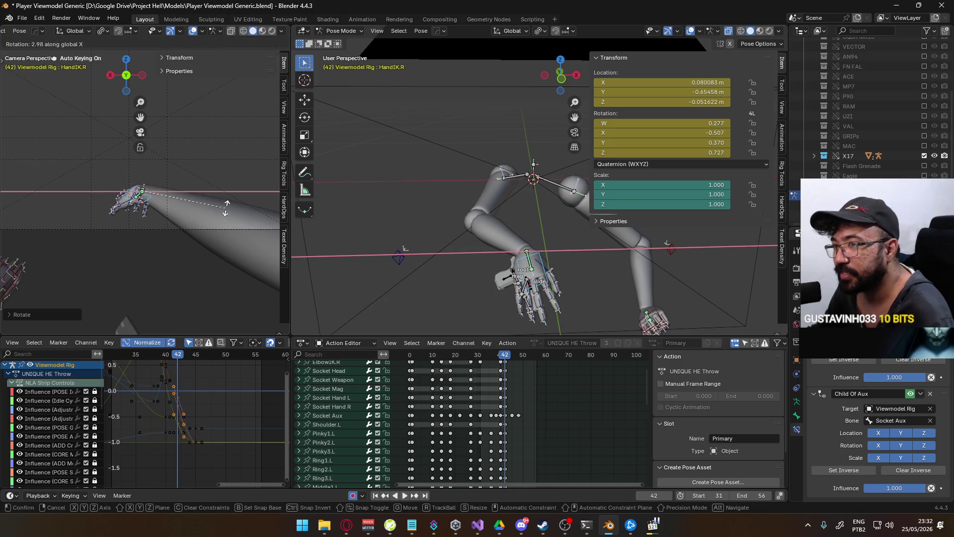
pyautogui.click(226, 206)
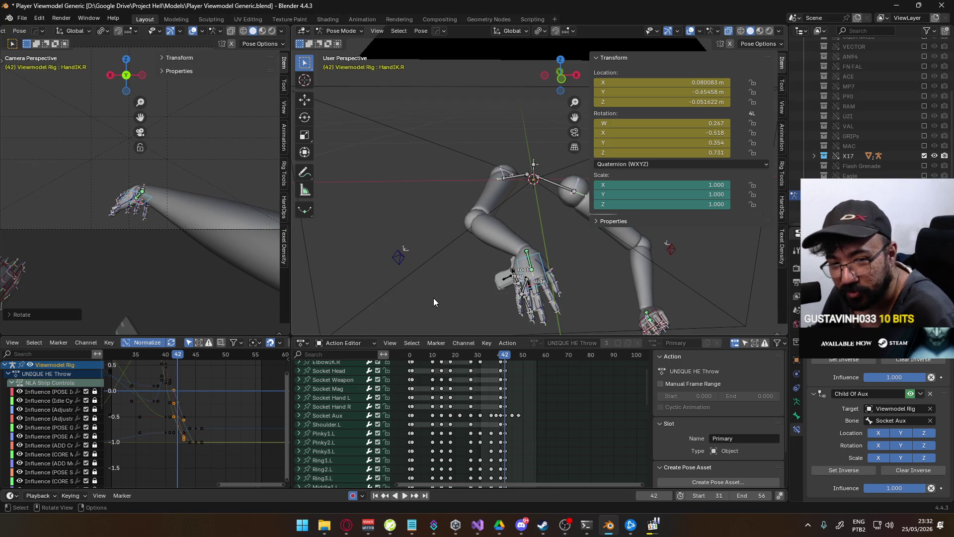
pyautogui.moveTo(505, 357); pyautogui.dragTo(513, 353)
# - Replay the throw from frames 34 and 38, finally stopping at frame 48
pyautogui.moveTo(520, 350)
pyautogui.mouseDown()
pyautogui.moveTo(475, 351)
pyautogui.moveTo(522, 342)
pyautogui.moveTo(481, 342)
pyautogui.moveTo(512, 335)
pyautogui.mouseUp()
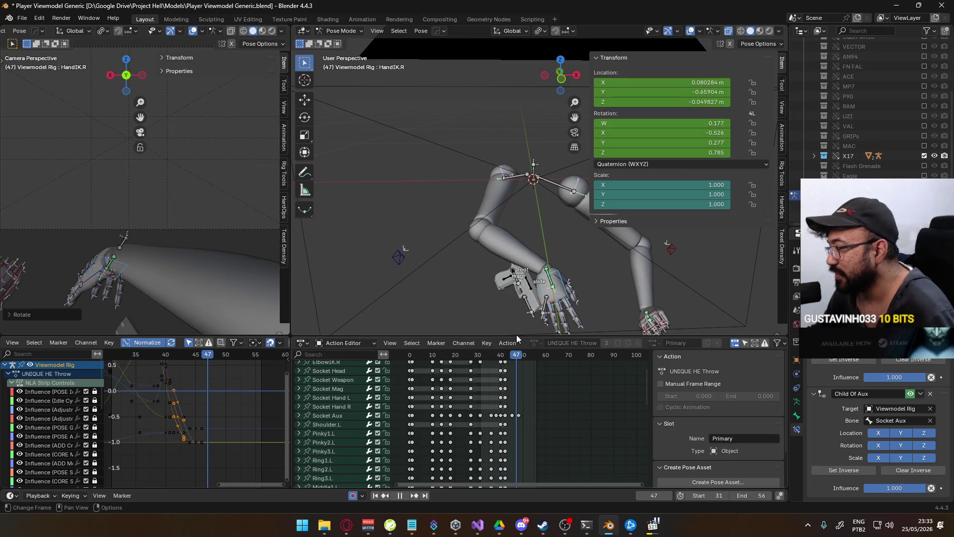
pyautogui.press('space')
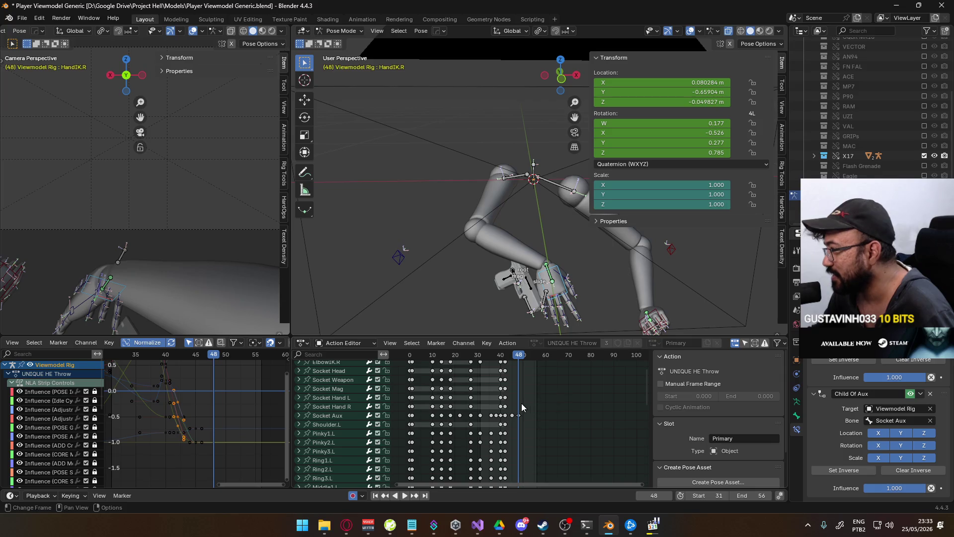
pyautogui.scroll(3, 520, 403)
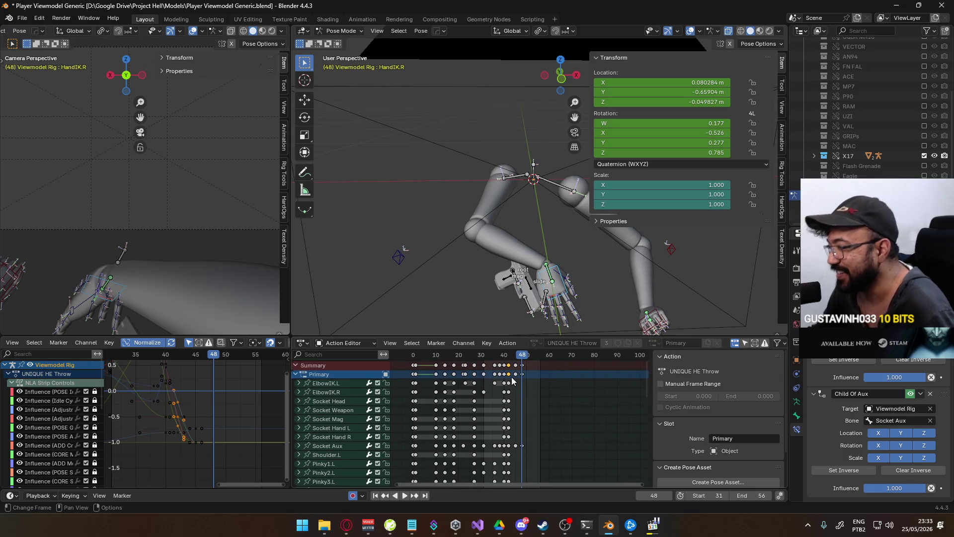
pyautogui.moveTo(519, 355); pyautogui.dragTo(487, 357)
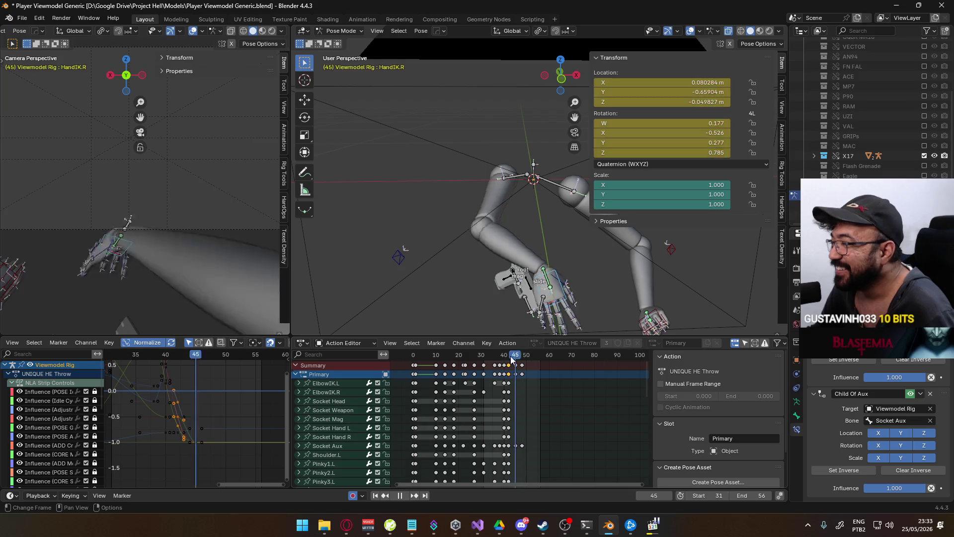
pyautogui.press('space')
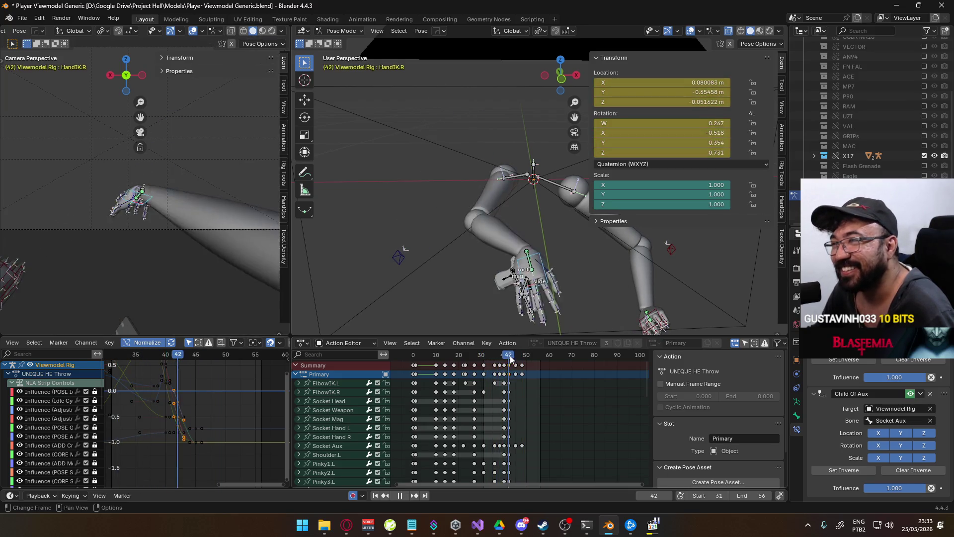
pyautogui.press('space')
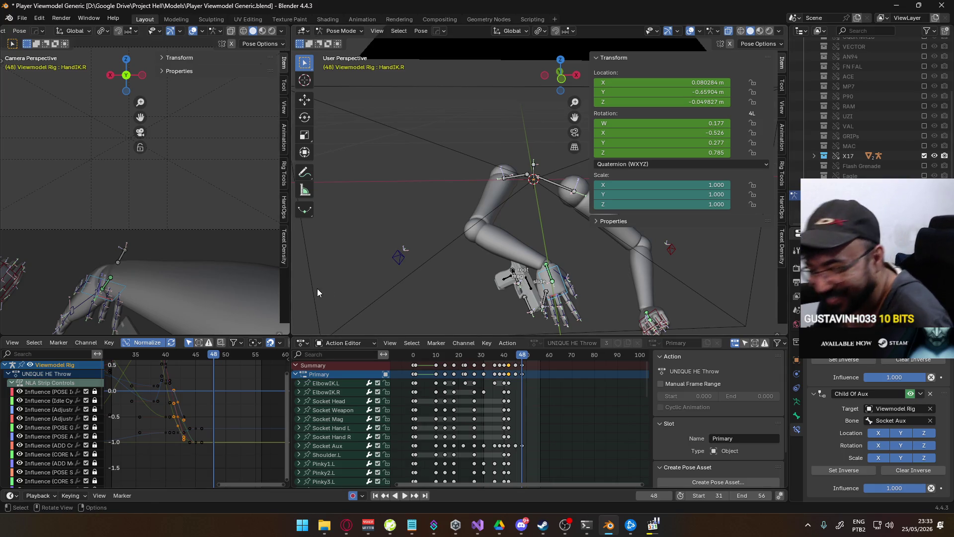
pyautogui.click(483, 361)
pyautogui.press('space')
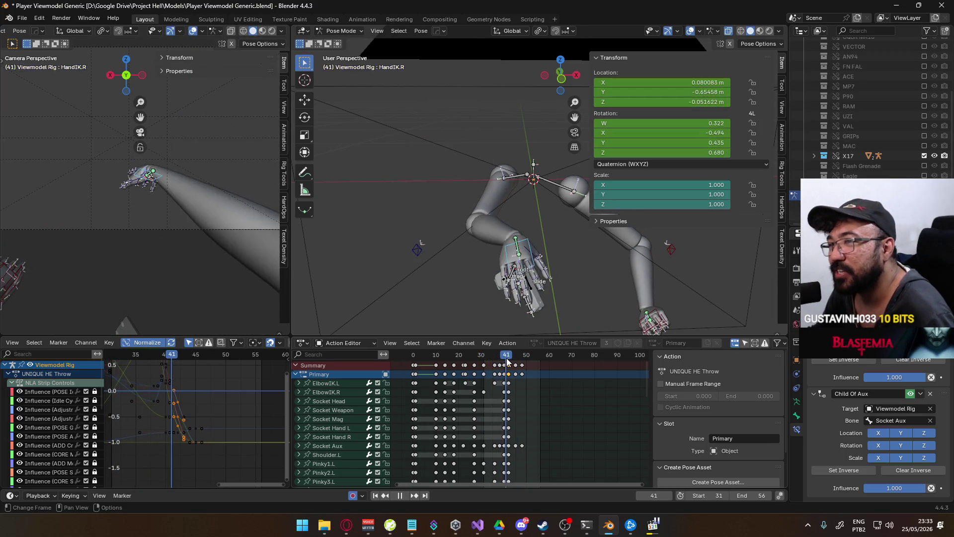
pyautogui.press('space')
pyautogui.moveTo(504, 418); pyautogui.dragTo(511, 416, button='middle')
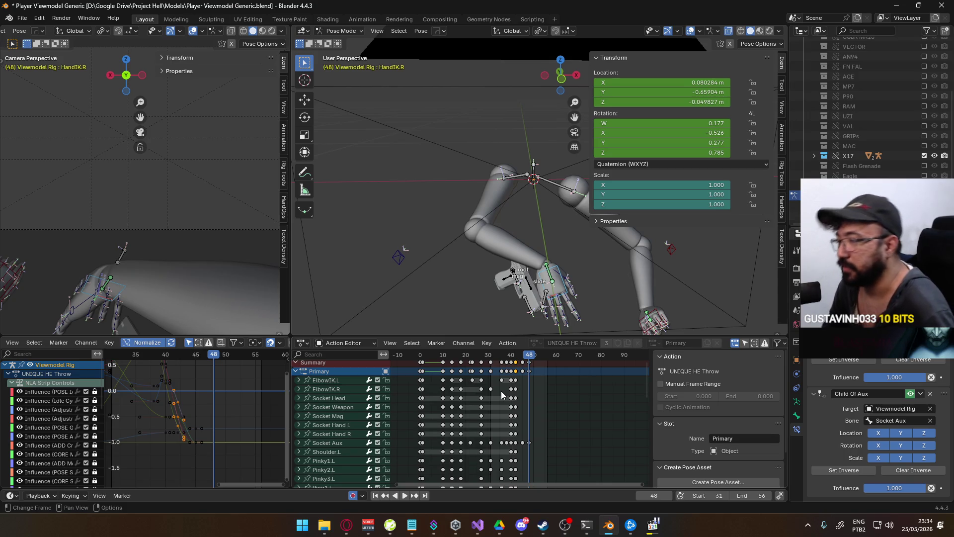
pyautogui.press('space')
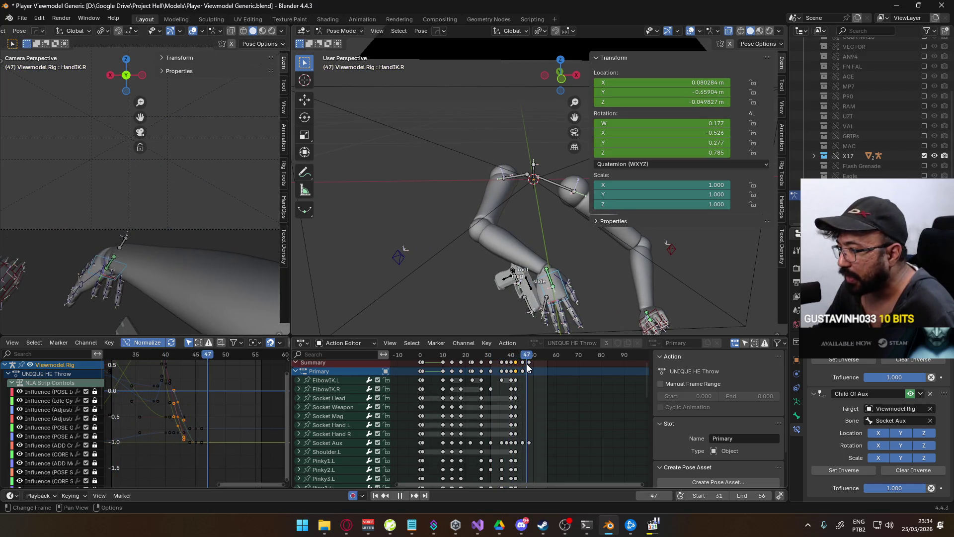
pyautogui.press('space')
pyautogui.click(511, 381)
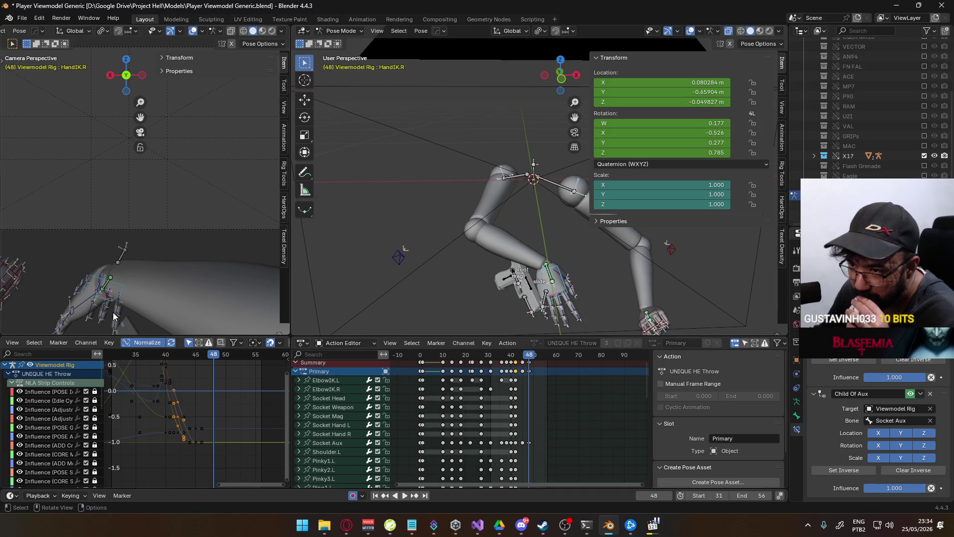
pyautogui.scroll(-3, 109, 304)
pyautogui.scroll(-5, 226, 243)
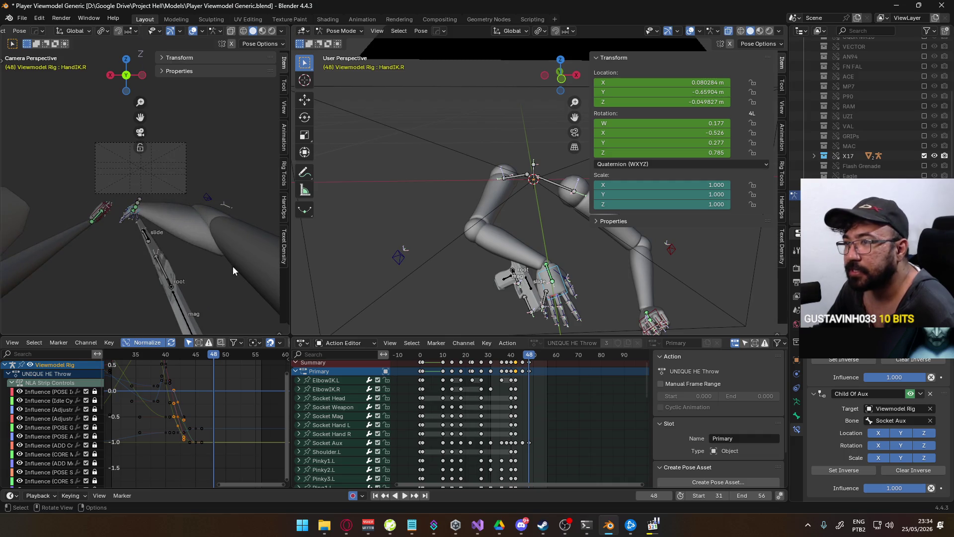
pyautogui.scroll(5, 231, 267)
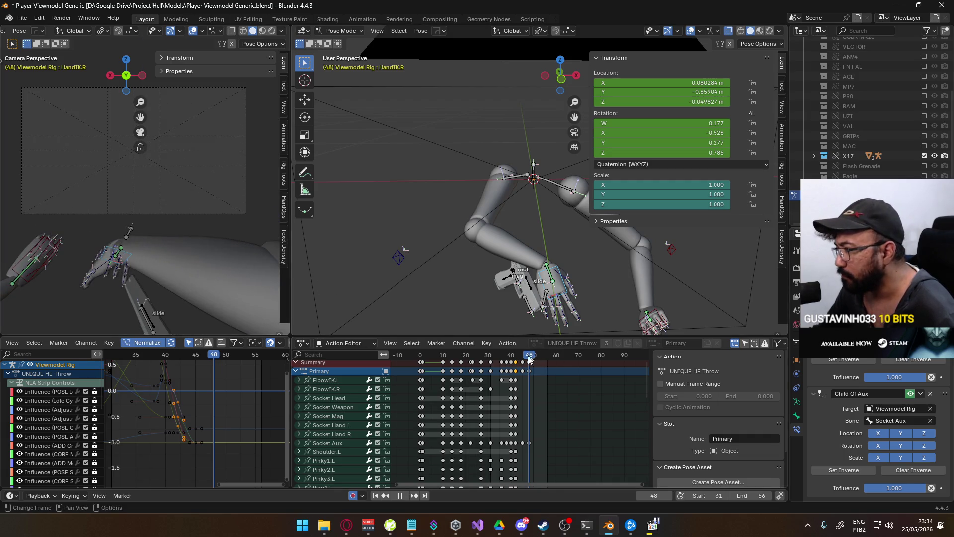
pyautogui.press('space')
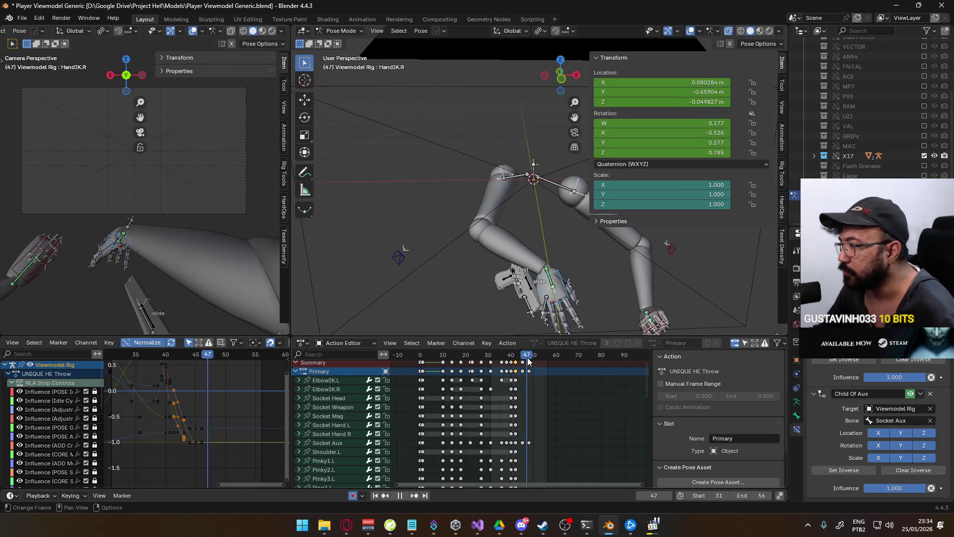
pyautogui.press('space')
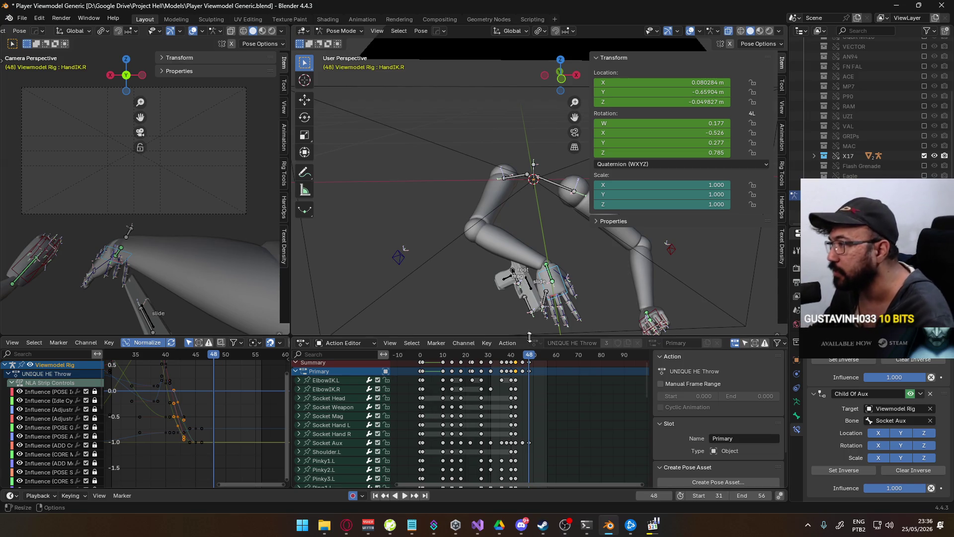
pyautogui.press('space')
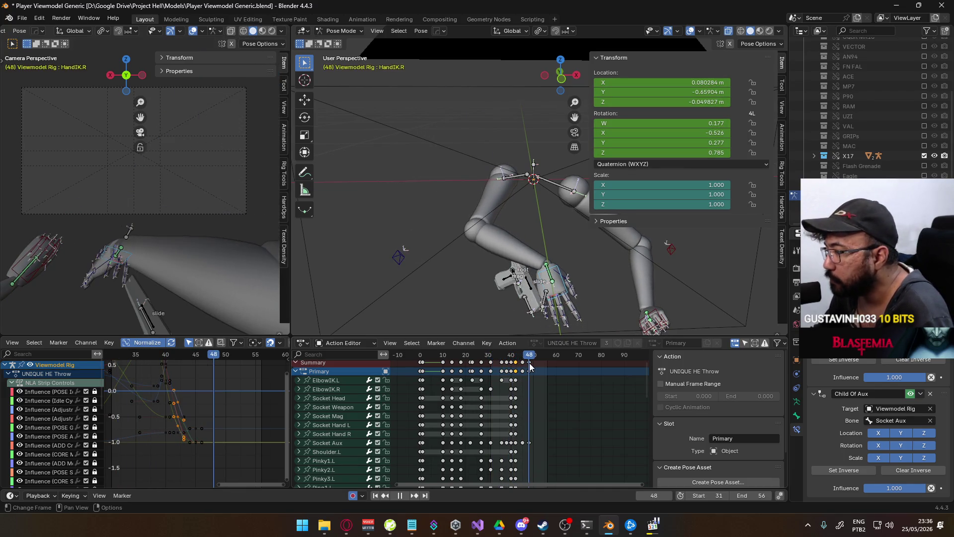
pyautogui.press('Escape')
pyautogui.moveTo(400, 286)
pyautogui.mouseDown(button='middle')
pyautogui.moveTo(483, 223)
pyautogui.moveTo(535, 217)
pyautogui.mouseUp(button='middle')
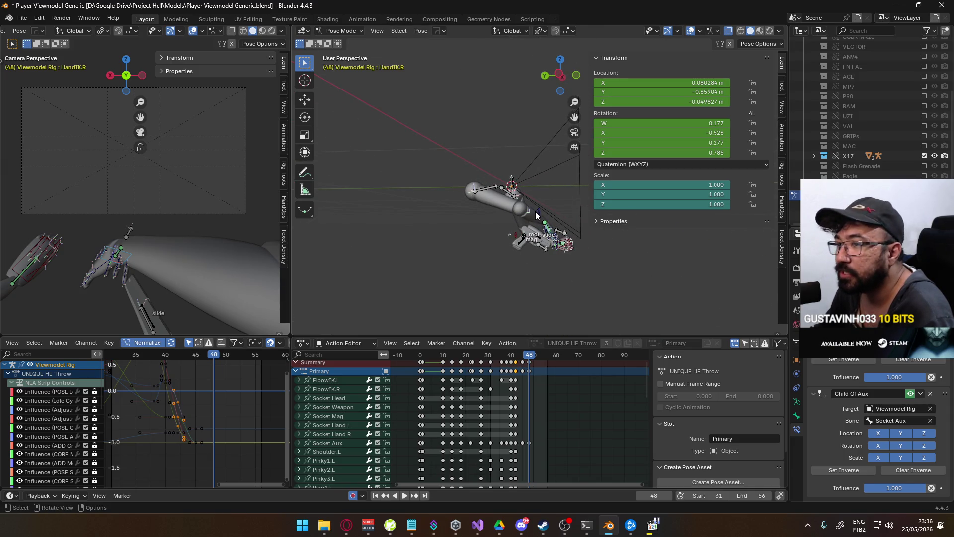
# - Move ElbowIK.R to new positions at frames 48 and 42
pyautogui.click(536, 215)
pyautogui.press('g')
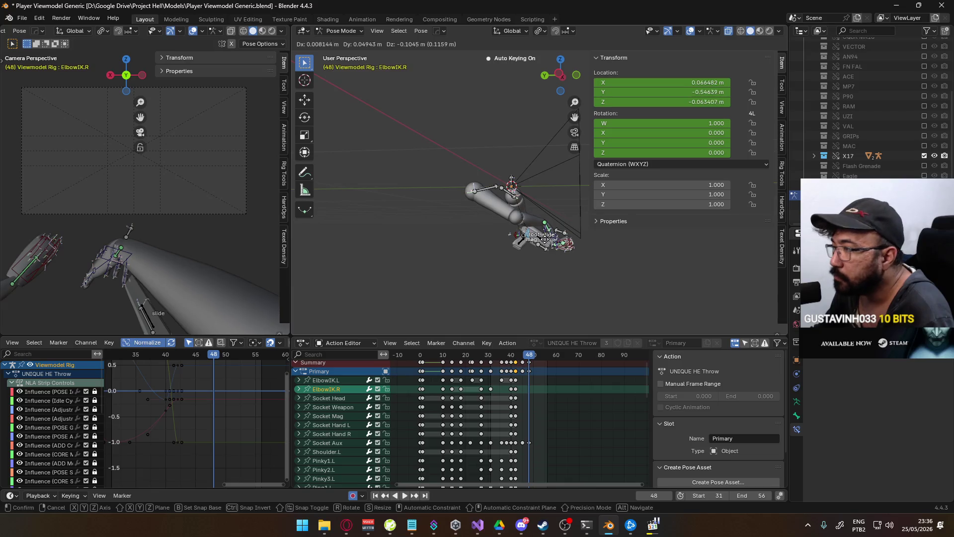
pyautogui.click(548, 351)
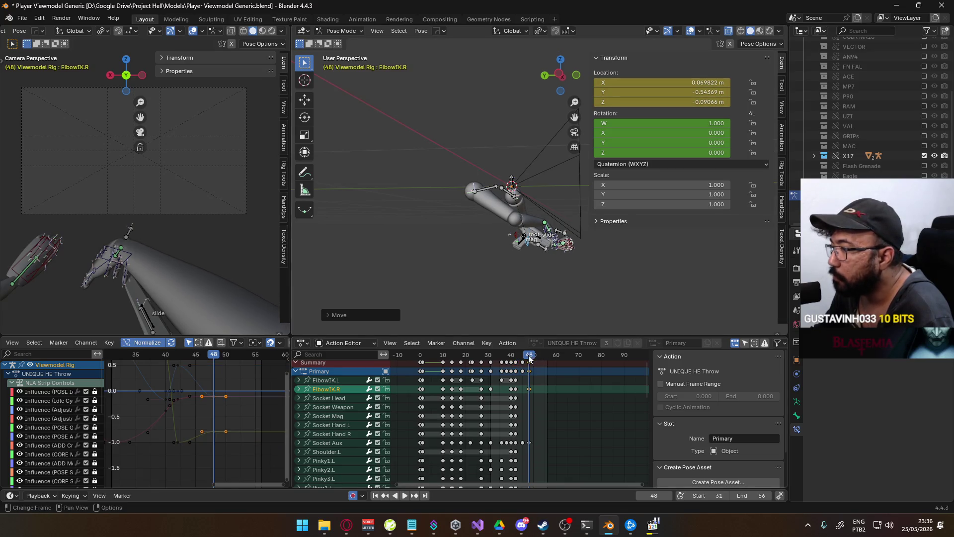
pyautogui.press('space')
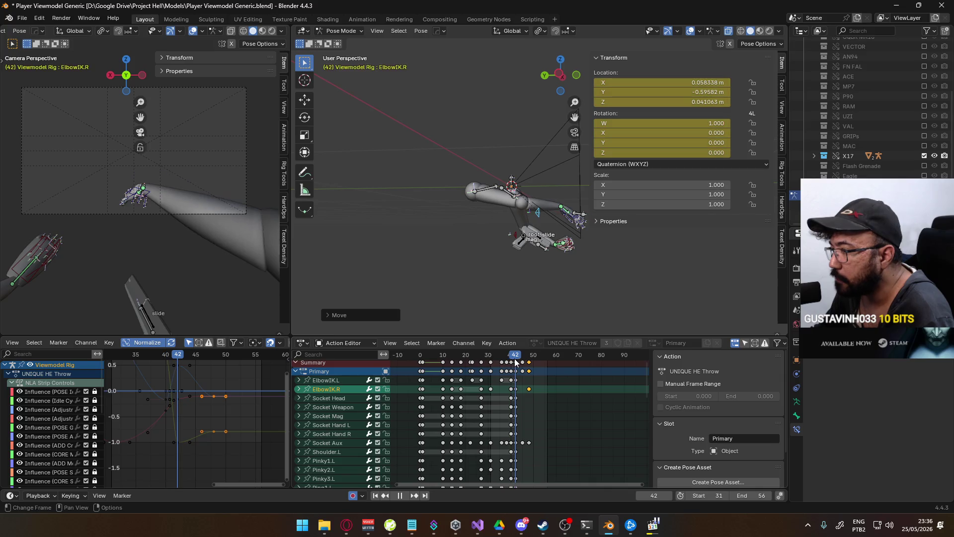
pyautogui.press('space')
pyautogui.press('g')
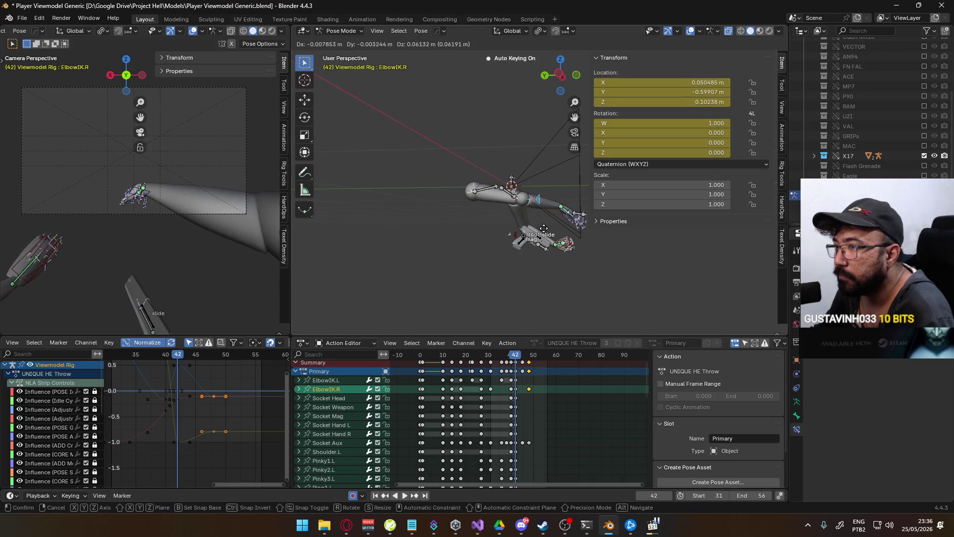
pyautogui.click(545, 233)
pyautogui.moveTo(517, 358); pyautogui.dragTo(530, 358)
pyautogui.scroll(7, 512, 268)
# - Rotate HandIK.R on the X axis at frame 48, then bring up the reference gameplay video
pyautogui.click(534, 237)
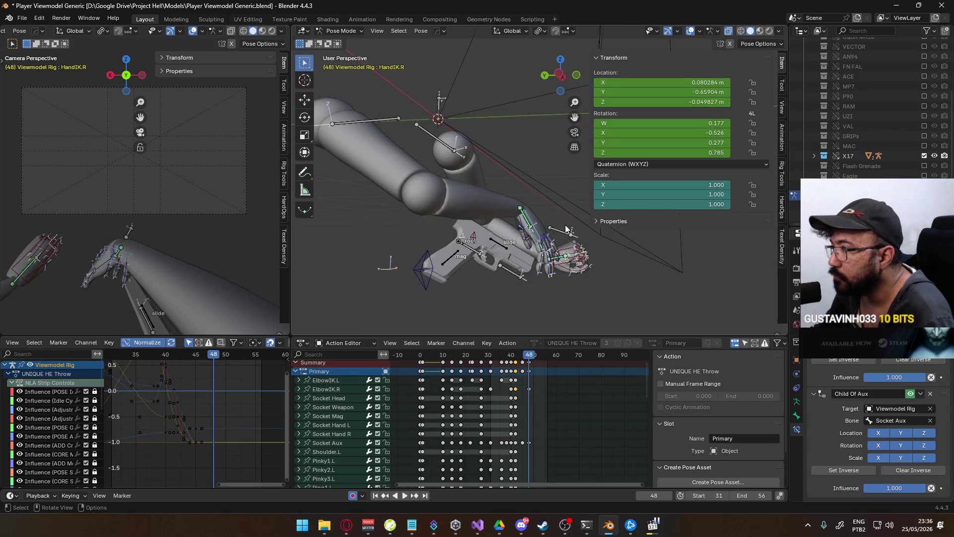
pyautogui.press('r')
pyautogui.press('x')
pyautogui.click(562, 241)
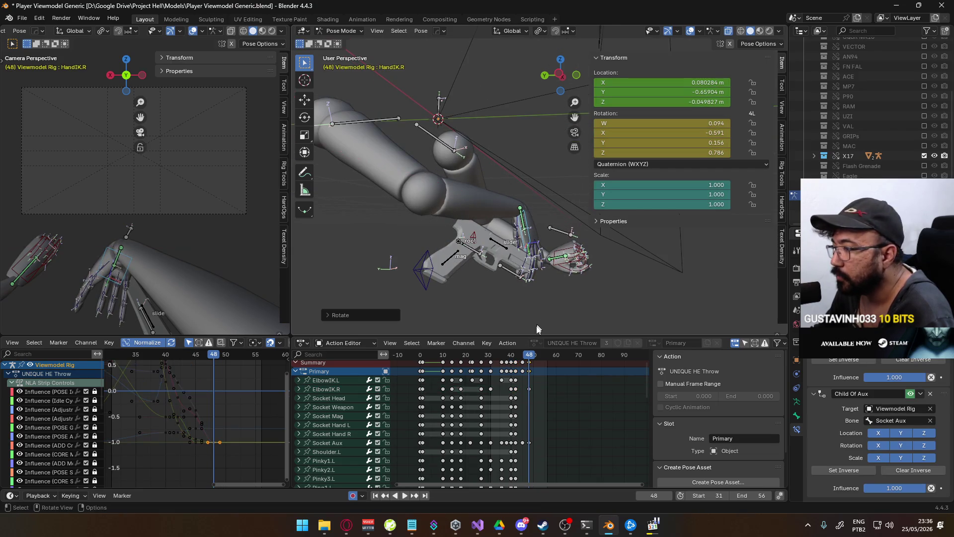
pyautogui.press('space')
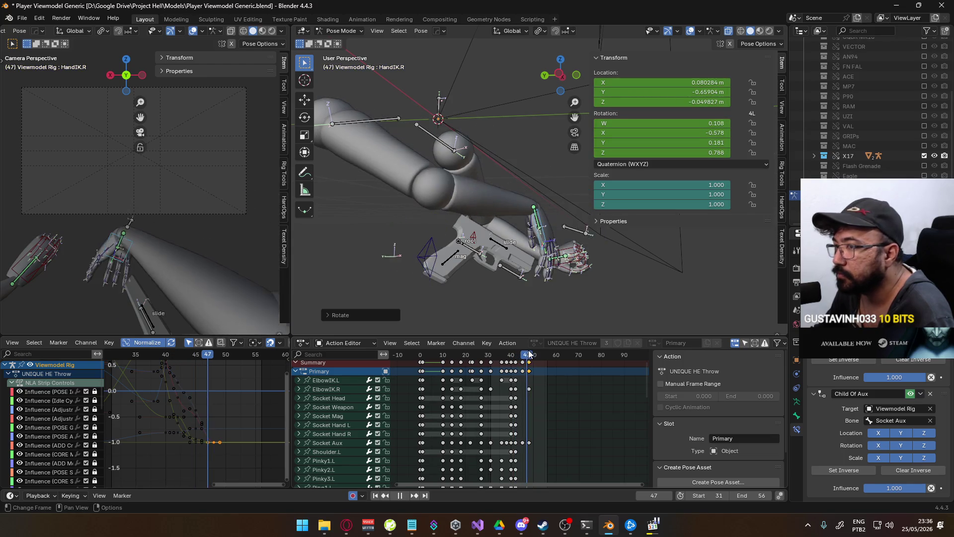
pyautogui.click(488, 354)
pyautogui.moveTo(488, 353)
pyautogui.mouseDown()
pyautogui.moveTo(532, 335)
pyautogui.moveTo(530, 350)
pyautogui.mouseUp()
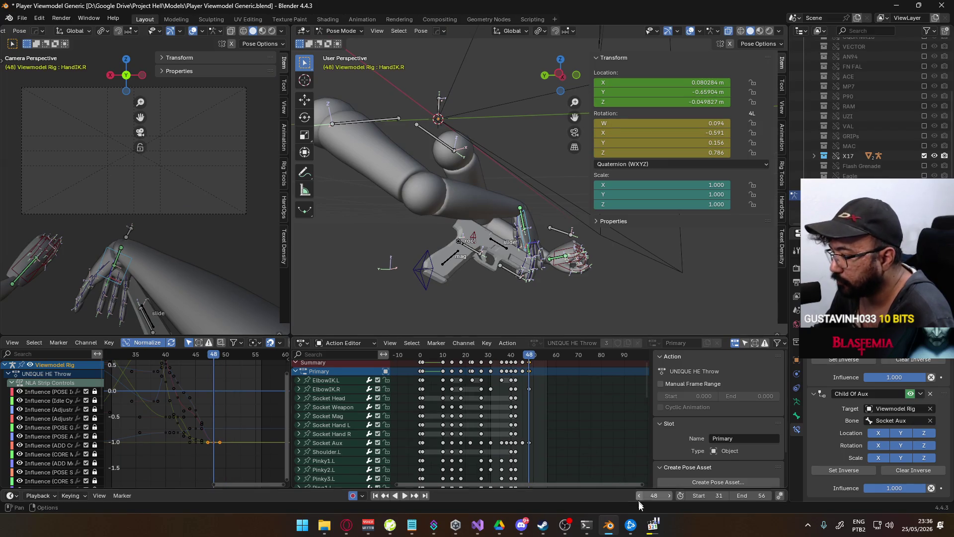
pyautogui.click(652, 525)
pyautogui.hotkey('ctrl', 'Right')
pyautogui.hotkey('ctrl', 'Right')
pyautogui.hotkey('ctrl', 'Right')
pyautogui.hotkey('ctrl', 'Right')
pyautogui.hotkey('ctrl', 'Right')
pyautogui.hotkey('ctrl', 'Right')
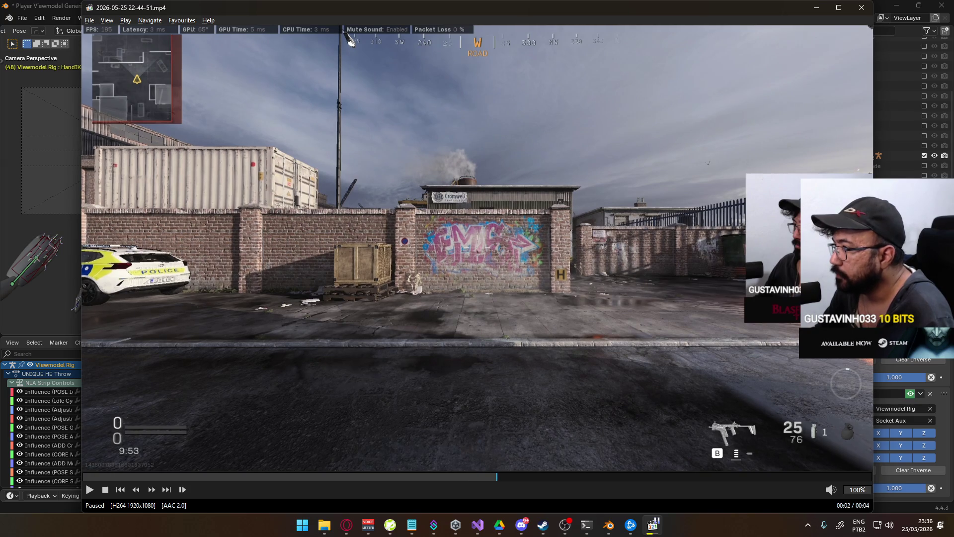
# - Step the reference clip backward and forward frame by frame, then return to Blender
pyautogui.hotkey('ctrl', 'Left')
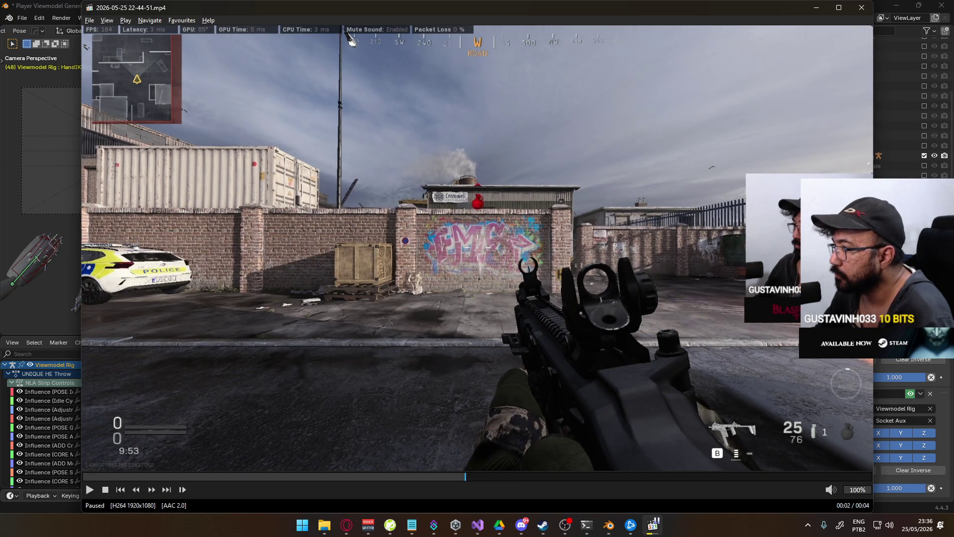
pyautogui.hotkey('ctrl', 'Right')
pyautogui.hotkey('ctrl', 'Right')
pyautogui.hotkey('ctrl', 'Right')
pyautogui.hotkey('ctrl', 'Right')
pyautogui.hotkey('ctrl', 'Right')
pyautogui.hotkey('ctrl', 'Right')
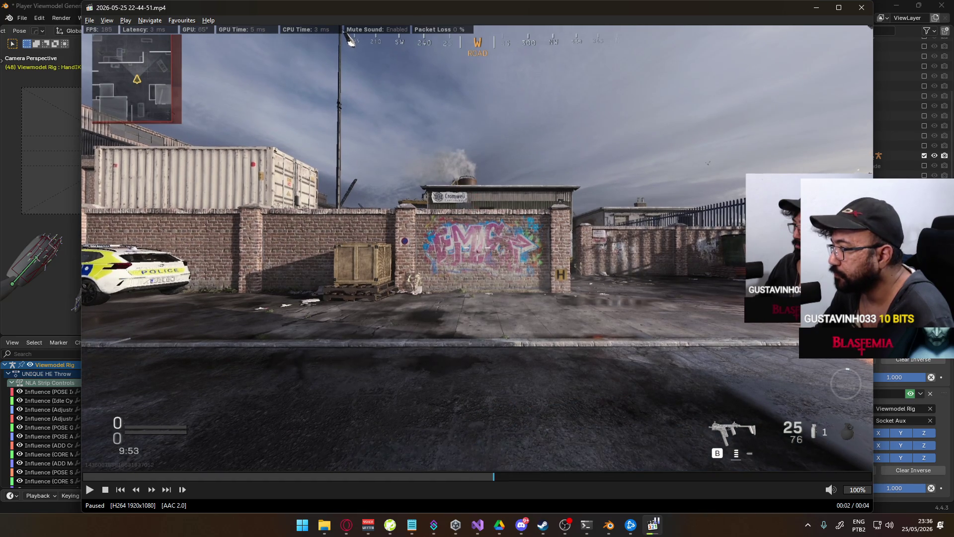
pyautogui.hotkey('ctrl', 'Right')
pyautogui.hotkey('ctrl', 'Right')
pyautogui.hotkey('ctrl', 'Right')
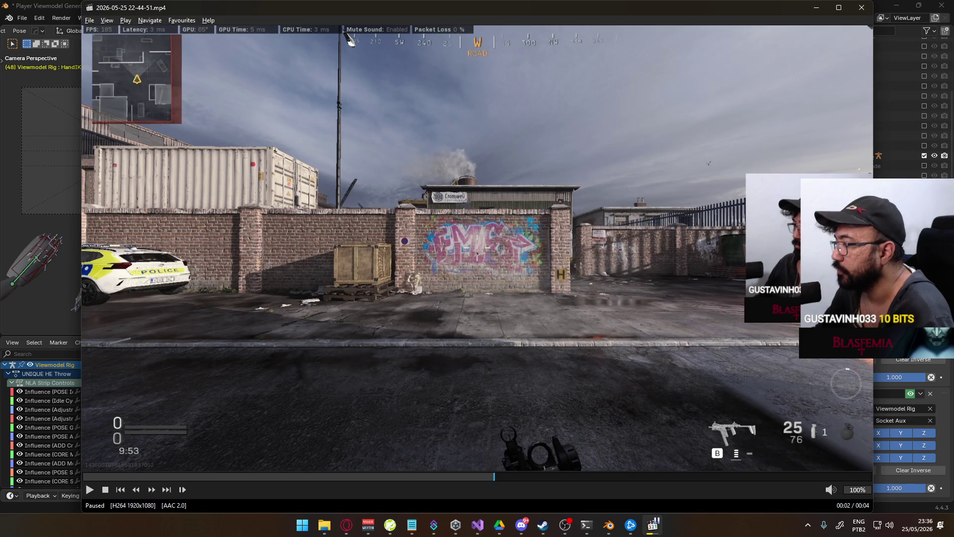
pyautogui.hotkey('alt', 'Tab')
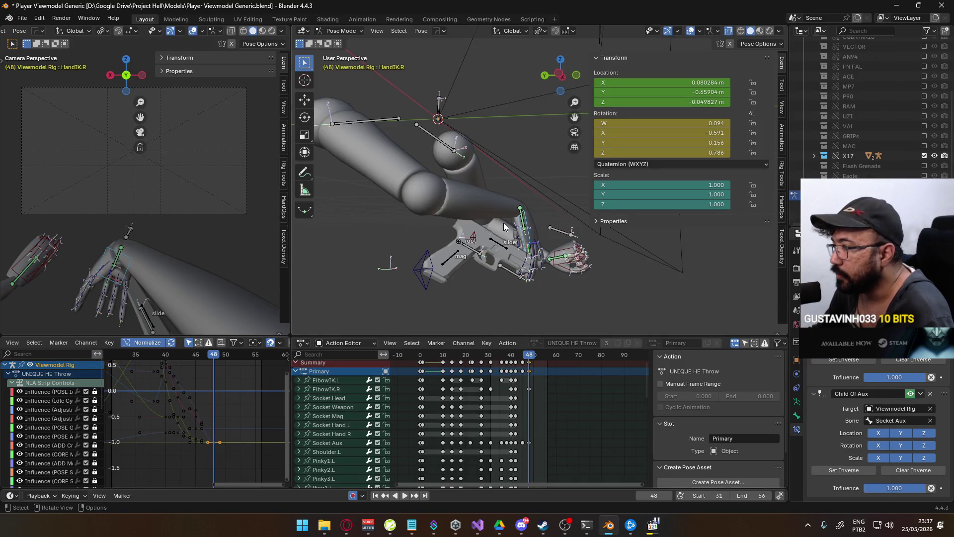
pyautogui.press('a')
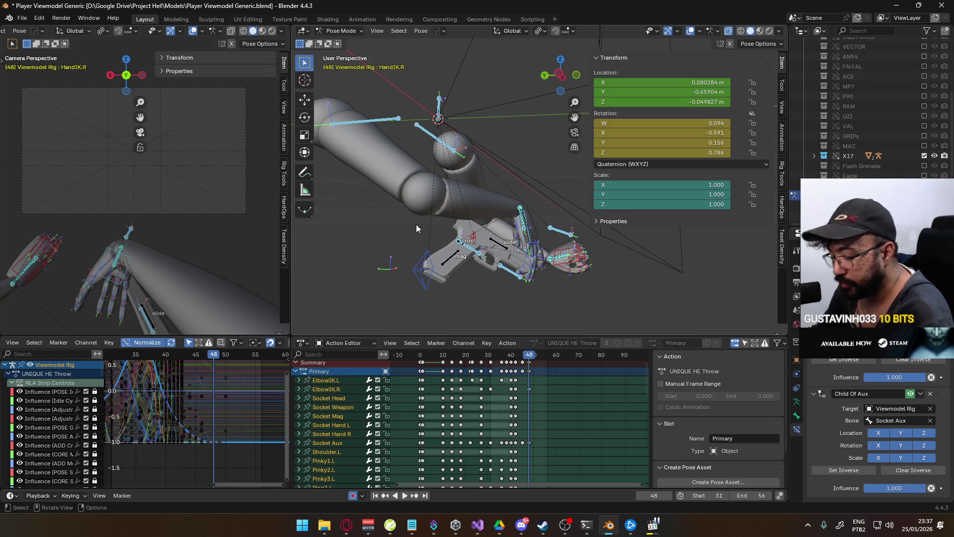
pyautogui.press('i')
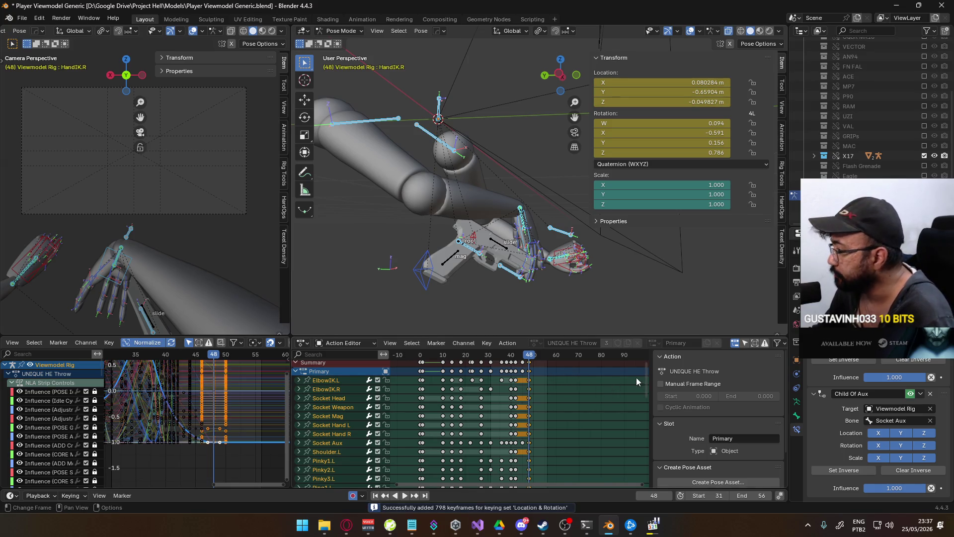
pyautogui.click(531, 357)
pyautogui.press('space')
pyautogui.press('space')
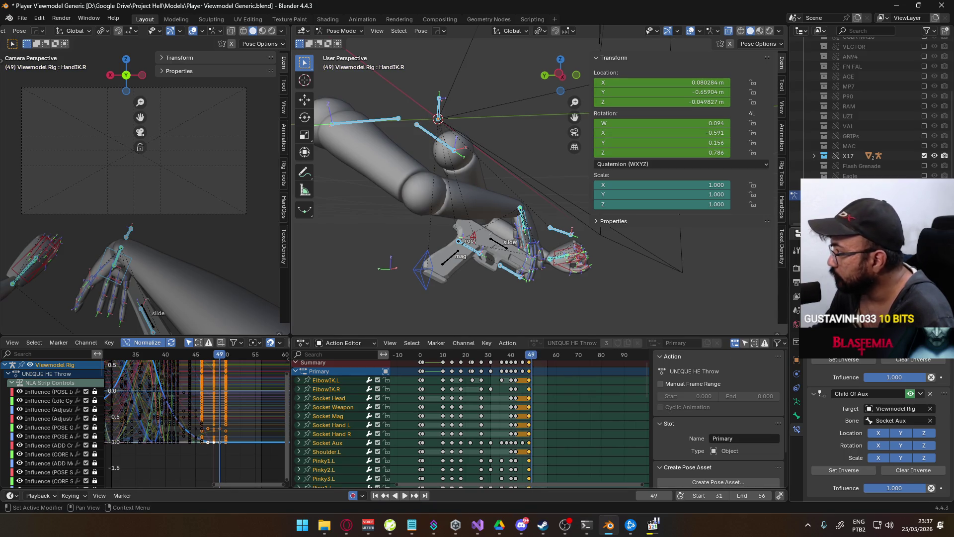
pyautogui.press('i')
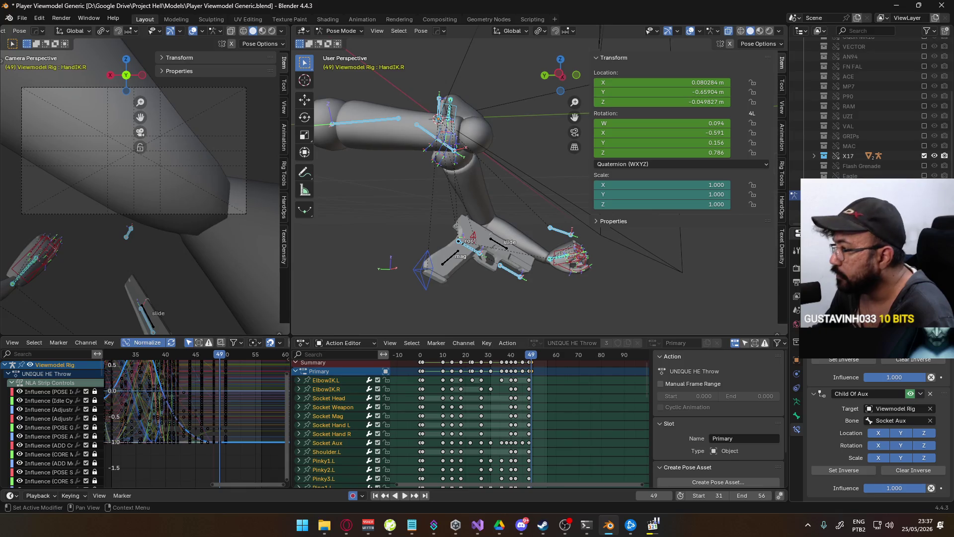
pyautogui.rightClick(890, 377)
pyautogui.press('Escape')
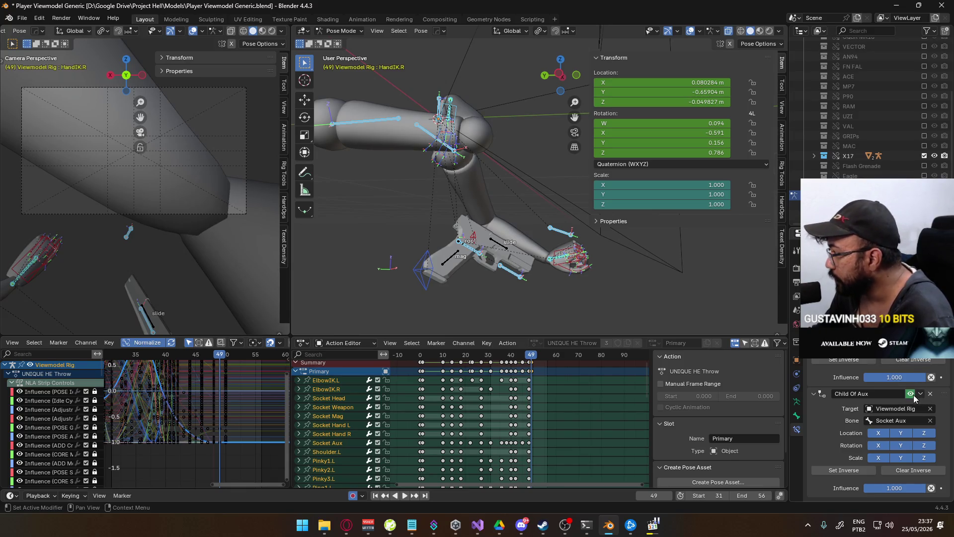
pyautogui.click(910, 394)
pyautogui.click(920, 393)
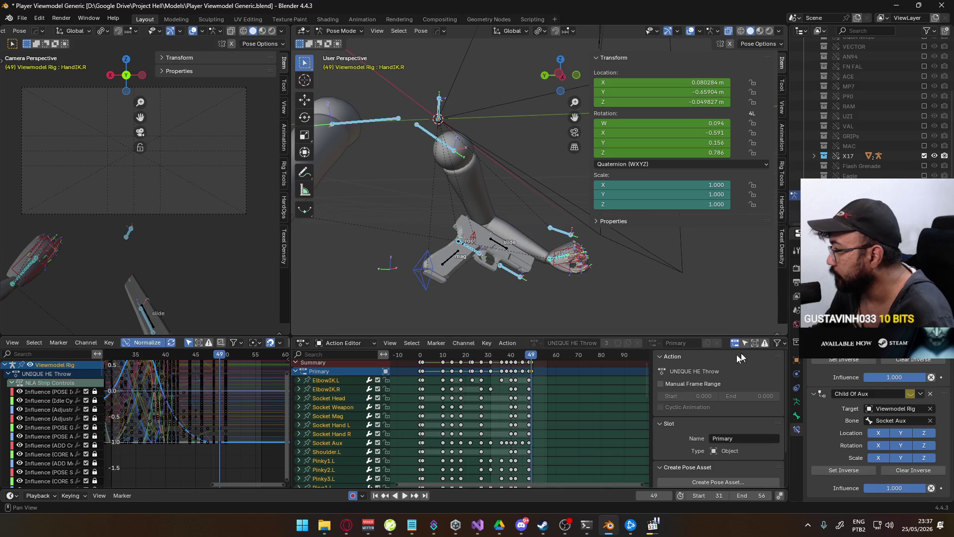
pyautogui.press('space')
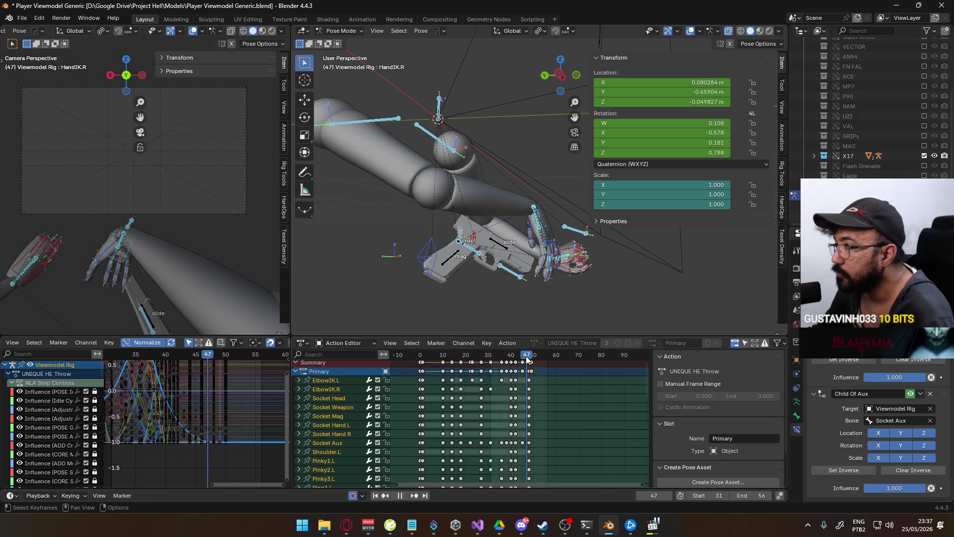
pyautogui.press('space')
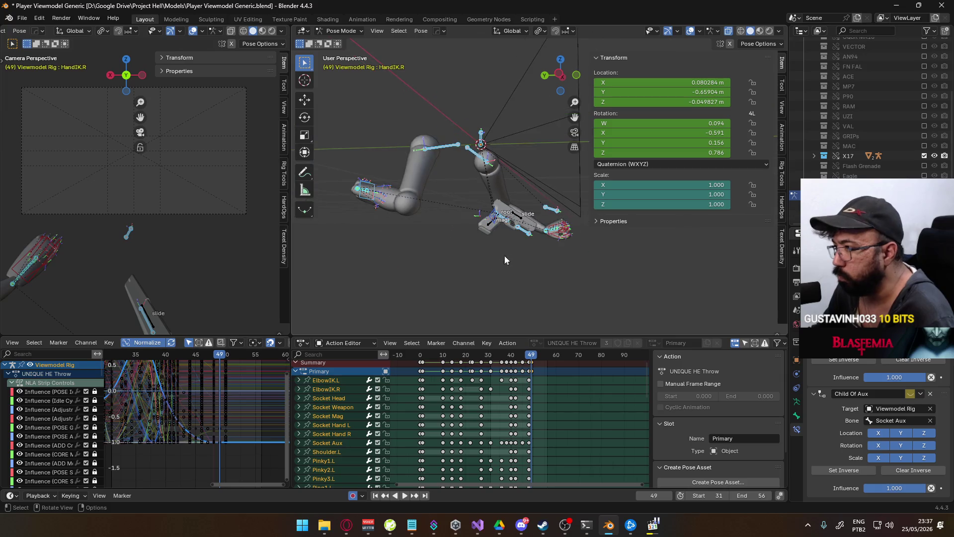
pyautogui.moveTo(501, 395); pyautogui.dragTo(561, 398, button='middle')
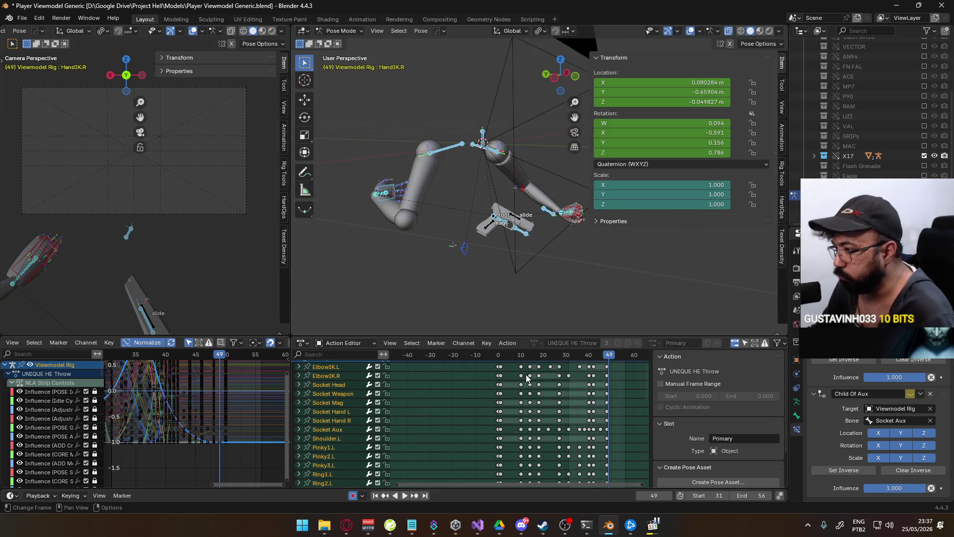
pyautogui.click(502, 355)
pyautogui.press('space')
pyautogui.moveTo(501, 354); pyautogui.dragTo(481, 363)
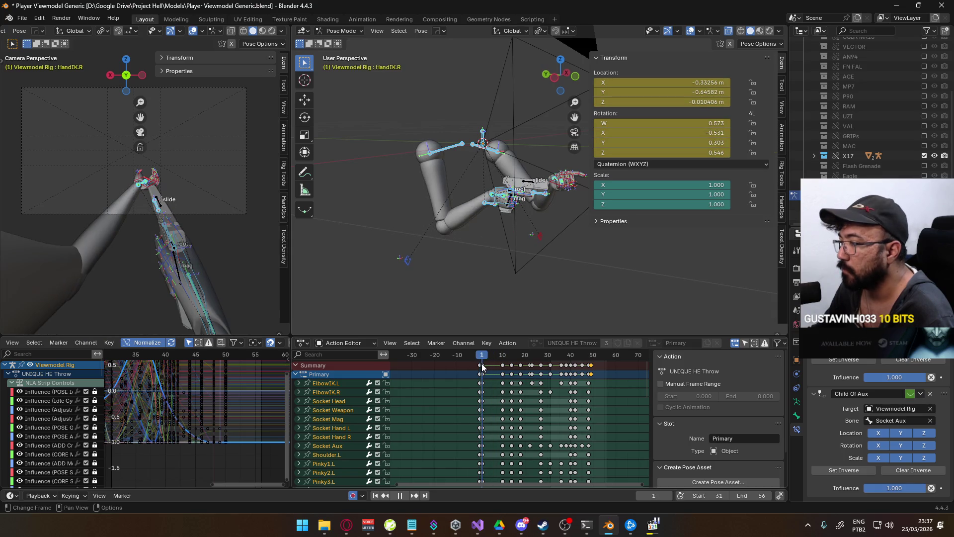
# - Paste the frame-1 opening pose of all bones at frames 49 and 56
pyautogui.click(483, 364)
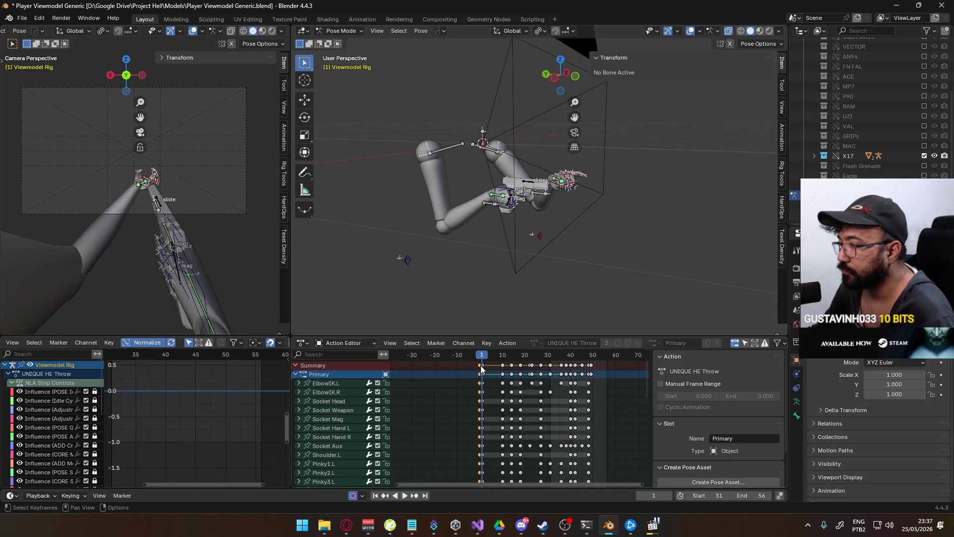
pyautogui.press('a')
pyautogui.keyDown('ctrl'); pyautogui.scroll(-5, 577, 384); pyautogui.keyUp('ctrl')
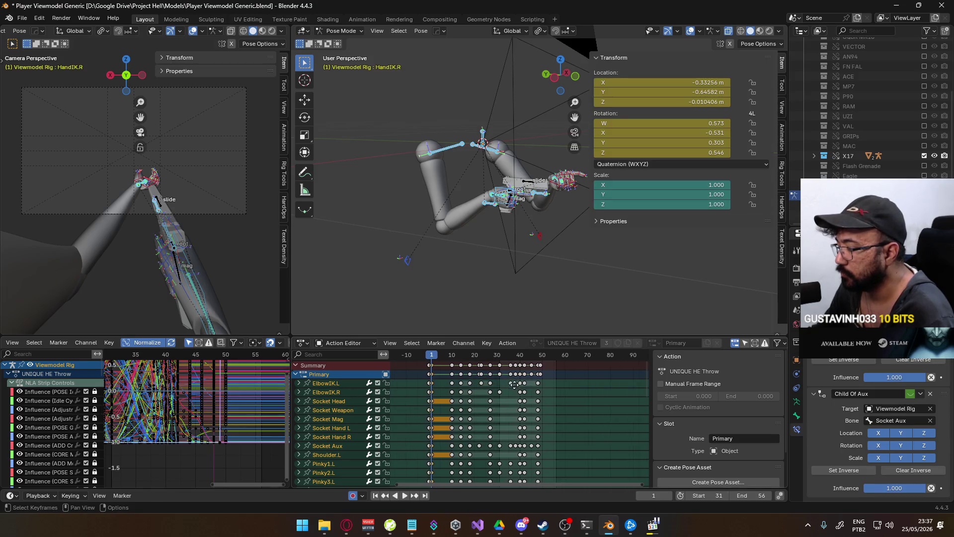
pyautogui.press('space')
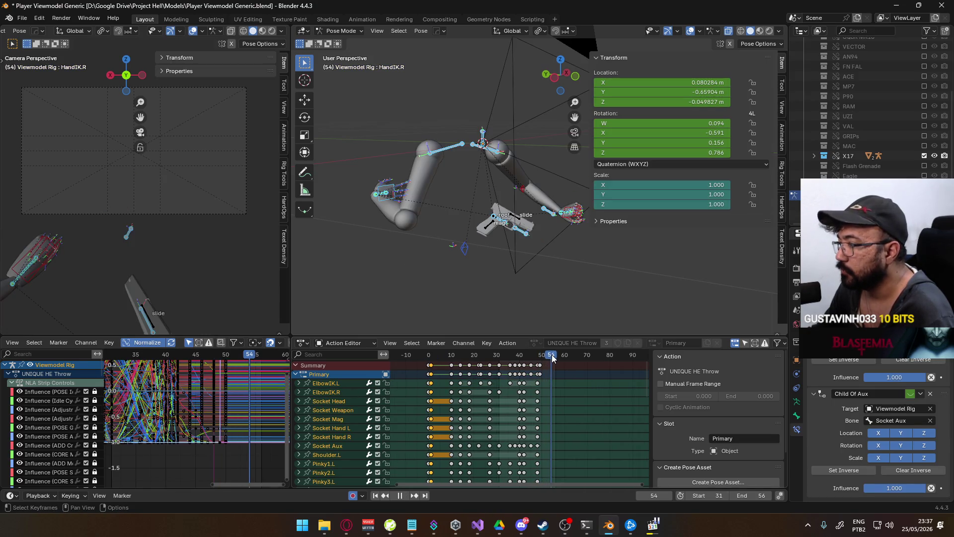
pyautogui.press('space')
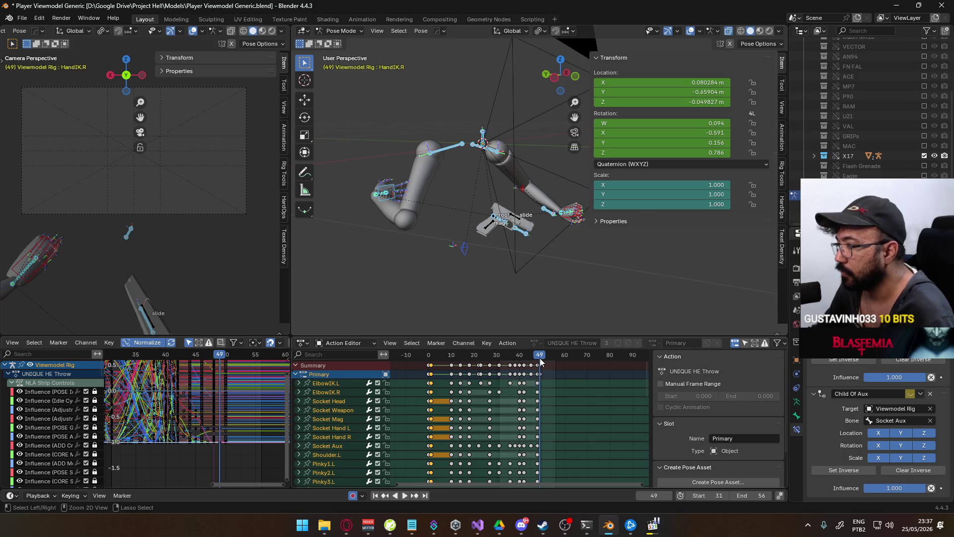
pyautogui.hotkey('ctrl', 'v')
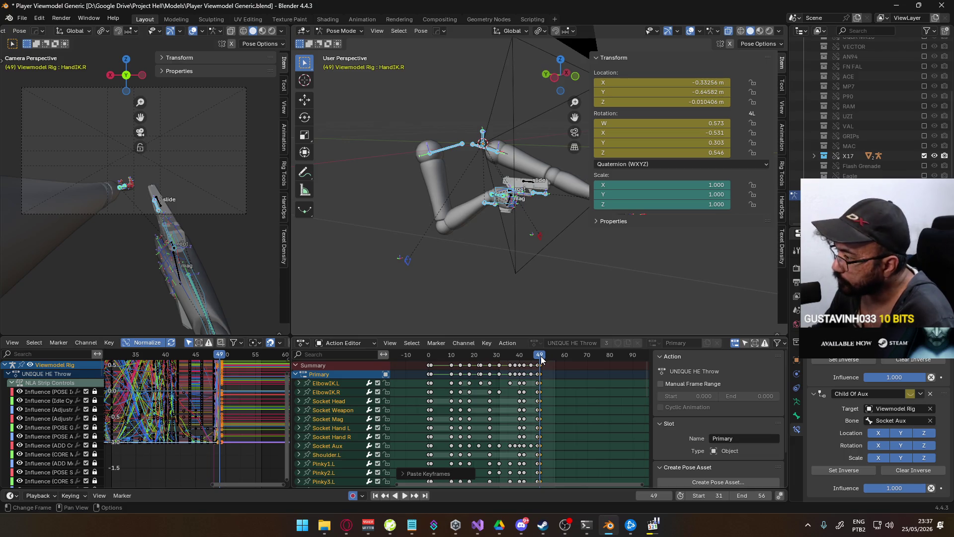
pyautogui.moveTo(541, 360); pyautogui.dragTo(555, 359)
pyautogui.hotkey('ctrl', 'v')
pyautogui.press('Down')
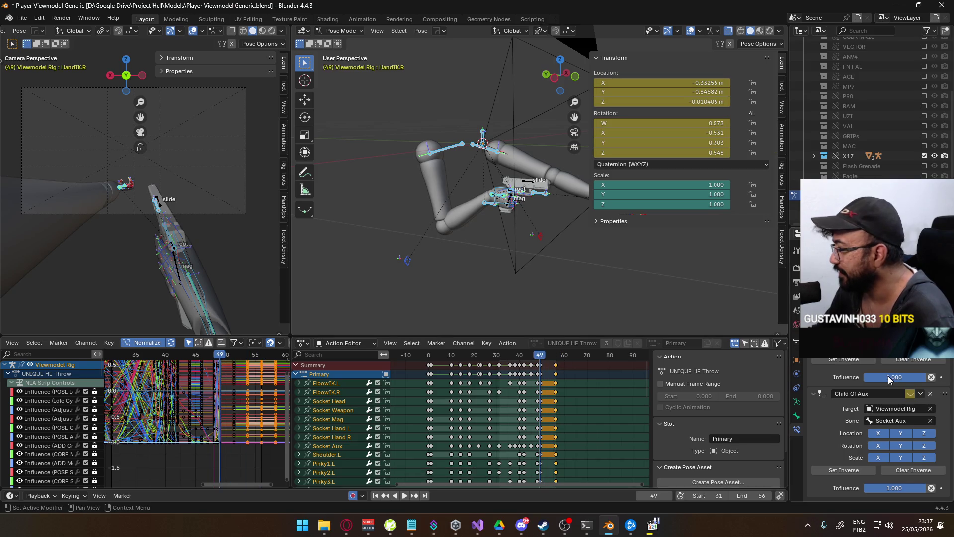
# - Select HandIK.L and play back to check the arms return to the opening pose
pyautogui.moveTo(589, 223); pyautogui.dragTo(459, 246, button='middle')
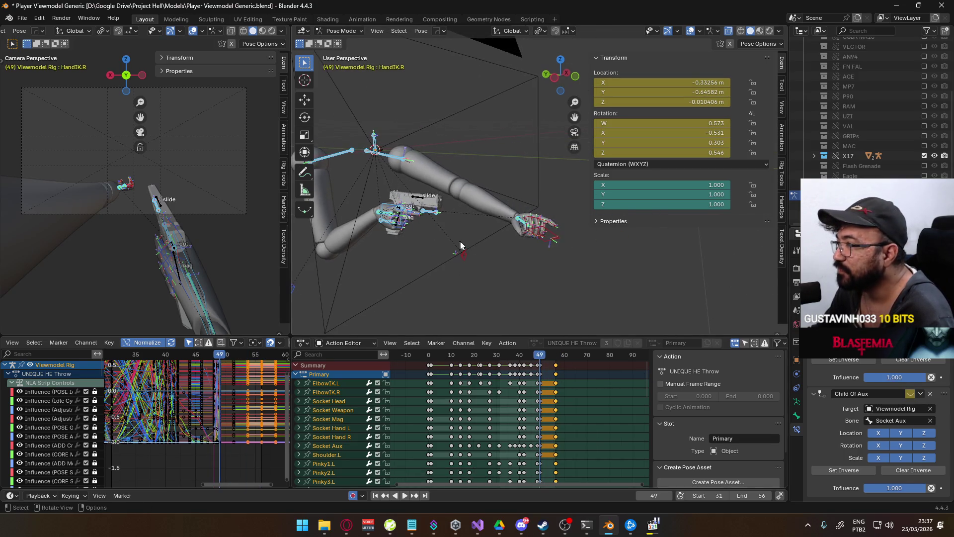
pyautogui.click(546, 238)
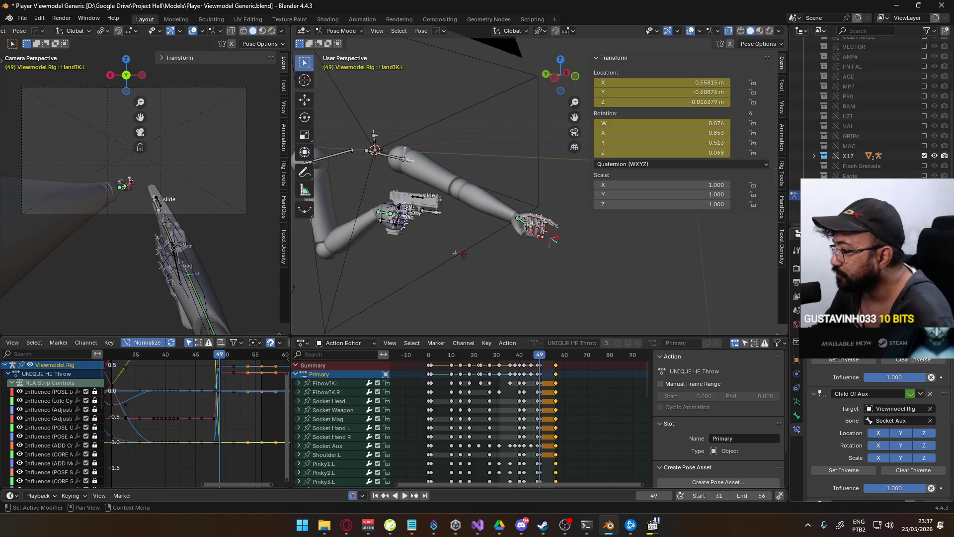
pyautogui.rightClick(884, 377)
pyautogui.click(611, 408)
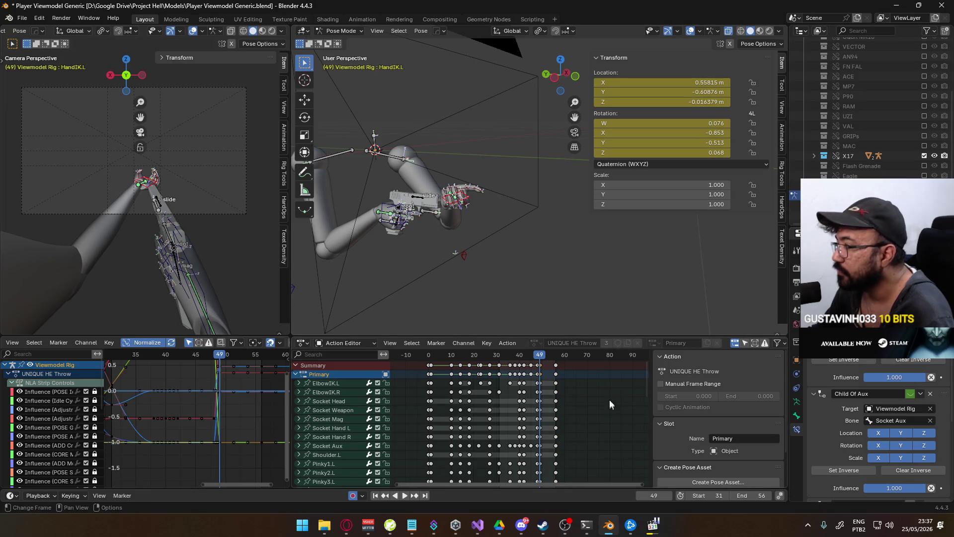
pyautogui.press('space')
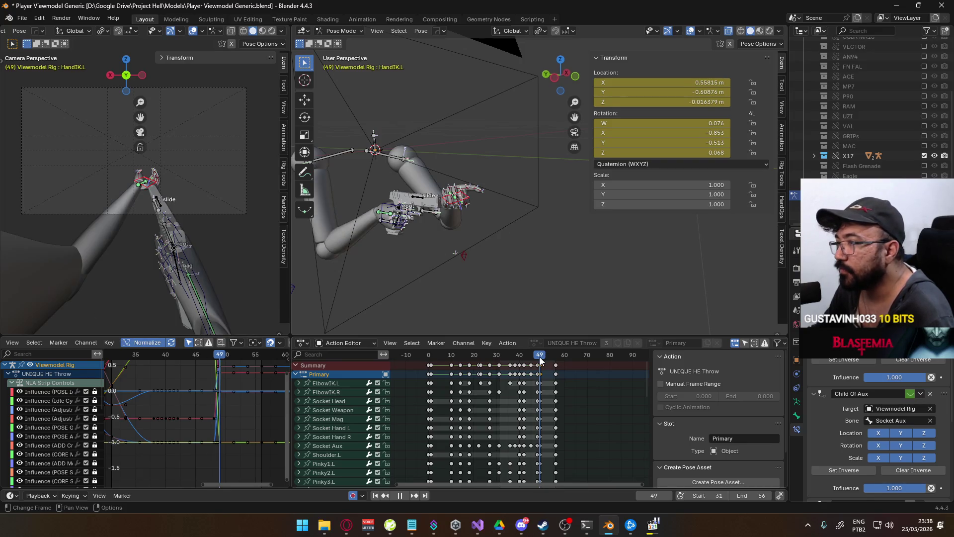
pyautogui.press('space')
pyautogui.moveTo(434, 352); pyautogui.dragTo(430, 359)
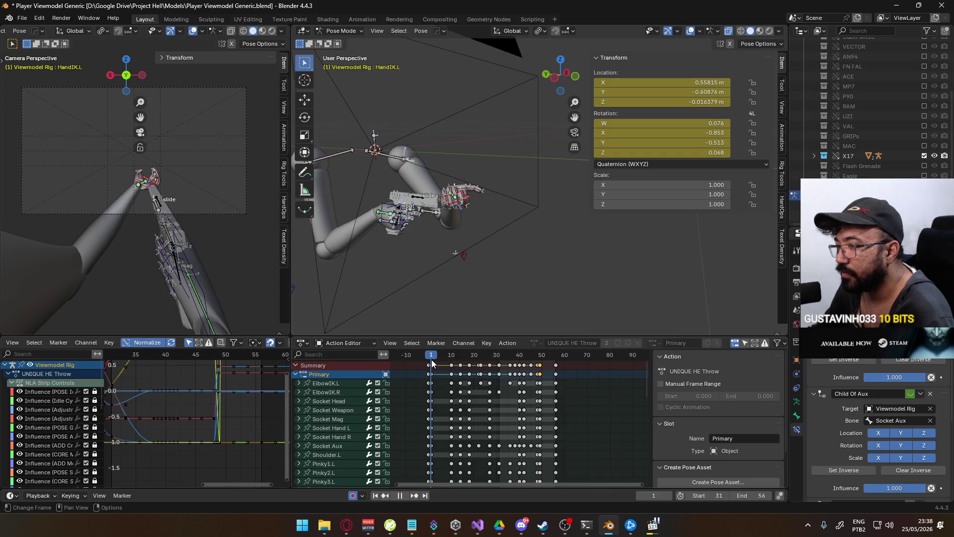
pyautogui.moveTo(431, 359); pyautogui.dragTo(448, 359)
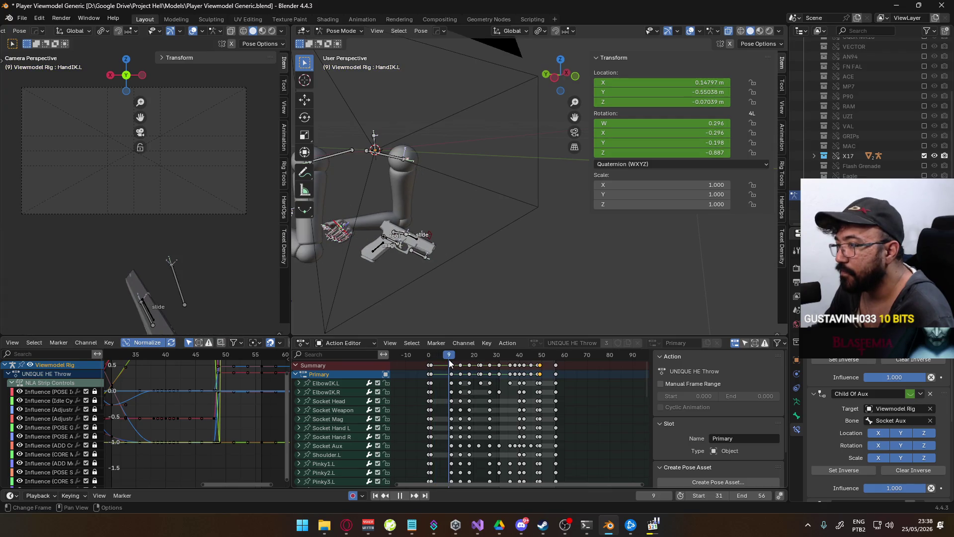
pyautogui.moveTo(449, 359); pyautogui.dragTo(451, 359)
pyautogui.press('space')
pyautogui.moveTo(457, 298)
pyautogui.mouseDown(button='middle')
pyautogui.moveTo(472, 270)
pyautogui.moveTo(539, 292)
pyautogui.mouseUp(button='middle')
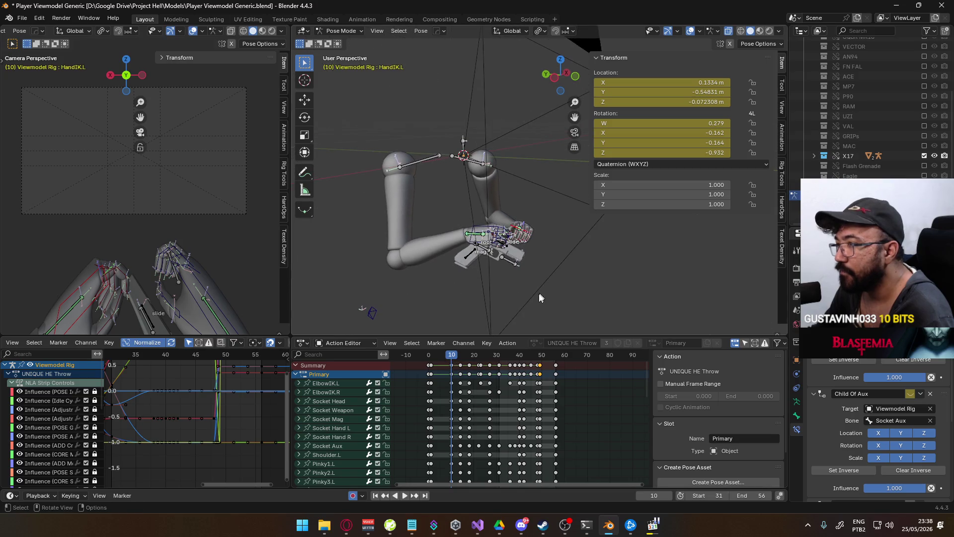
pyautogui.click(448, 356)
pyautogui.press('space')
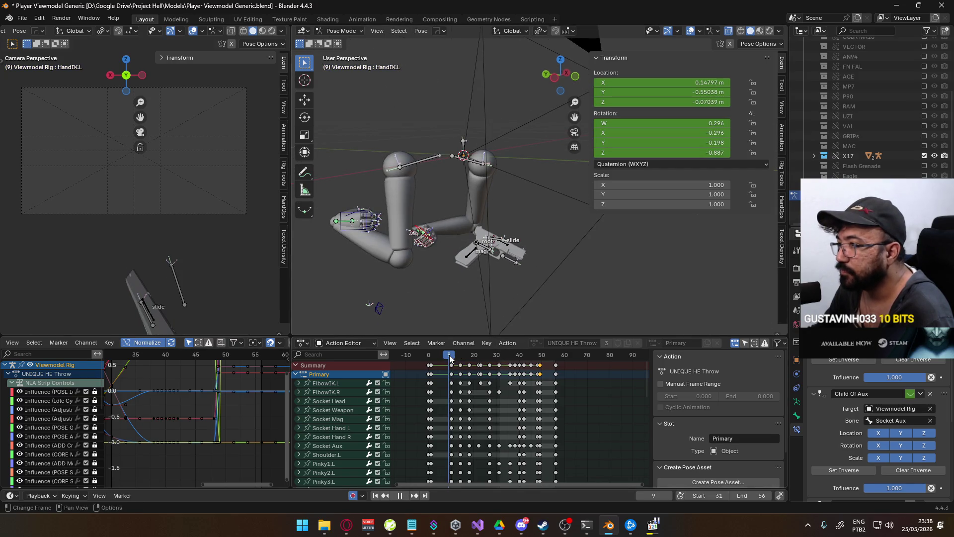
pyautogui.moveTo(449, 356); pyautogui.dragTo(439, 358)
pyautogui.press('space')
pyautogui.click(449, 354)
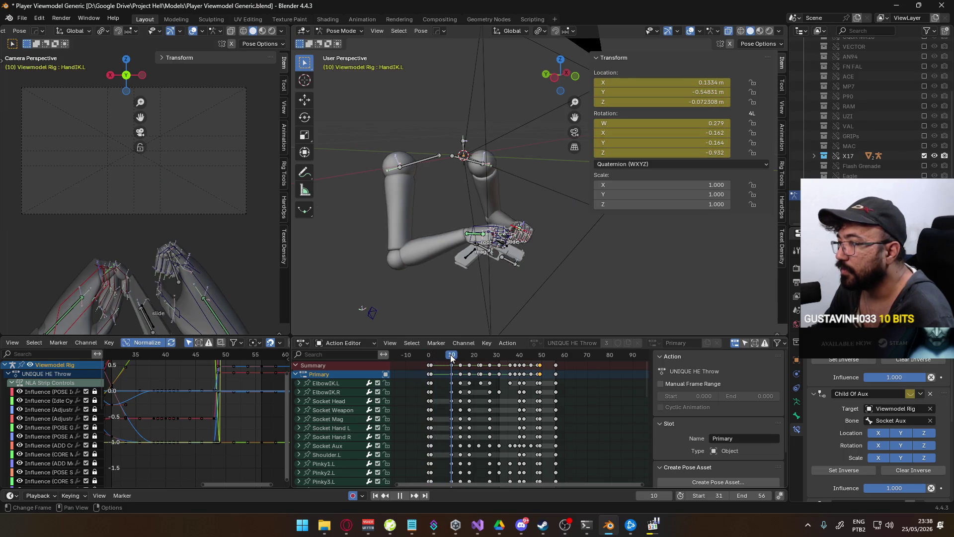
pyautogui.scroll(-2, 457, 241)
pyautogui.moveTo(457, 244)
pyautogui.mouseDown(button='middle')
pyautogui.moveTo(566, 270)
pyautogui.moveTo(497, 290)
pyautogui.mouseUp(button='middle')
pyautogui.click(469, 280)
# - In Top view, move ElbowIK.R and ElbowIK.L to new positions at frame 10
pyautogui.press('KP_7')
pyautogui.press('g')
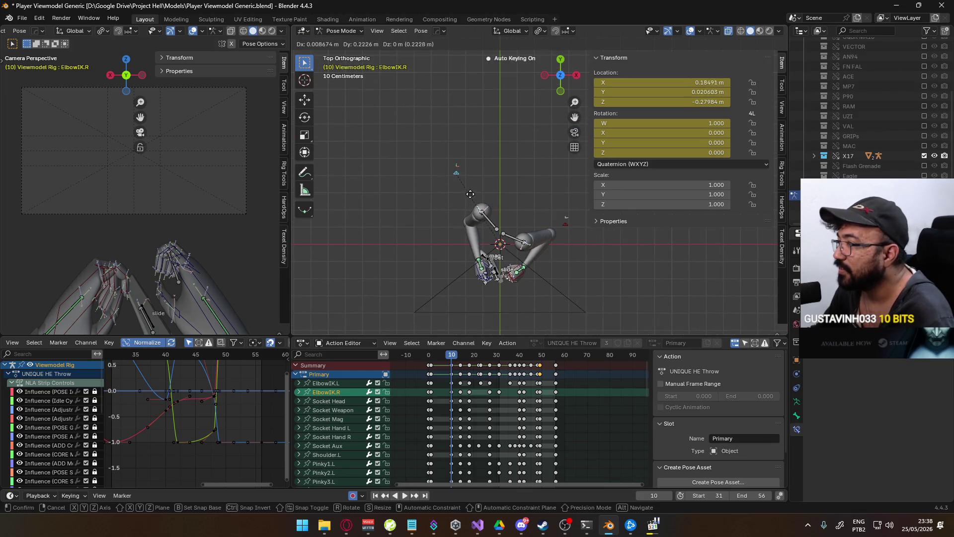
pyautogui.click(474, 191)
pyautogui.click(567, 225)
pyautogui.press('g')
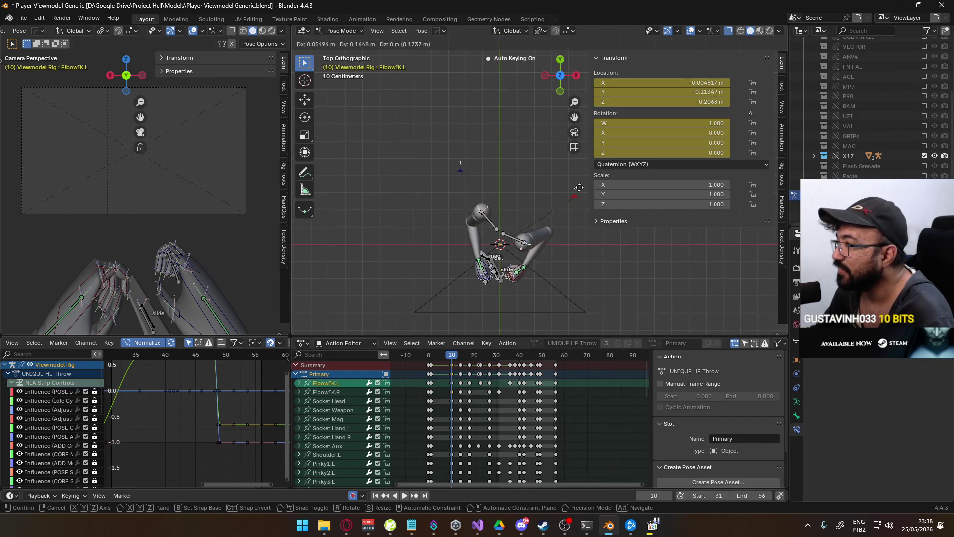
pyautogui.click(580, 193)
pyautogui.moveTo(451, 355)
pyautogui.mouseDown()
pyautogui.moveTo(461, 351)
pyautogui.moveTo(450, 354)
pyautogui.mouseUp()
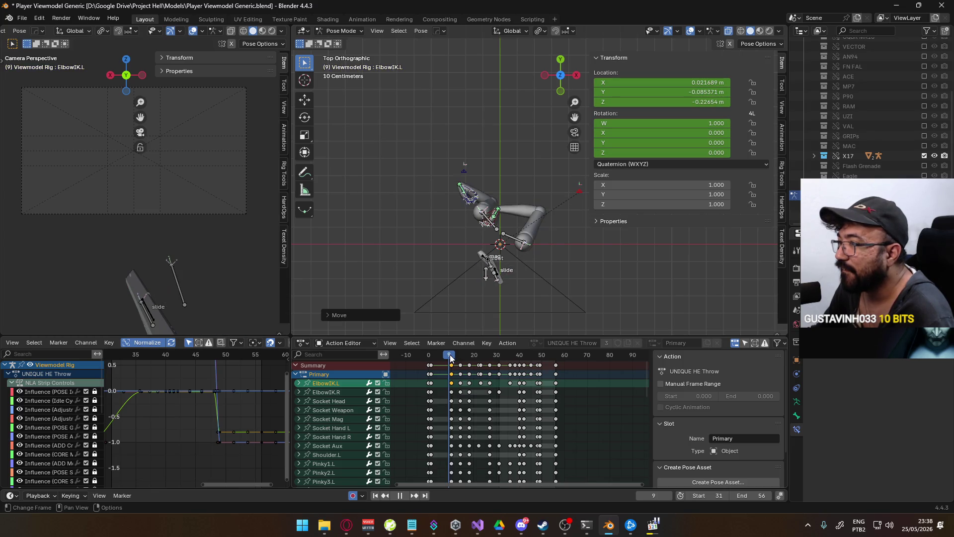
# - Move ElbowIK.R again at frame 9
pyautogui.scroll(4, 476, 236)
pyautogui.keyDown('shift'); pyautogui.moveTo(458, 204); pyautogui.dragTo(506, 223, button='middle'); pyautogui.keyUp('shift')
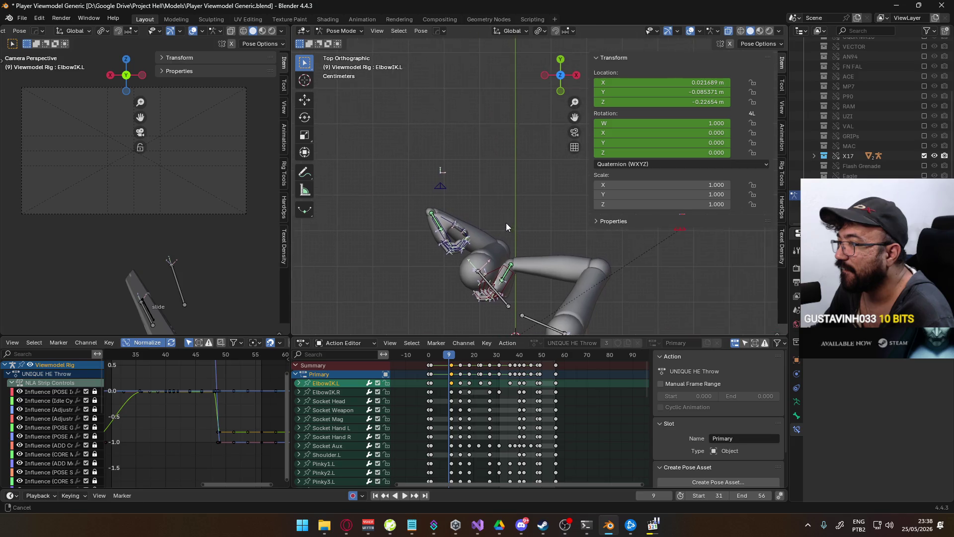
pyautogui.click(442, 185)
pyautogui.press('g')
pyautogui.click(492, 262)
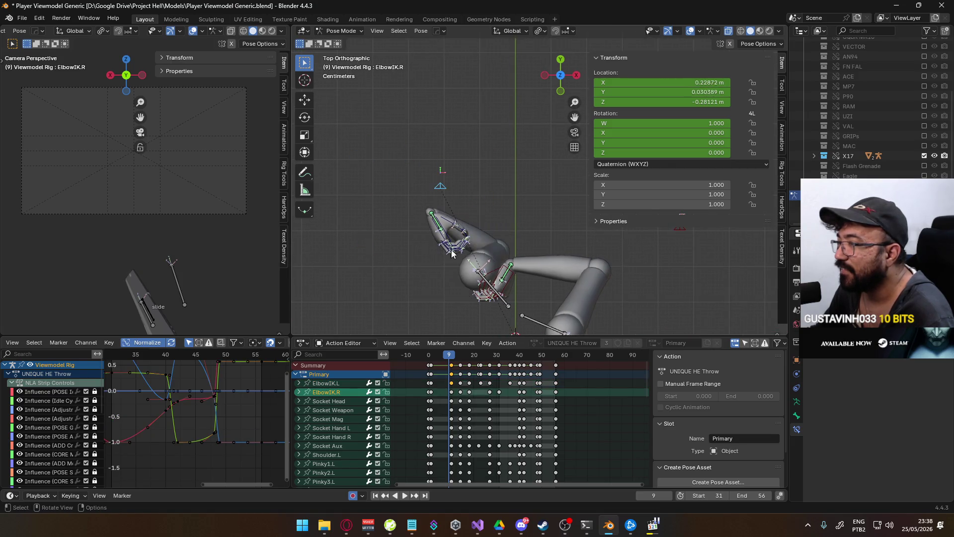
pyautogui.scroll(-3, 492, 263)
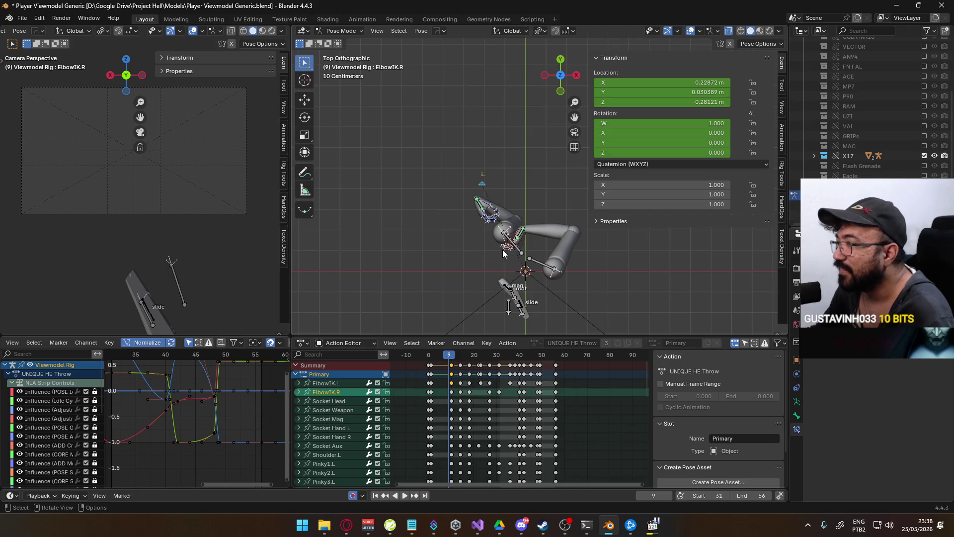
pyautogui.scroll(3, 498, 244)
# - View the rig from the right side and play from frame 10 to review the elbows
pyautogui.click(470, 300)
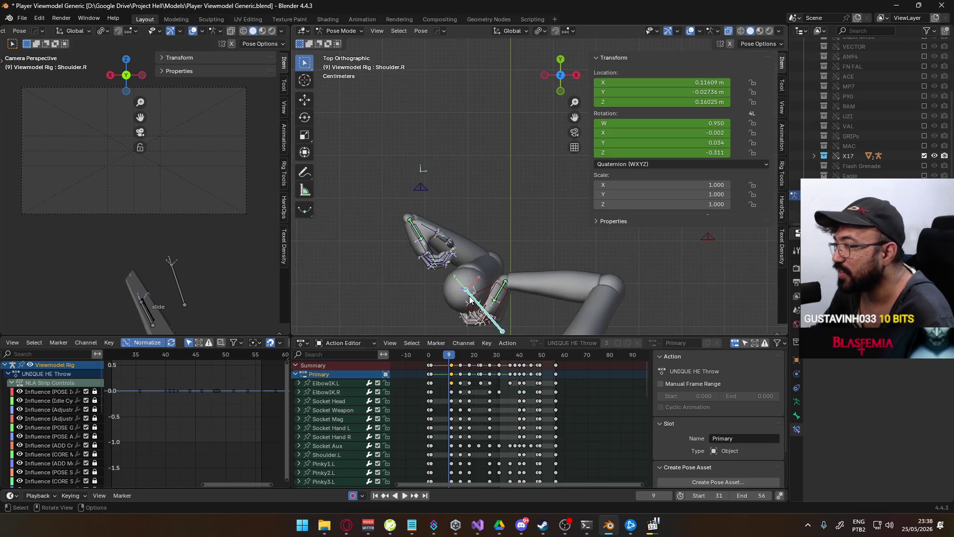
pyautogui.scroll(-6, 490, 473)
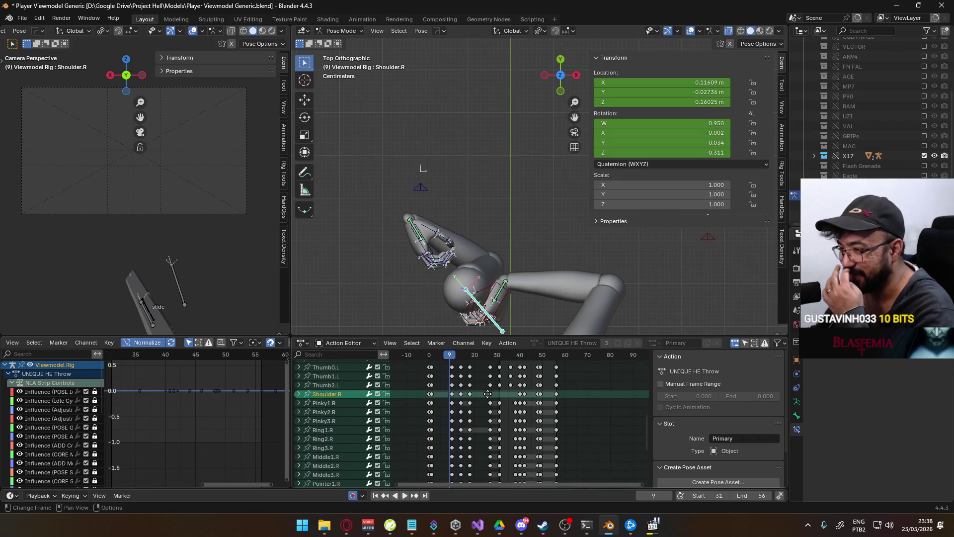
pyautogui.scroll(6, 490, 474)
pyautogui.keyDown('ctrl'); pyautogui.hscroll(-2, 477, 418); pyautogui.keyUp('ctrl')
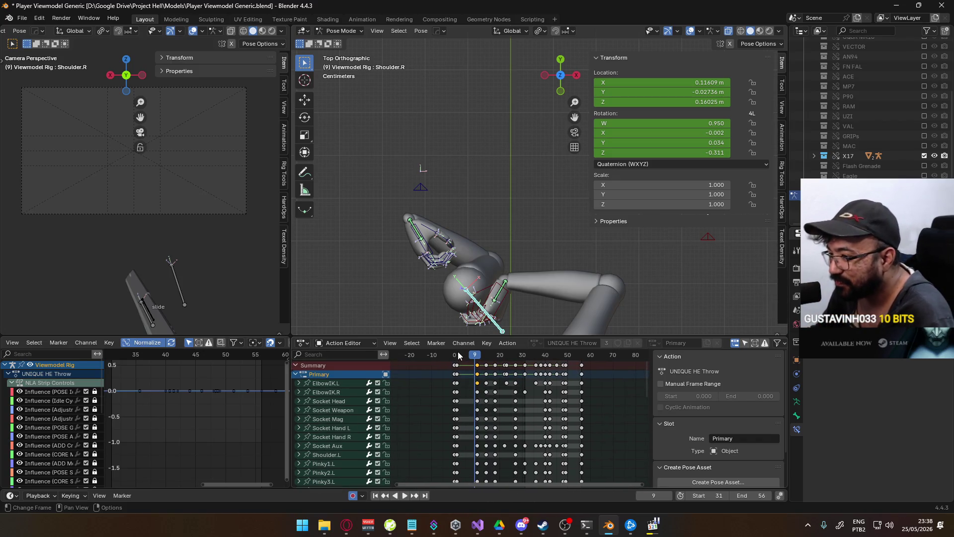
pyautogui.click(476, 353)
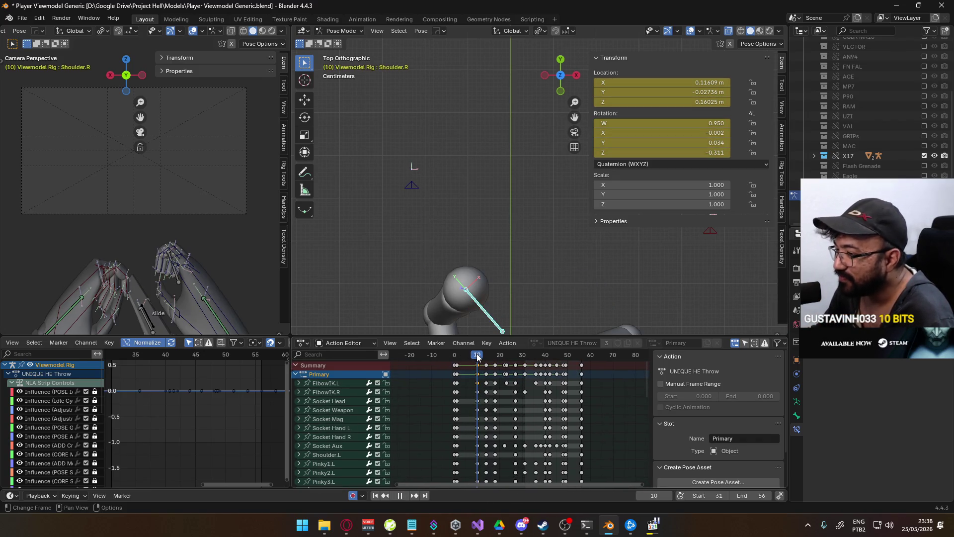
pyautogui.click(347, 409)
pyautogui.moveTo(432, 209)
pyautogui.keyDown('alt'); pyautogui.mouseDown(button='middle')
pyautogui.moveTo(453, 182)
pyautogui.moveTo(464, 186)
pyautogui.mouseUp(button='middle'); pyautogui.keyUp('alt')
pyautogui.press('space')
pyautogui.moveTo(467, 359)
pyautogui.mouseDown()
pyautogui.moveTo(458, 360)
pyautogui.moveTo(478, 361)
pyautogui.moveTo(456, 365)
pyautogui.moveTo(472, 364)
pyautogui.mouseUp()
# - Hide the X17 collection, show the MP5 collection, and return the action to frame 1
pyautogui.press('space')
pyautogui.click(923, 156)
pyautogui.scroll(4, 896, 101)
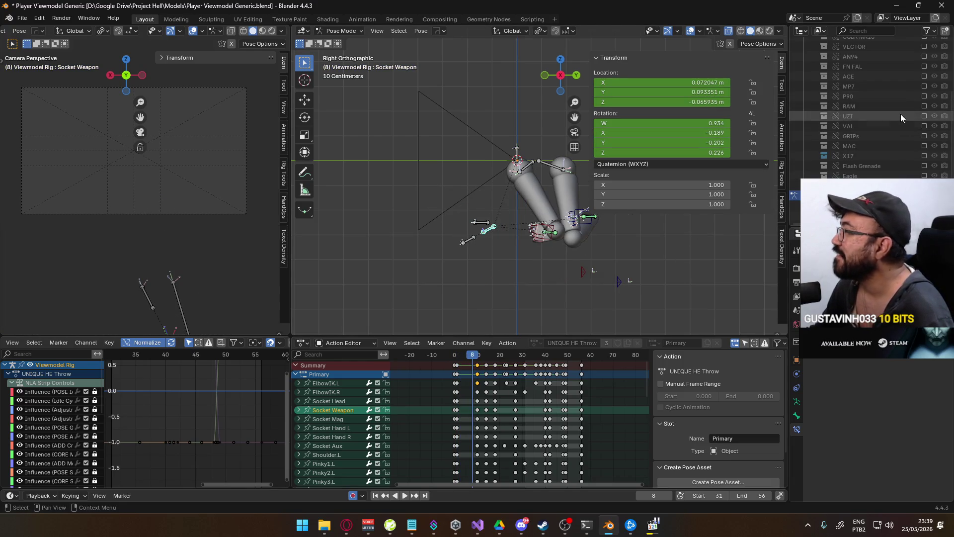
pyautogui.scroll(2, 890, 94)
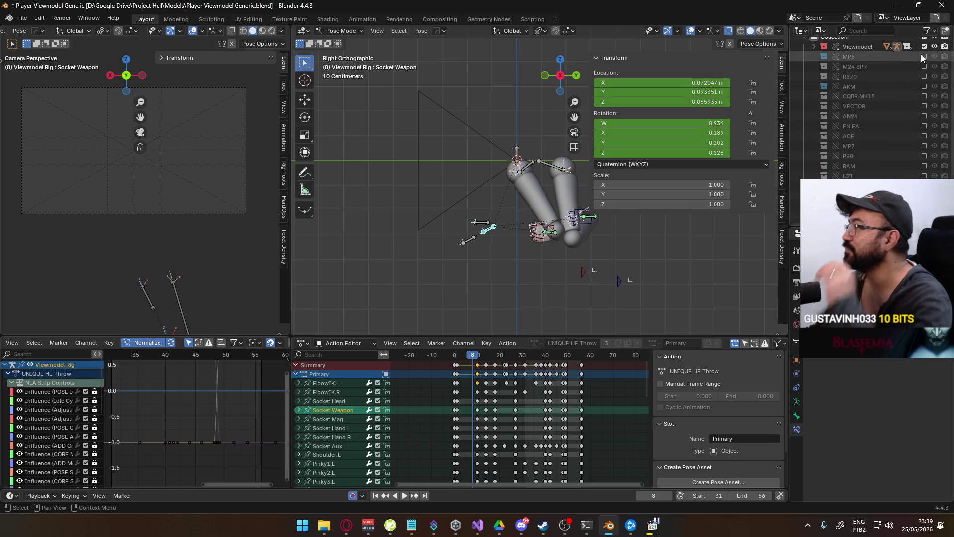
pyautogui.click(924, 56)
pyautogui.moveTo(457, 356); pyautogui.dragTo(457, 355)
pyautogui.moveTo(124, 249); pyautogui.dragTo(118, 269, button='middle')
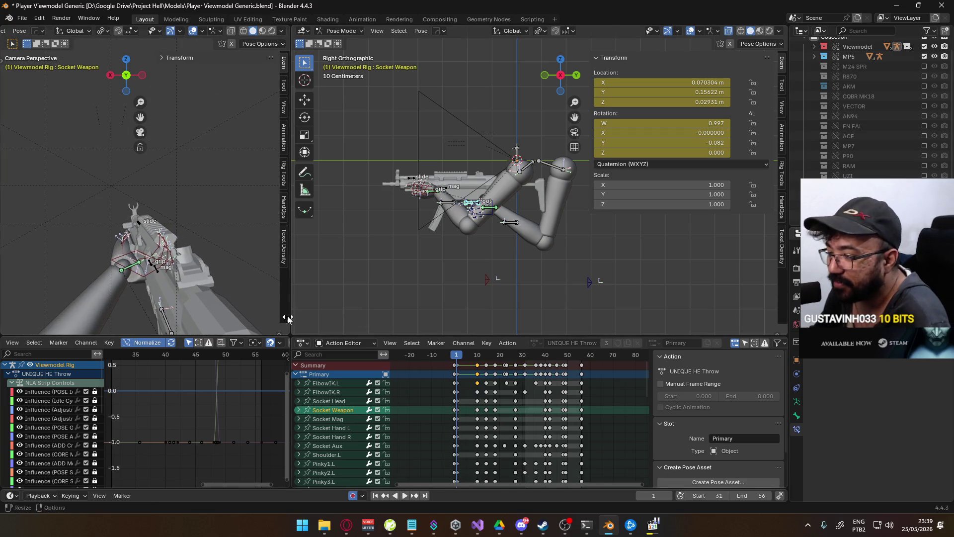
# - Reload the YouTube reference page in the browser and return to Blender
pyautogui.hotkey('alt', 'Tab')
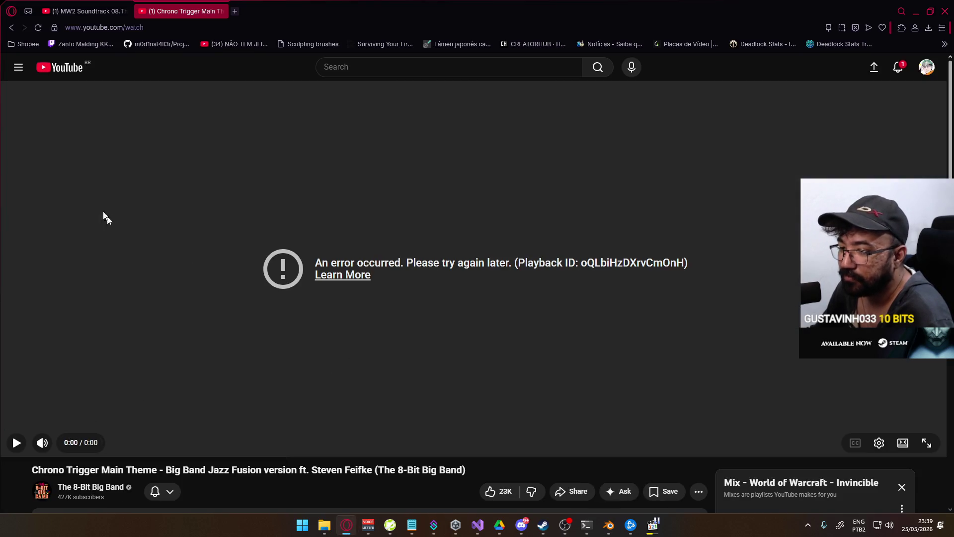
pyautogui.click(39, 28)
pyautogui.hotkey('alt', 'Tab')
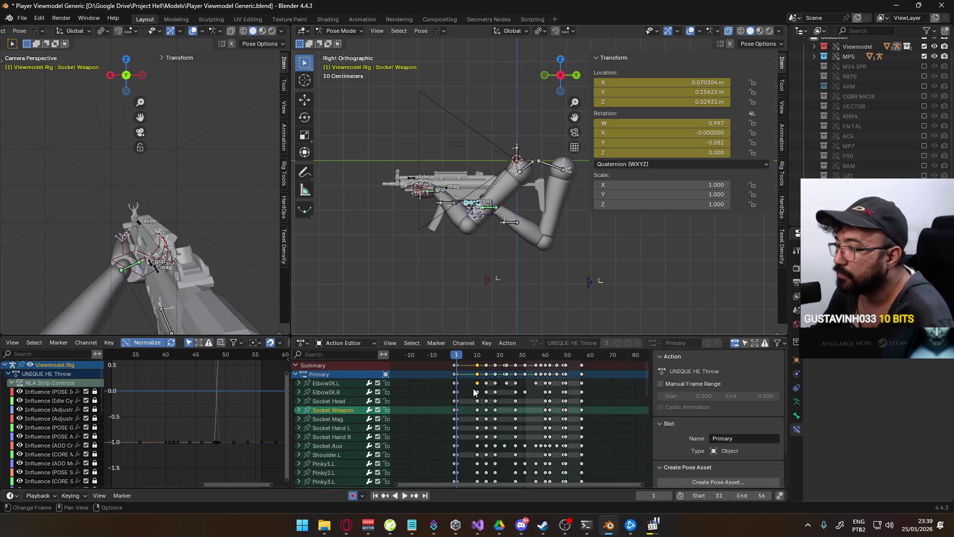
# - Select all bones and paste the copied gun-holding pose keys at frame 9
pyautogui.moveTo(455, 357)
pyautogui.mouseDown()
pyautogui.moveTo(469, 356)
pyautogui.moveTo(456, 360)
pyautogui.mouseUp()
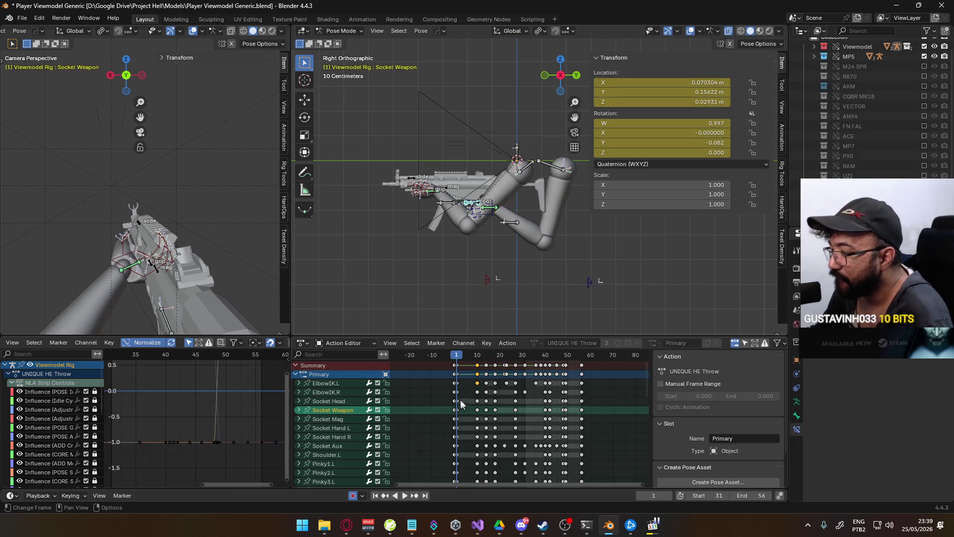
pyautogui.click(457, 364)
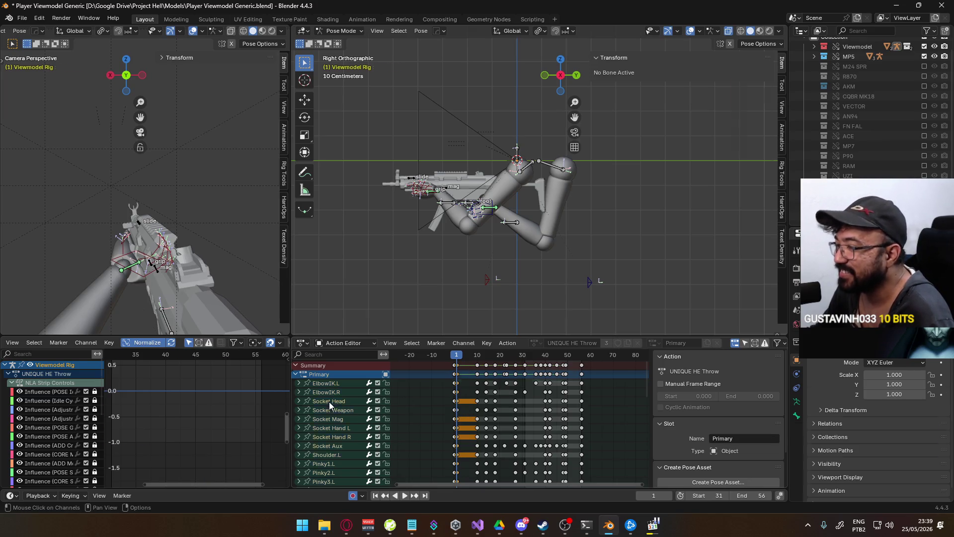
pyautogui.press('a')
pyautogui.moveTo(466, 355); pyautogui.dragTo(475, 355)
pyautogui.hotkey('ctrl', 'v')
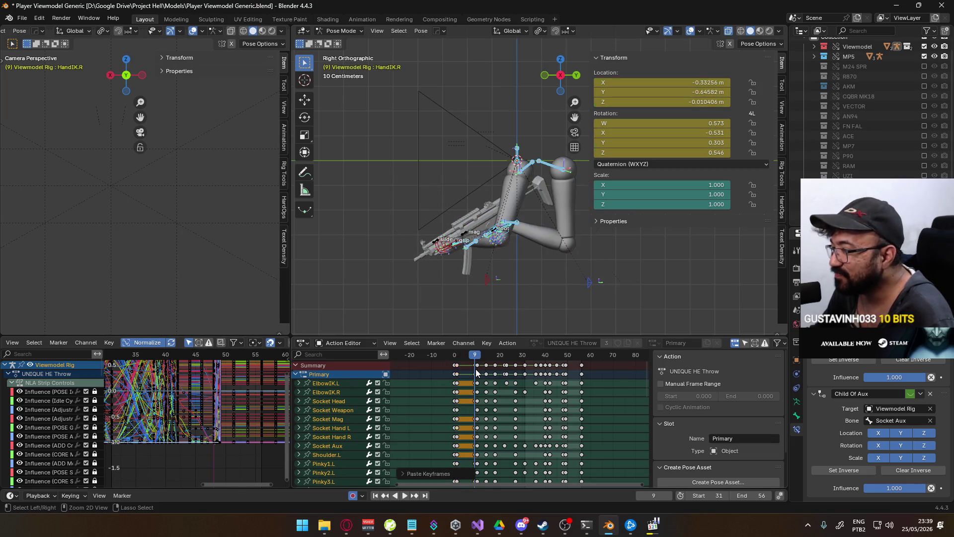
pyautogui.press('space')
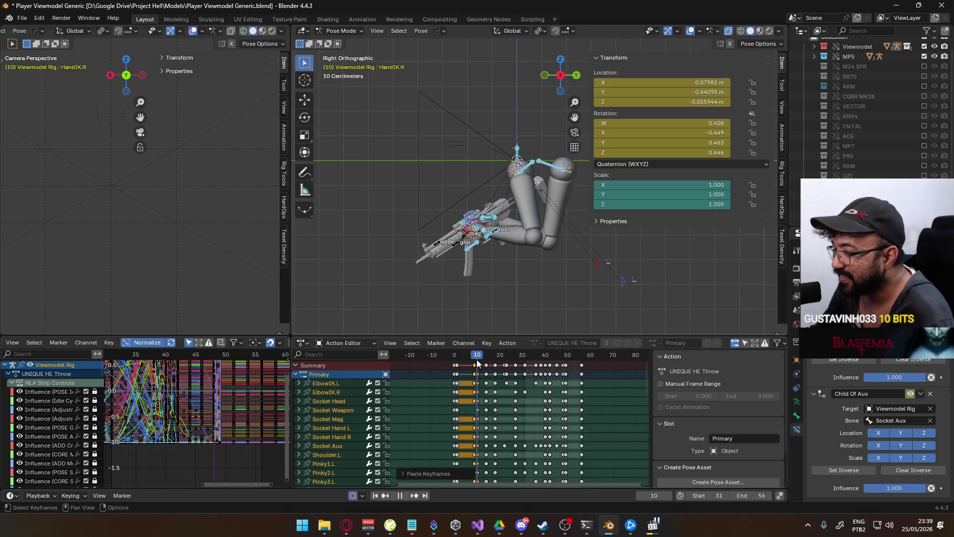
# - Move the Socket Weapon key from frame 10 to frame 9
pyautogui.click(474, 359)
pyautogui.moveTo(474, 359)
pyautogui.mouseDown()
pyautogui.moveTo(455, 359)
pyautogui.moveTo(476, 359)
pyautogui.mouseUp()
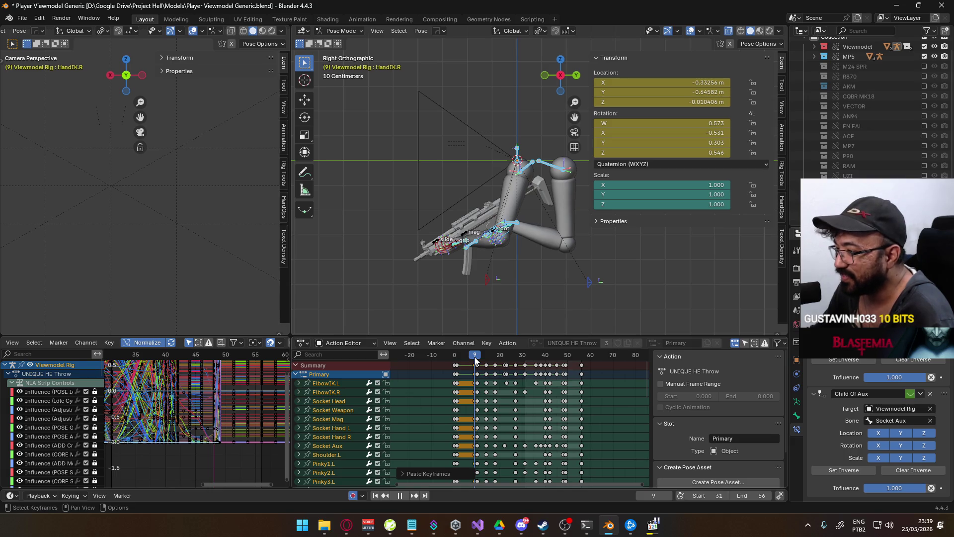
pyautogui.click(476, 410)
pyautogui.press('g')
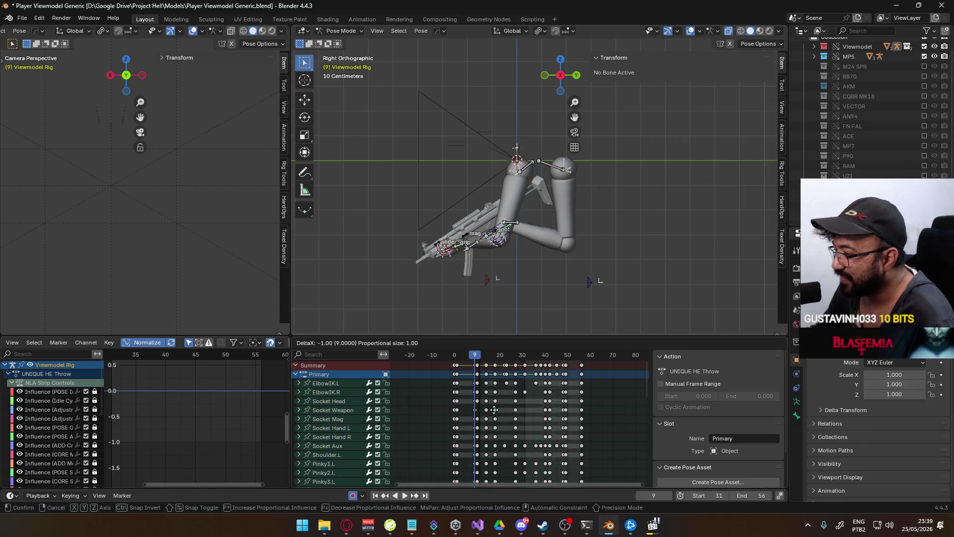
pyautogui.click(493, 411)
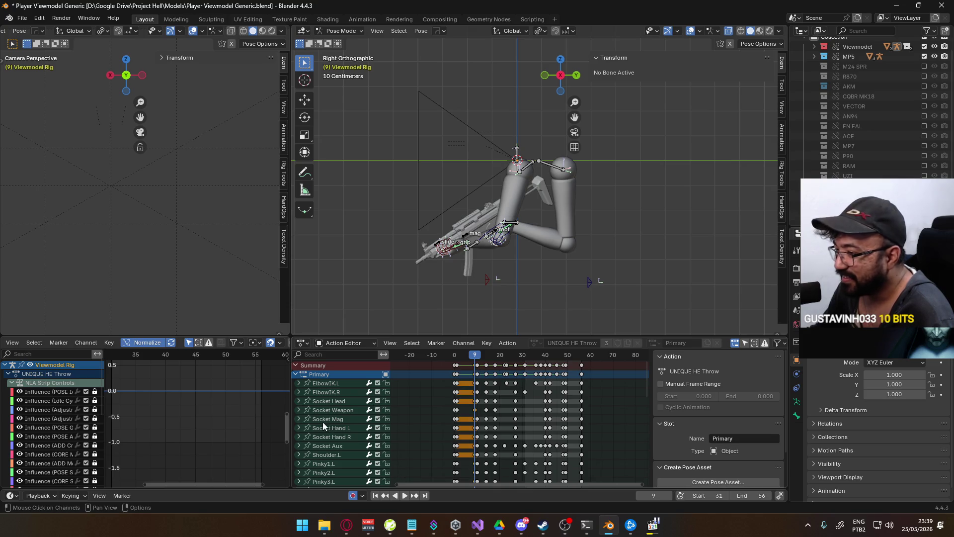
# - Paste the copied pose keys again at frame 49 and review the final frames
pyautogui.press('a')
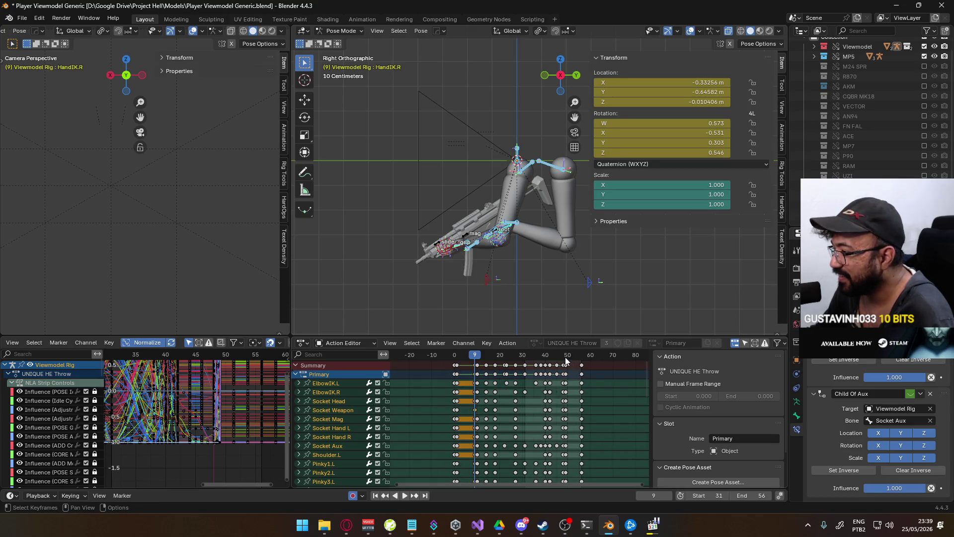
pyautogui.press('space')
pyautogui.moveTo(565, 356); pyautogui.dragTo(562, 356)
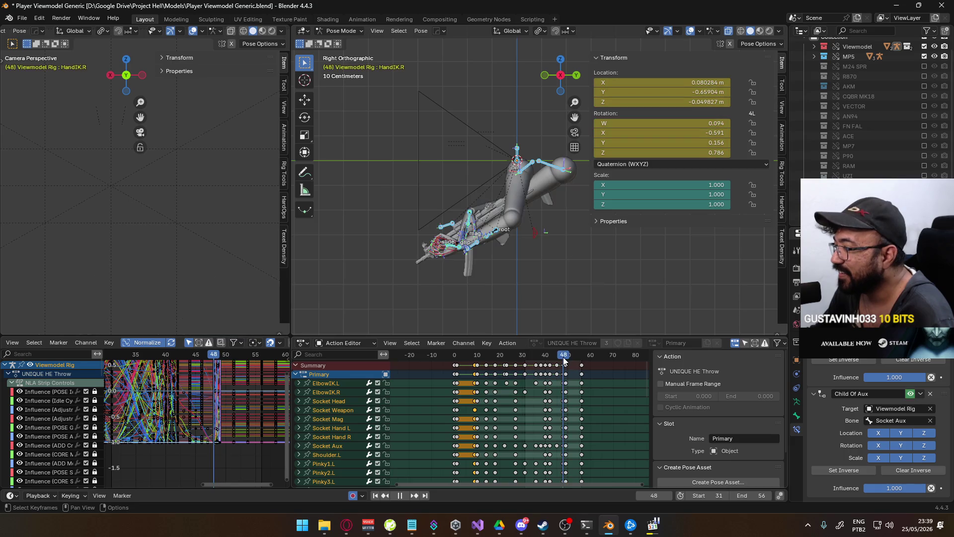
pyautogui.press('space')
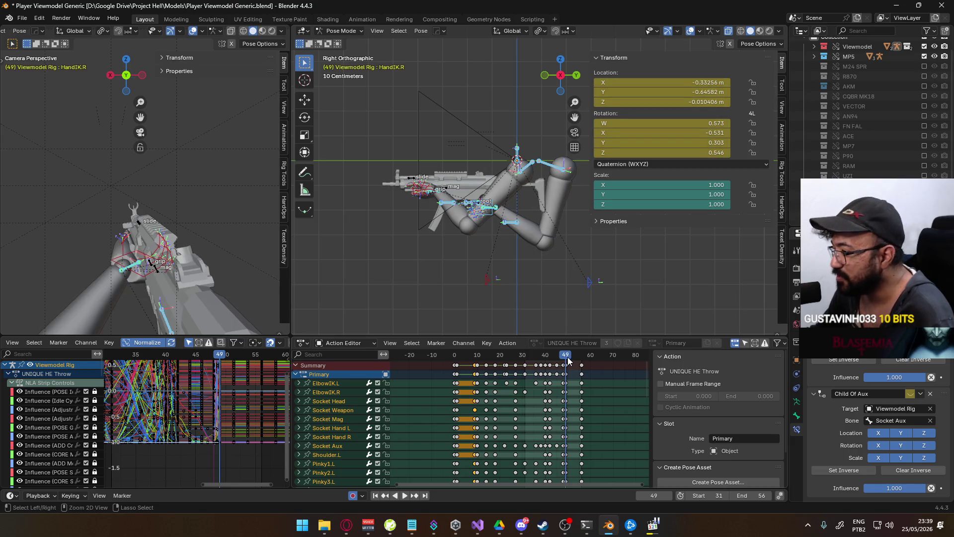
pyautogui.hotkey('ctrl', 'v')
pyautogui.moveTo(567, 357)
pyautogui.mouseDown()
pyautogui.moveTo(587, 355)
pyautogui.moveTo(454, 362)
pyautogui.mouseUp()
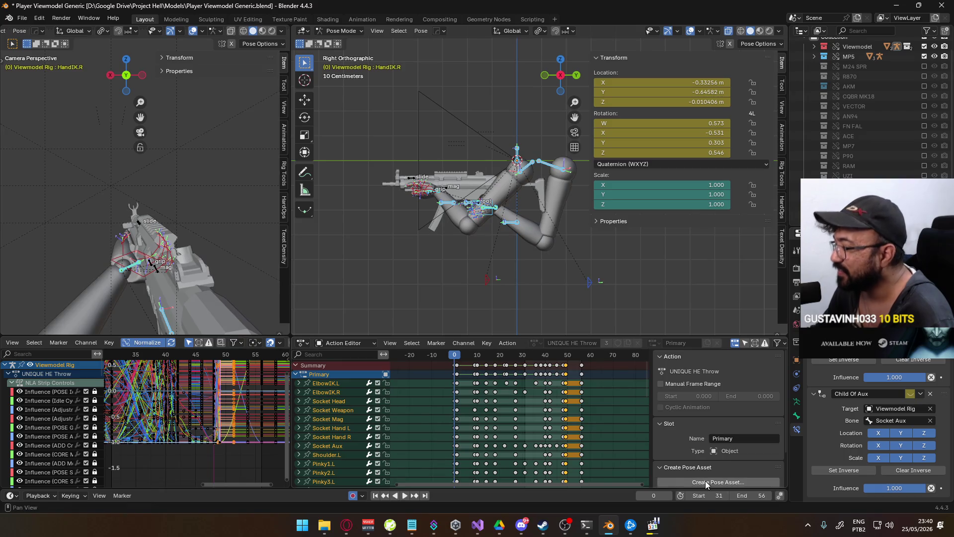
# - Set the playback start frame to 0 and preview from there
pyautogui.write('0')
pyautogui.press('Return')
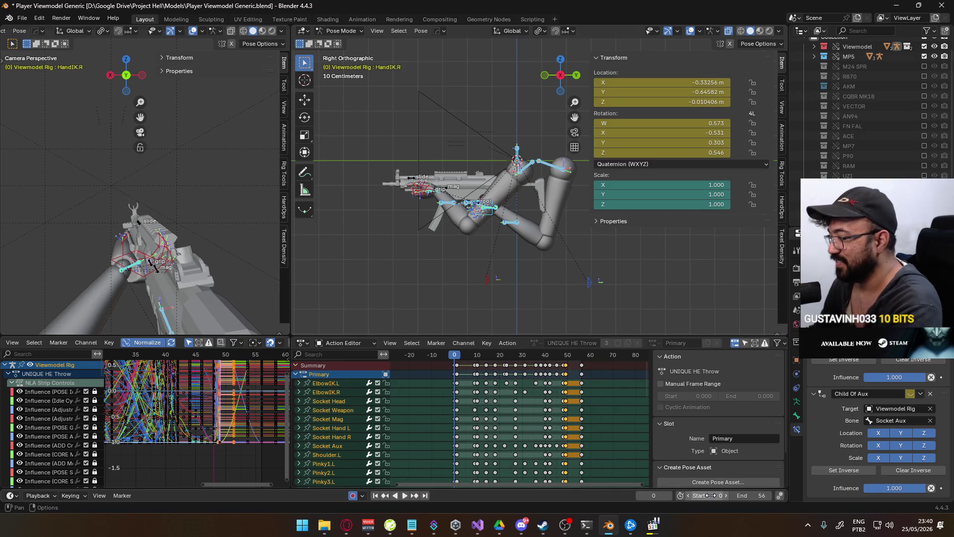
pyautogui.press('space')
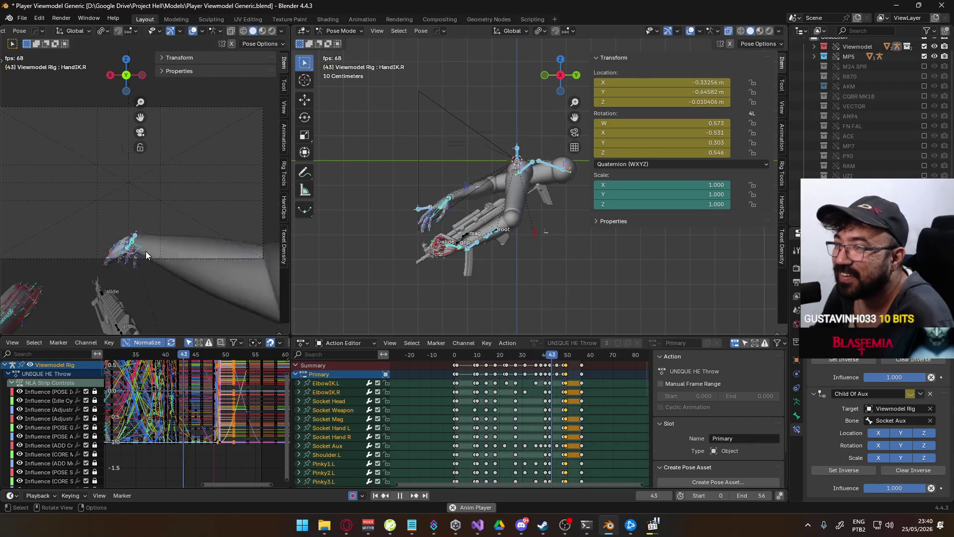
pyautogui.moveTo(469, 359)
pyautogui.mouseDown()
pyautogui.moveTo(454, 360)
pyautogui.moveTo(526, 356)
pyautogui.moveTo(494, 359)
pyautogui.moveTo(515, 357)
pyautogui.mouseUp()
# - Slide the later throw keyframes 5 frames later
pyautogui.keyDown('ctrl'); pyautogui.scroll(-3, 519, 377); pyautogui.keyUp('ctrl')
pyautogui.moveTo(583, 410); pyautogui.dragTo(489, 368)
pyautogui.scroll(1, 517, 372)
pyautogui.press('g')
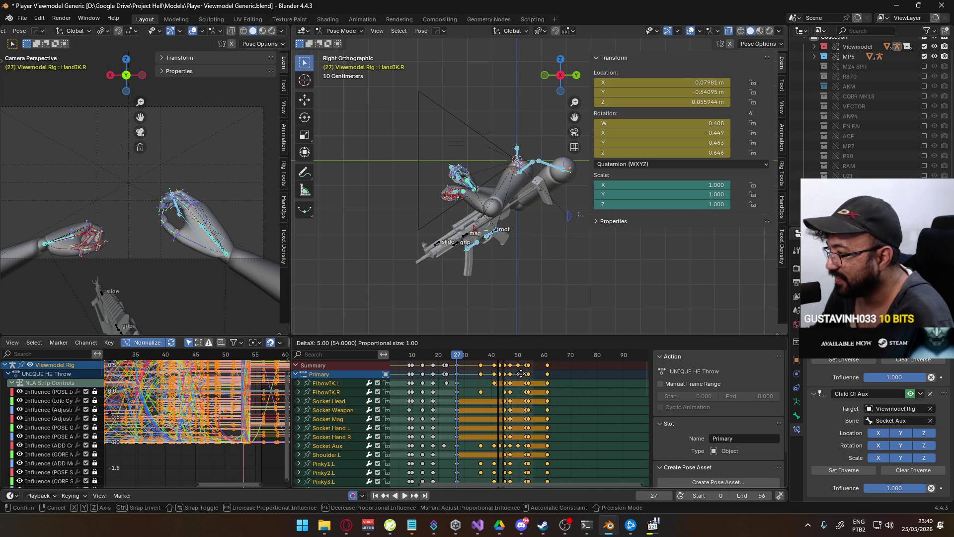
pyautogui.click(522, 377)
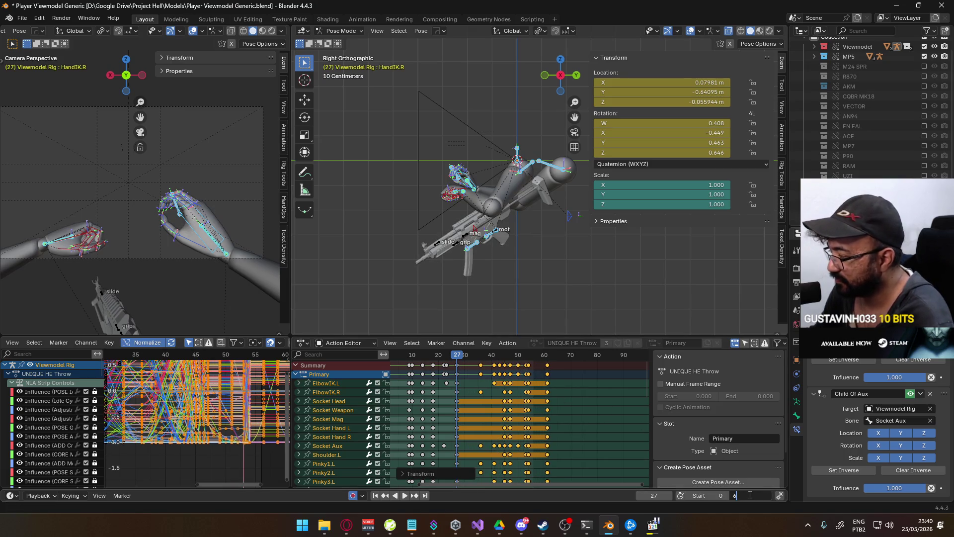
pyautogui.click(751, 495)
pyautogui.write('1')
# - Raise the end frame to 61 and play back the retimed animation
pyautogui.press('Return')
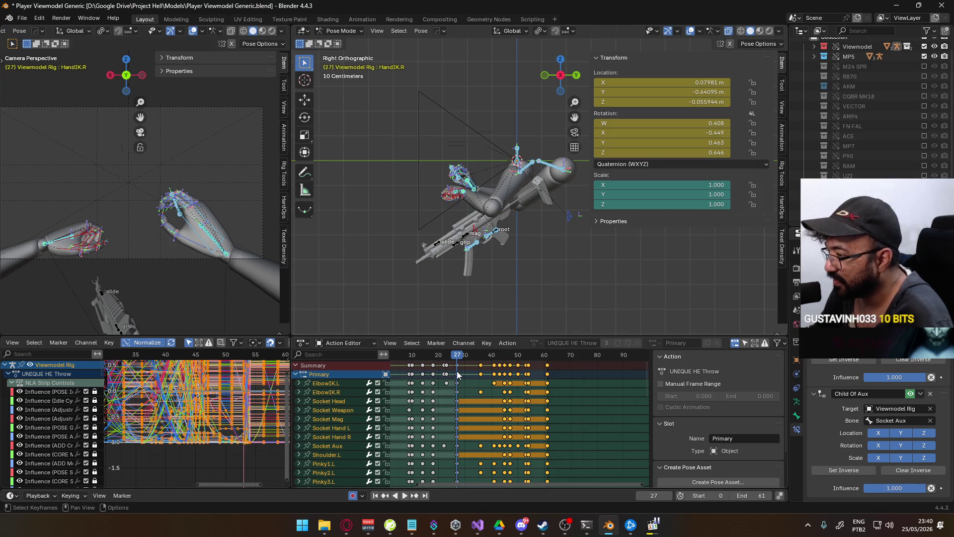
pyautogui.click(457, 366)
pyautogui.press('space')
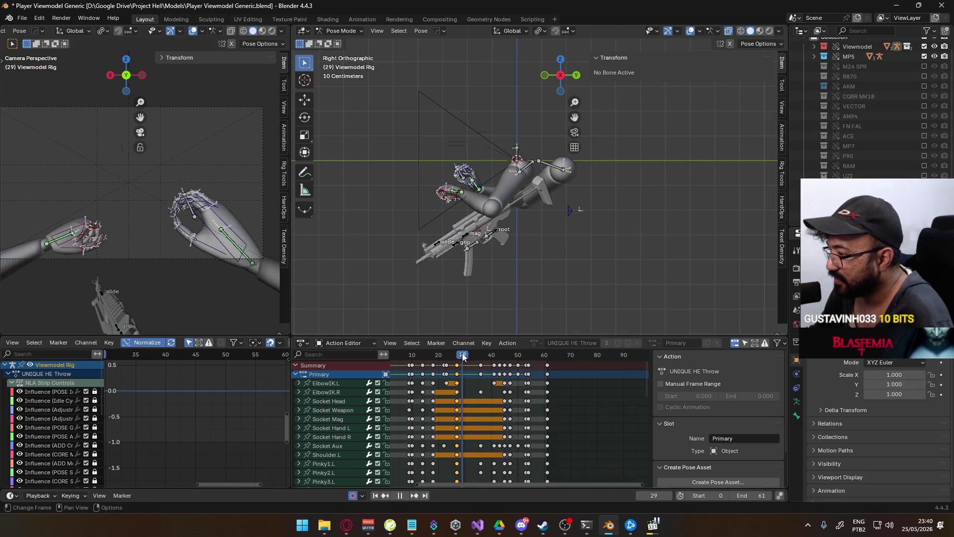
# - Paste the copied pose keys at frame 32 and play back the result
pyautogui.press('space')
pyautogui.hotkey('ctrl', 'v')
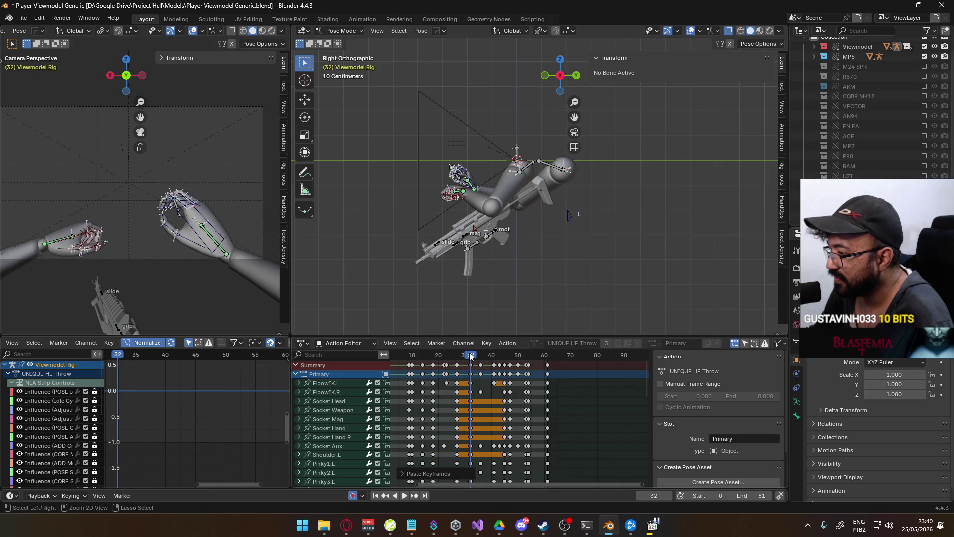
pyautogui.press('space')
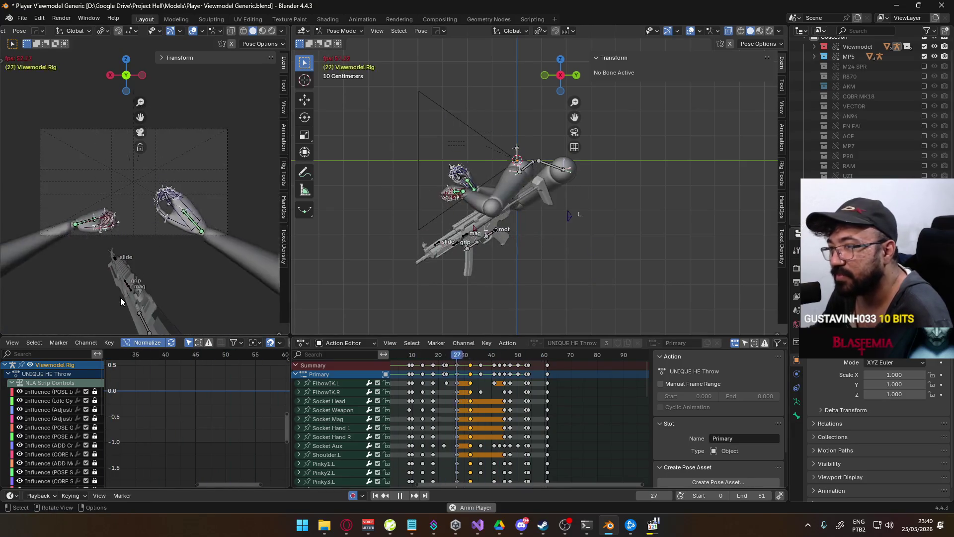
# - Replay the throw from frame 1, check frames 16 to 26, and select HandIK.L
pyautogui.press('Escape')
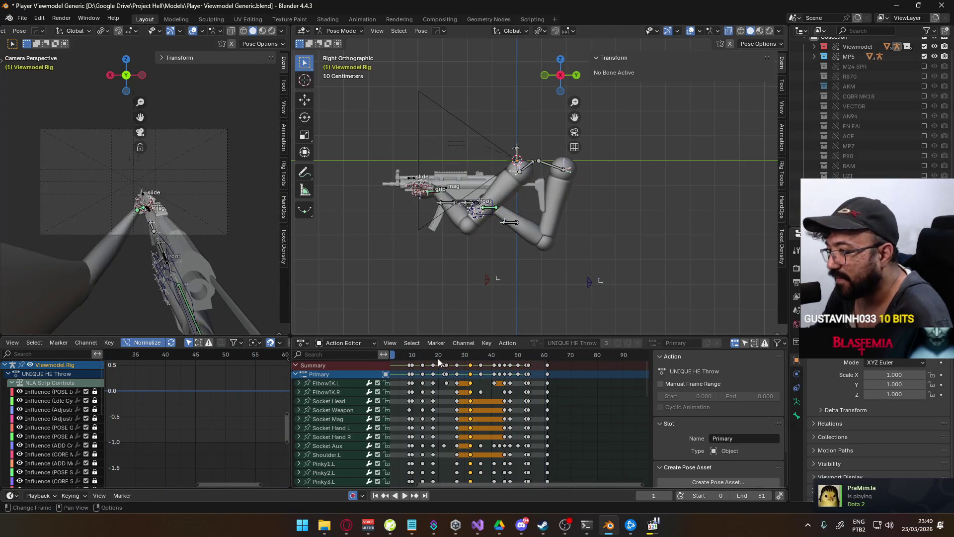
pyautogui.keyDown('ctrl'); pyautogui.hscroll(-5, 439, 359); pyautogui.keyUp('ctrl')
pyautogui.press('space')
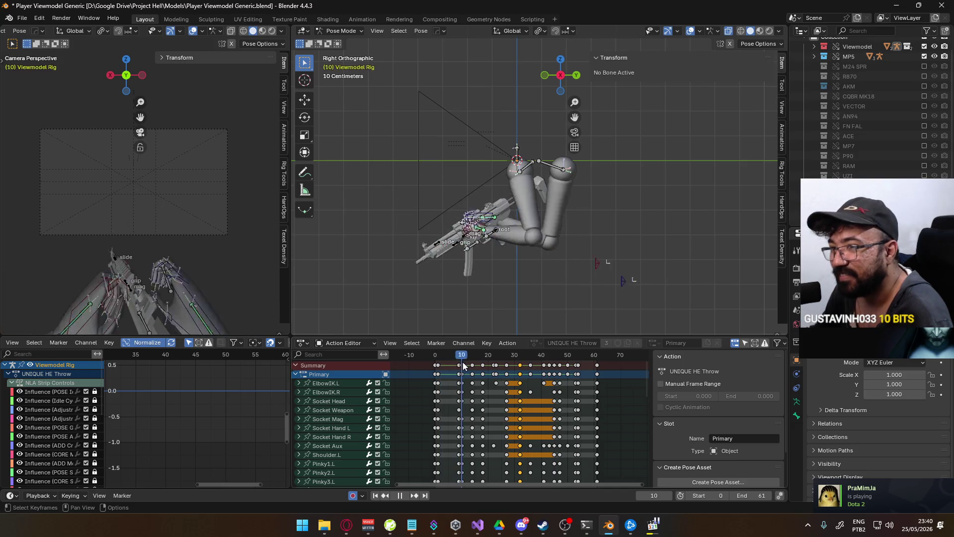
pyautogui.moveTo(479, 364)
pyautogui.mouseDown()
pyautogui.moveTo(510, 366)
pyautogui.moveTo(452, 371)
pyautogui.moveTo(510, 369)
pyautogui.moveTo(492, 368)
pyautogui.mouseUp()
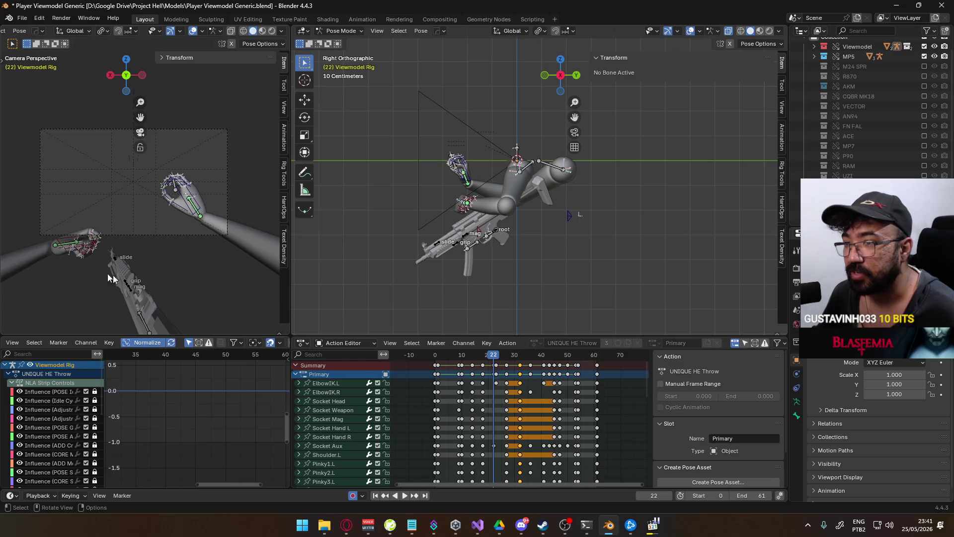
pyautogui.click(60, 241)
# - Frame the left hand and try rotating HandIK.L about local X, then undo
pyautogui.press('KP_Decimal')
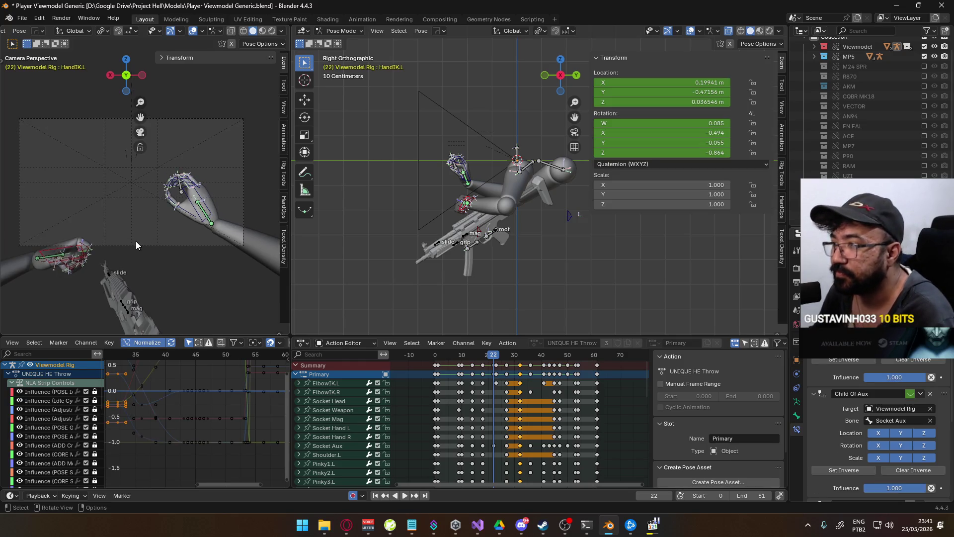
pyautogui.press('r')
pyautogui.press('x')
pyautogui.press('x')
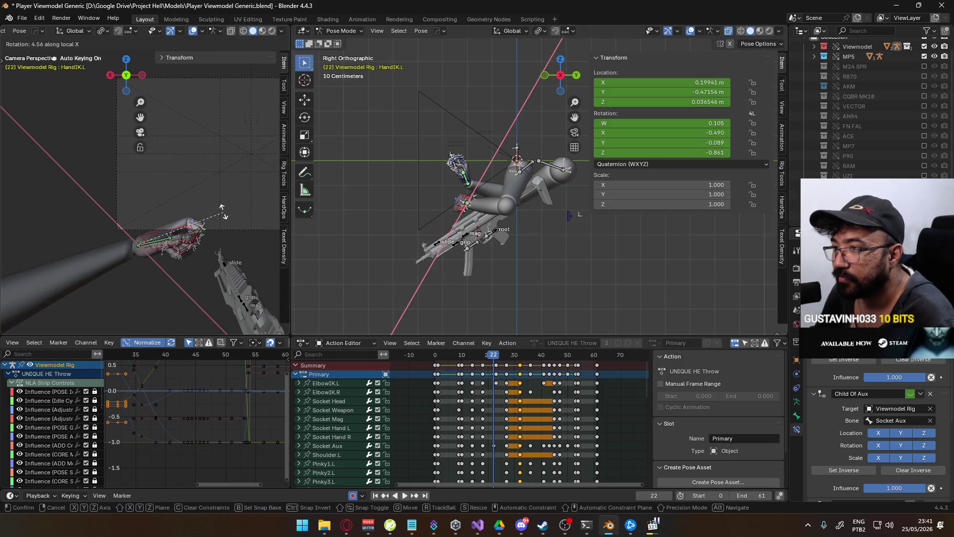
pyautogui.click(219, 203)
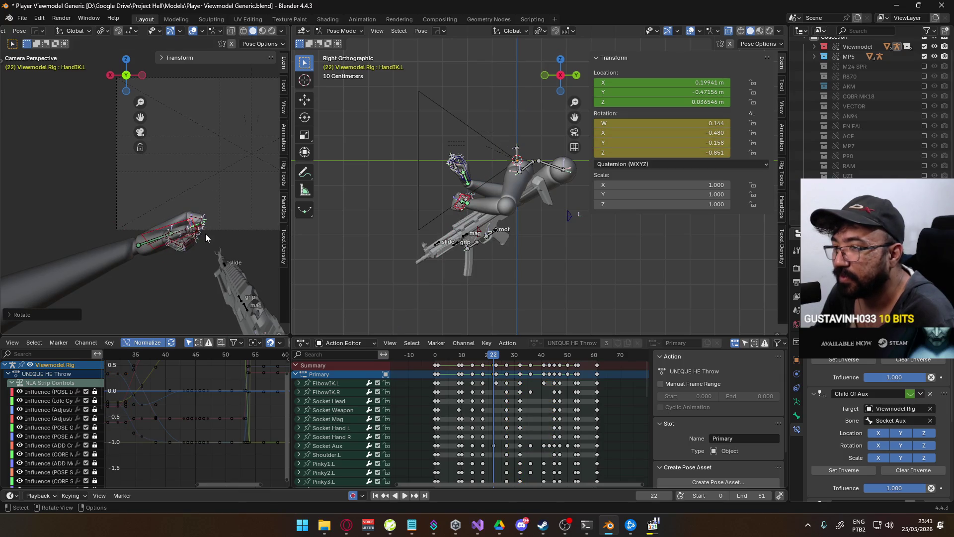
pyautogui.press('g')
pyautogui.press('Escape')
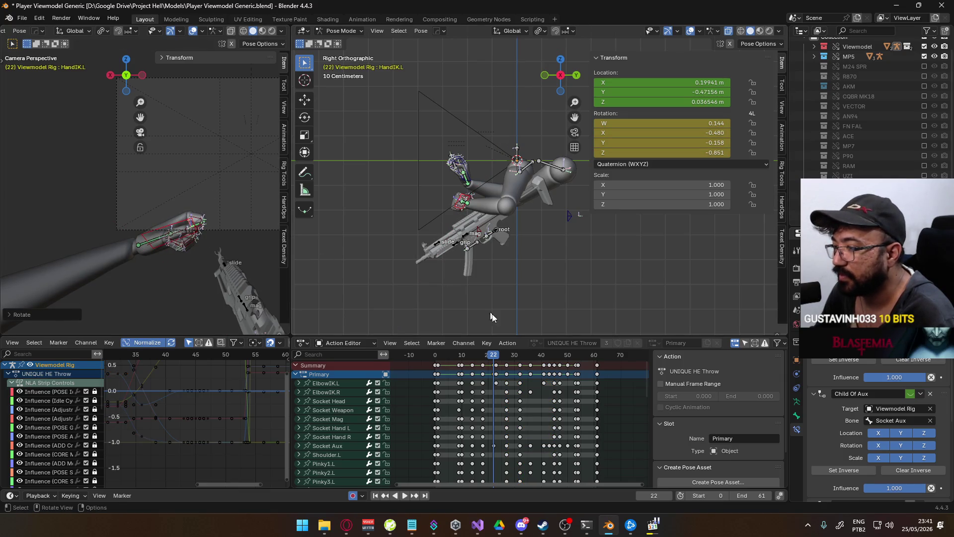
pyautogui.scroll(-10, 440, 380)
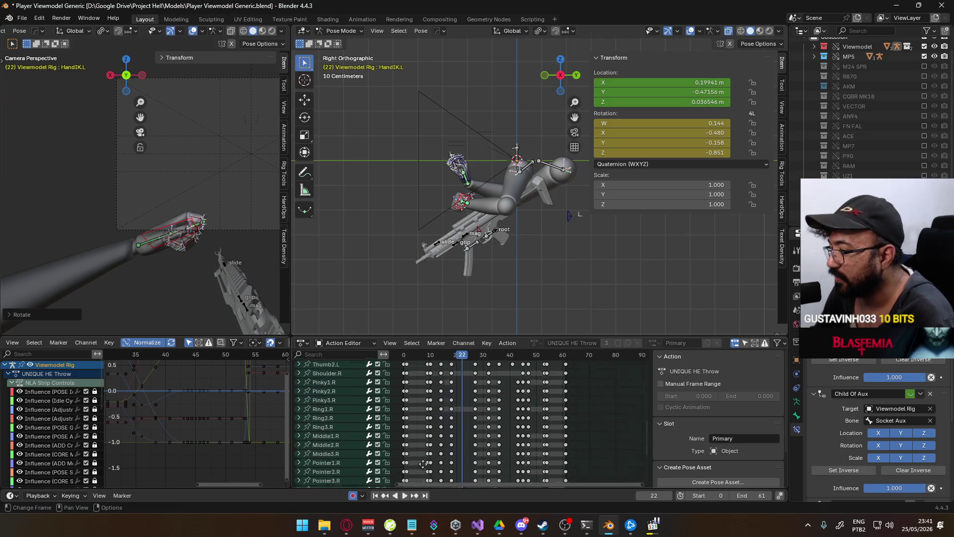
pyautogui.hotkey('ctrl', 'z')
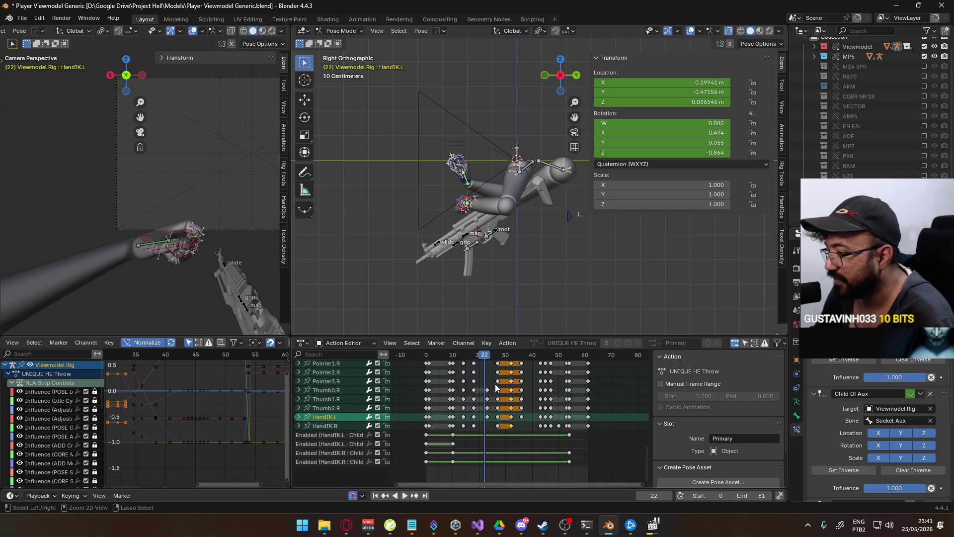
# - At frame 23, display HandIK.L's location curves in the Graph Editor, zoomed on X Location
pyautogui.click(487, 357)
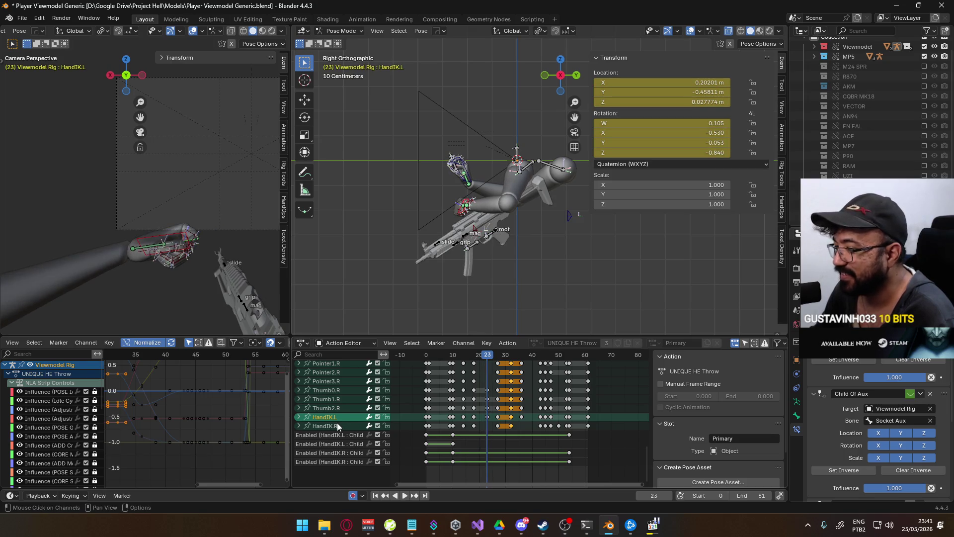
pyautogui.click(299, 417)
pyautogui.doubleClick(350, 427)
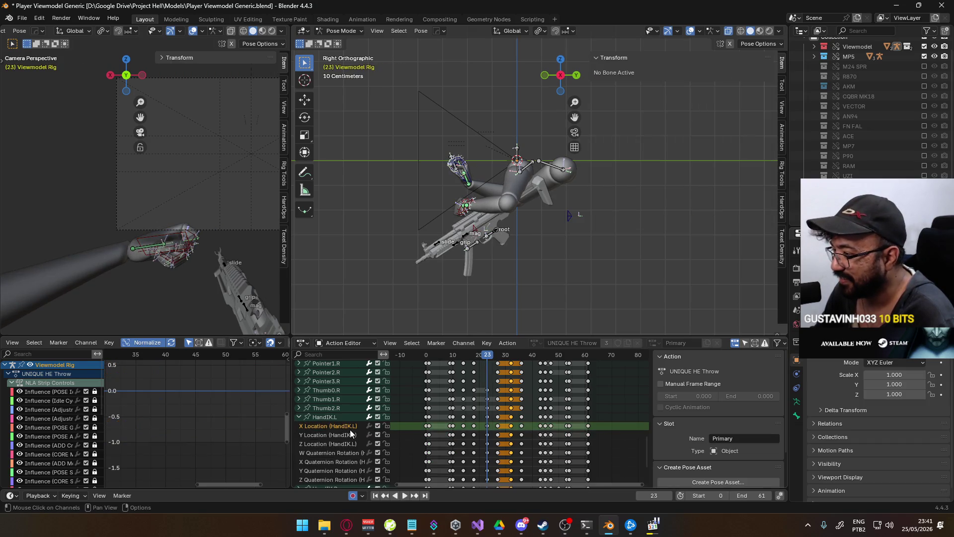
pyautogui.scroll(-2, 240, 422)
pyautogui.scroll(2, 268, 427)
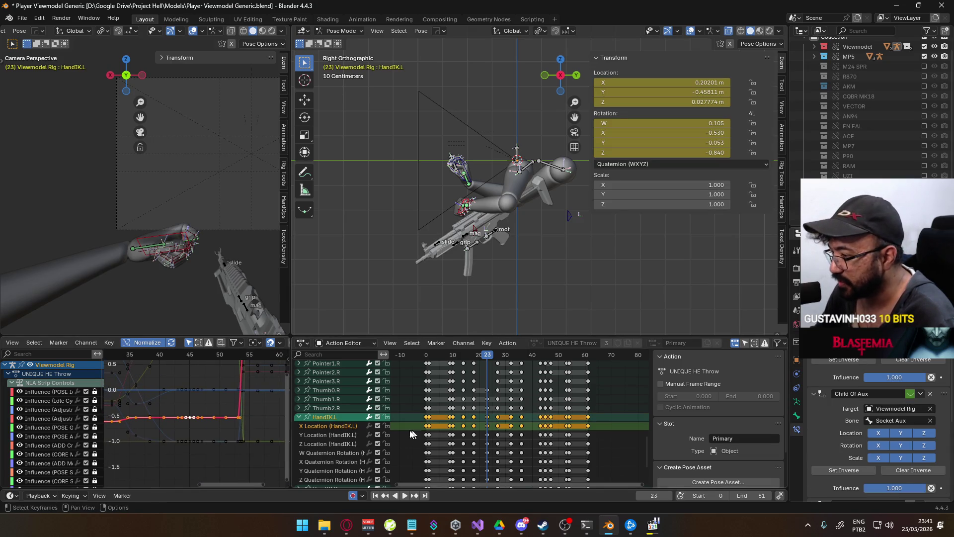
pyautogui.click(334, 429)
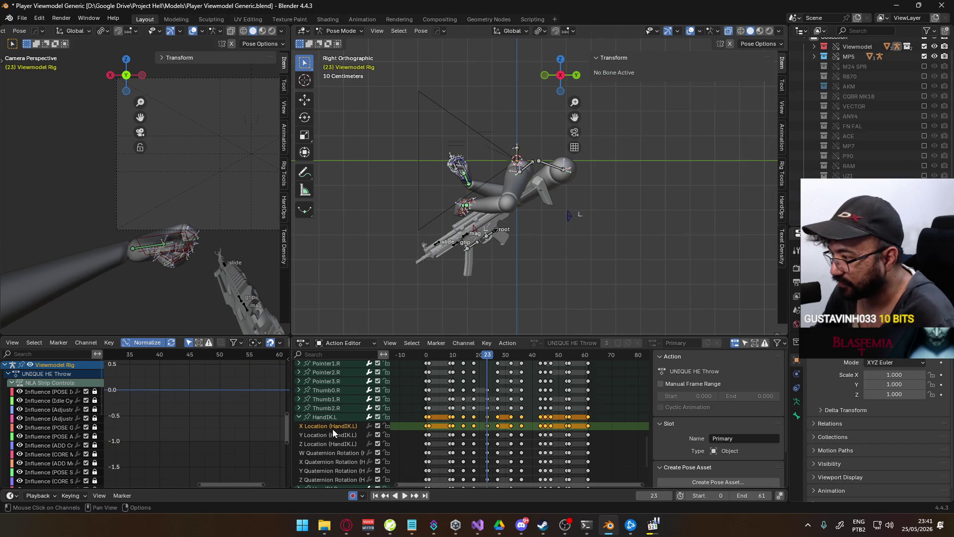
pyautogui.click(322, 418)
pyautogui.press('Home')
pyautogui.scroll(5, 203, 438)
pyautogui.moveTo(219, 467); pyautogui.dragTo(201, 422, button='middle')
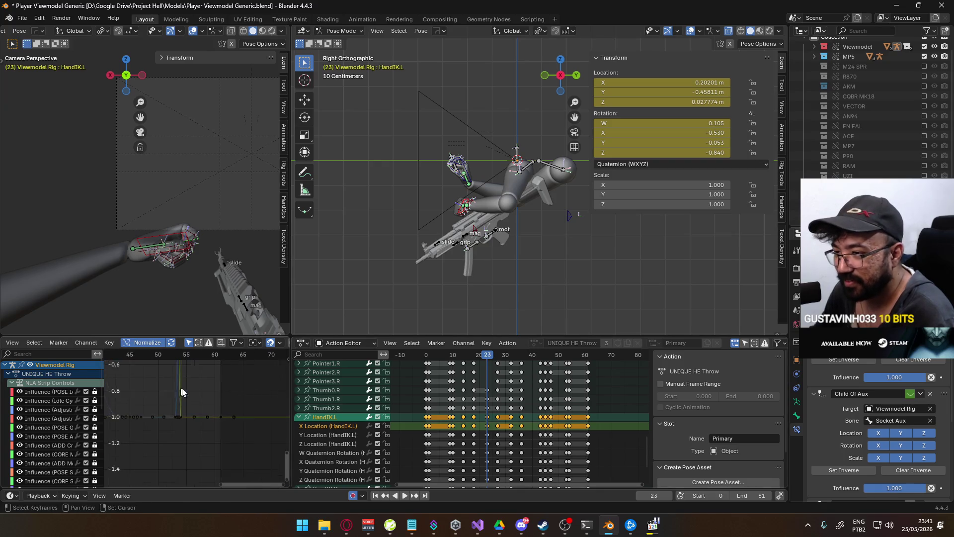
pyautogui.moveTo(177, 386); pyautogui.dragTo(206, 442, button='middle')
pyautogui.scroll(6, 204, 440)
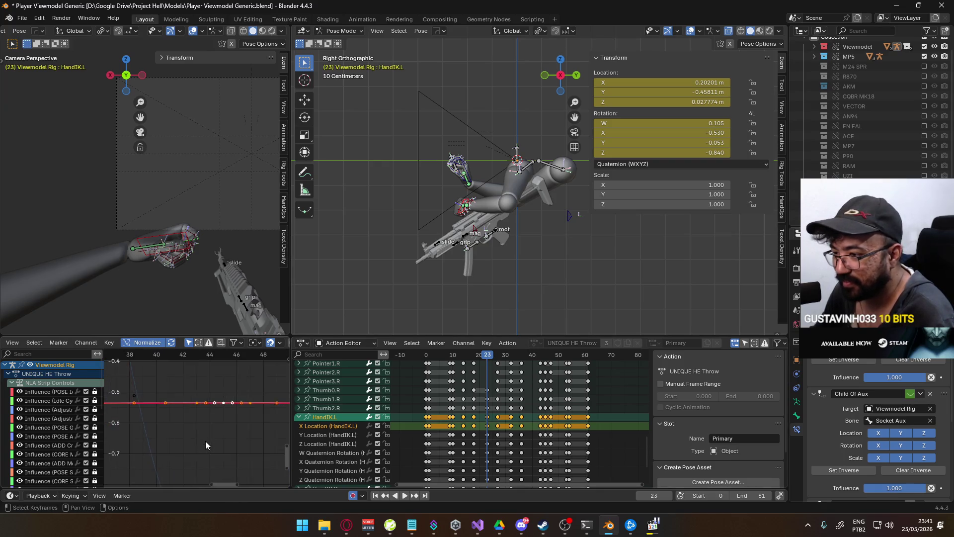
# - Show HandIK.L's Y Location curve and lower its frame-23 key
pyautogui.click(339, 436)
pyautogui.press('Home')
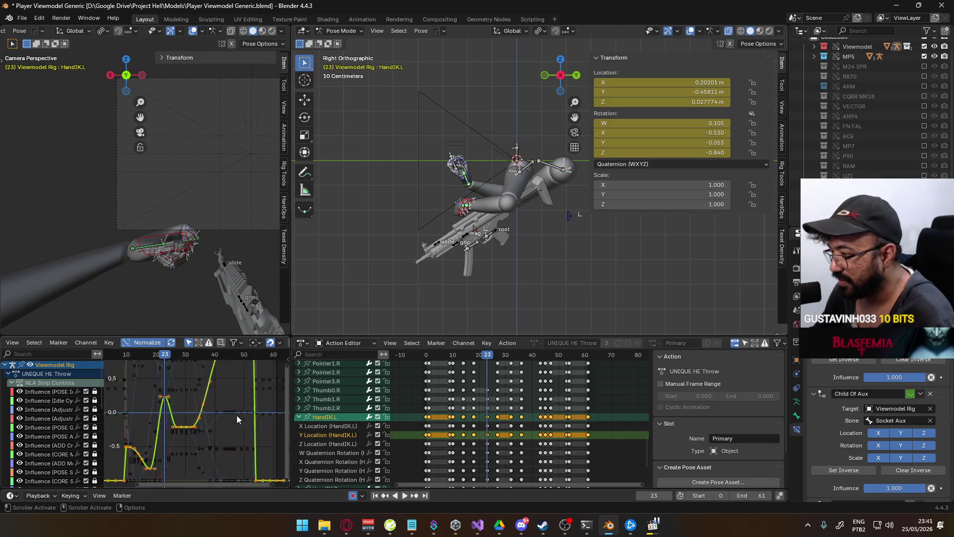
pyautogui.scroll(3, 211, 407)
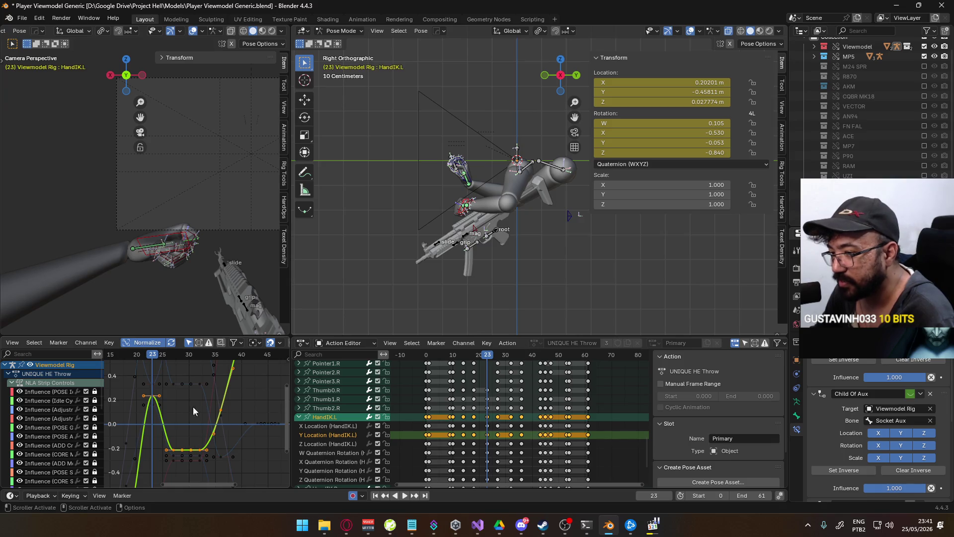
pyautogui.click(154, 396)
pyautogui.press('g')
pyautogui.press('y')
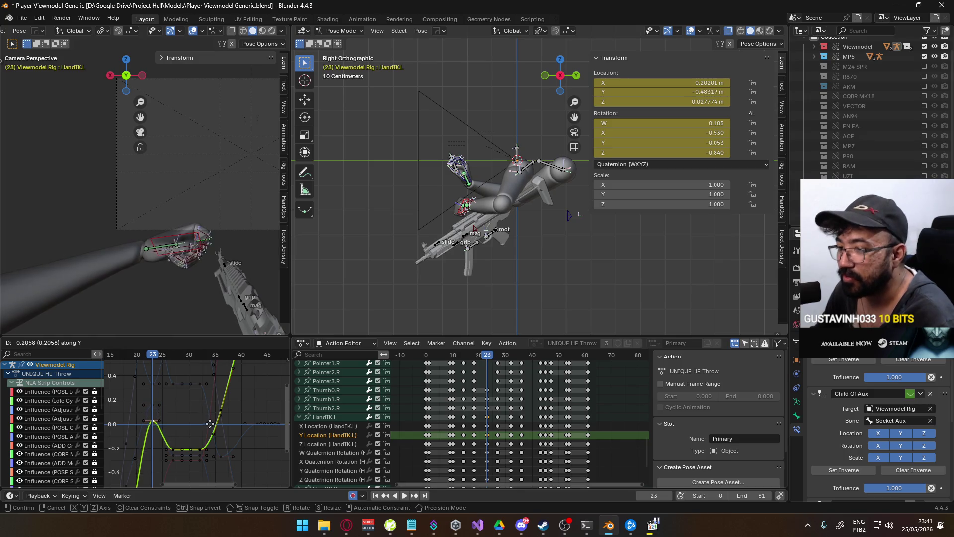
pyautogui.moveTo(212, 463)
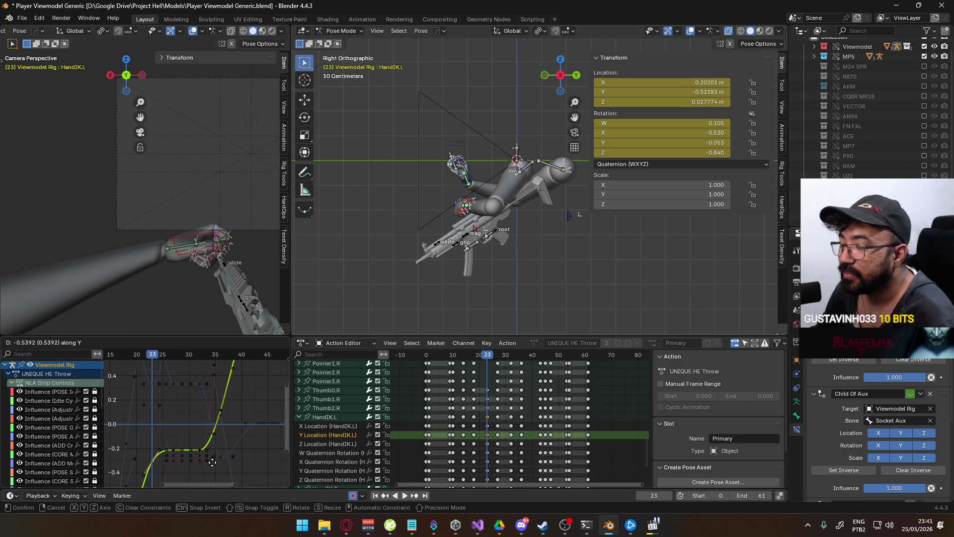
pyautogui.click(212, 463)
# - Preview the throw and lower the frame-23 key further so Y reads -0.54816 m
pyautogui.scroll(-4, 195, 417)
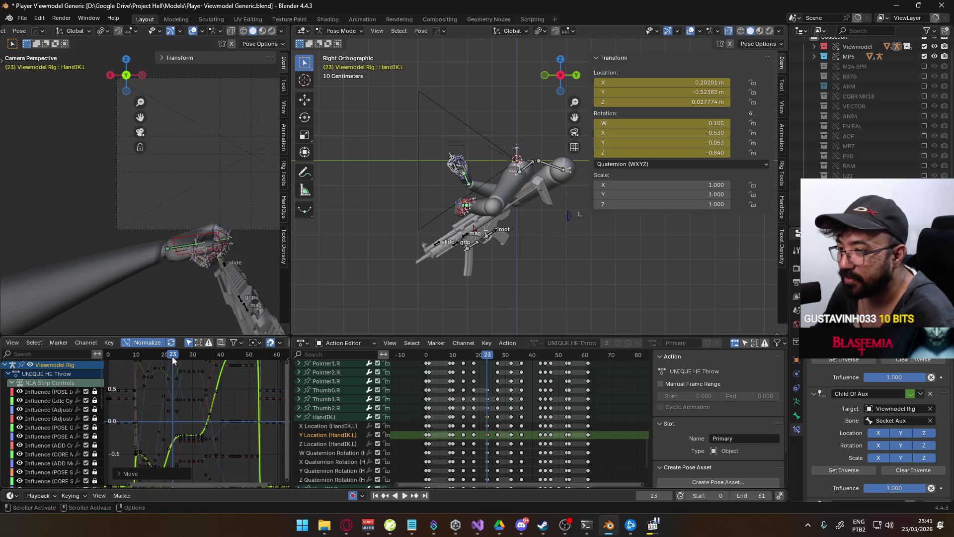
pyautogui.press('space')
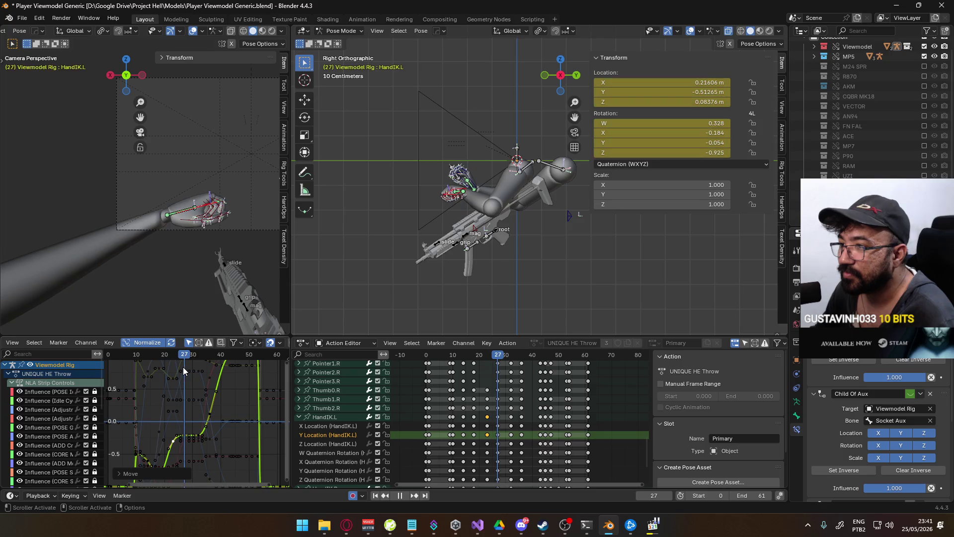
pyautogui.moveTo(184, 389); pyautogui.dragTo(201, 362, button='middle')
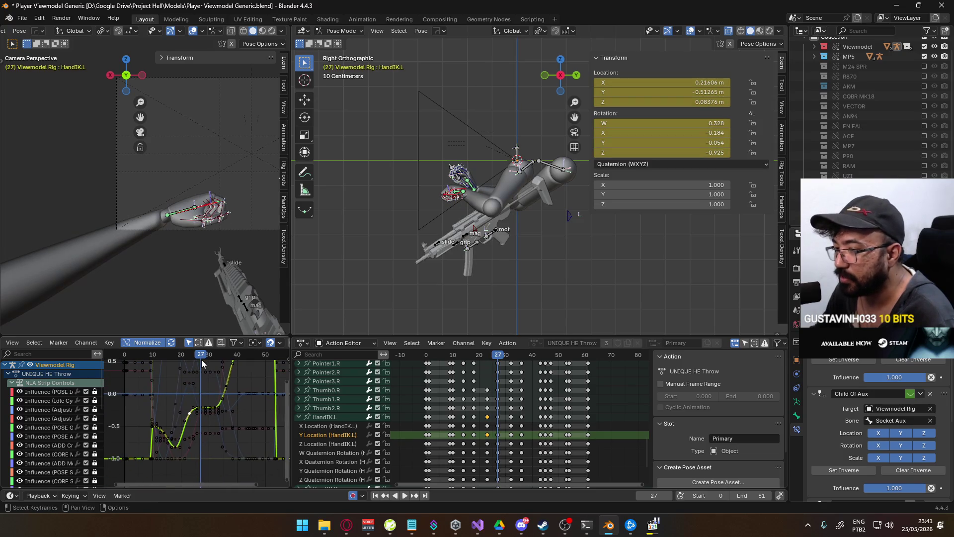
pyautogui.click(195, 354)
pyautogui.moveTo(194, 353); pyautogui.dragTo(189, 357)
pyautogui.press('space')
pyautogui.press('g')
pyautogui.press('y')
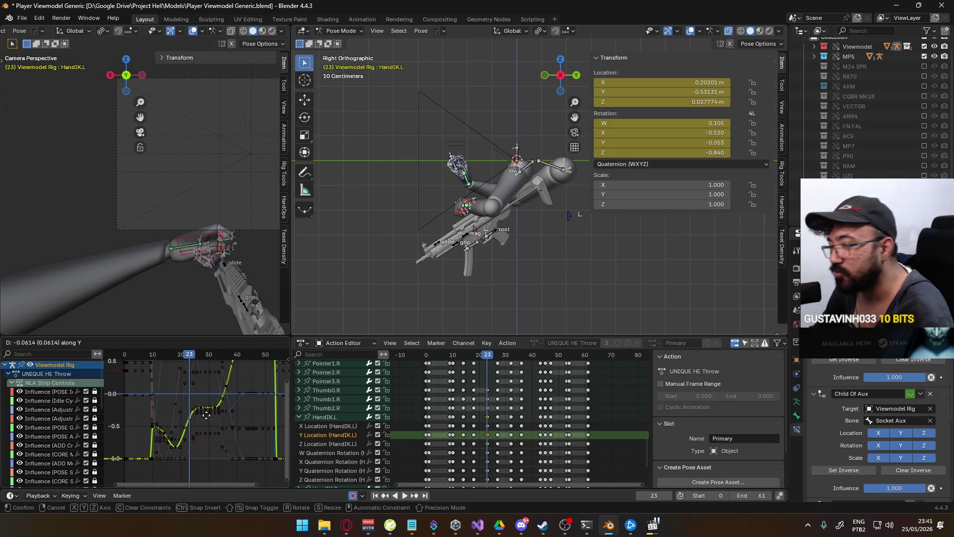
pyautogui.moveTo(202, 421); pyautogui.dragTo(202, 424)
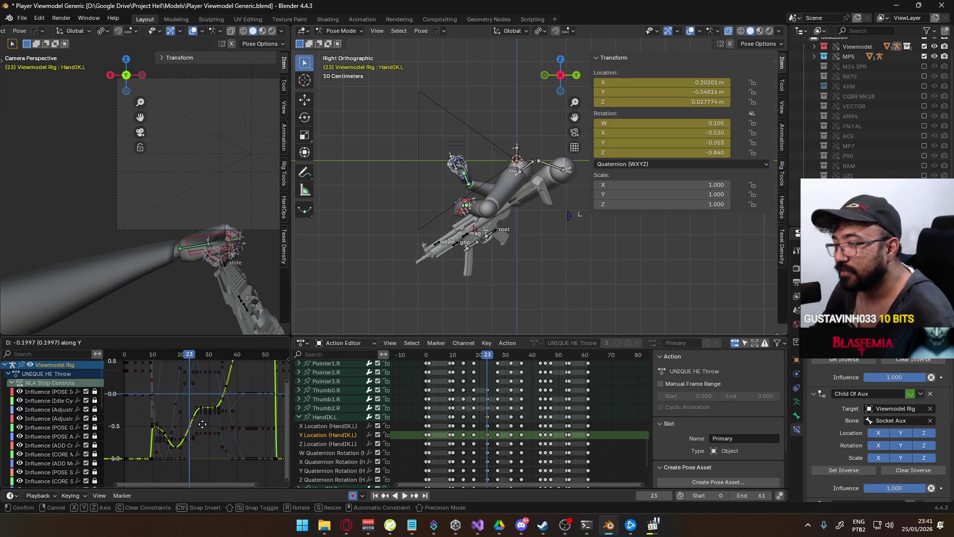
pyautogui.click(202, 424)
# - Scrub to frame 27 and show HandIK.L's Z Location curve
pyautogui.moveTo(192, 358); pyautogui.dragTo(203, 358)
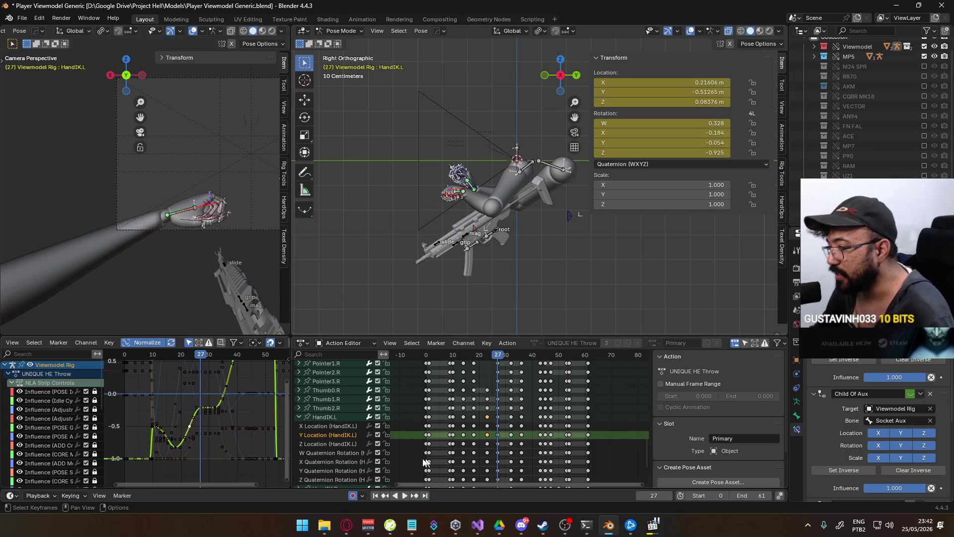
pyautogui.click(352, 444)
pyautogui.click(332, 420)
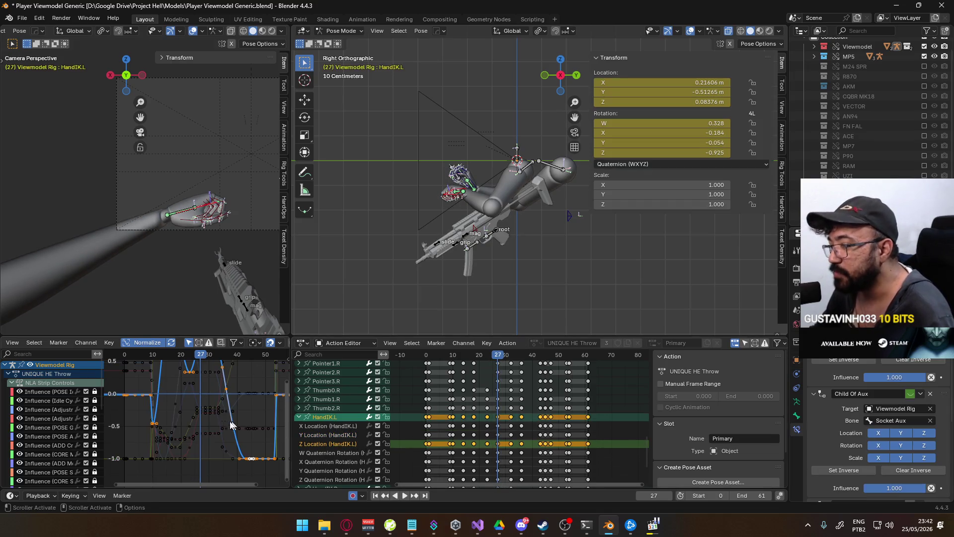
pyautogui.scroll(2, 197, 435)
pyautogui.scroll(1, 197, 435)
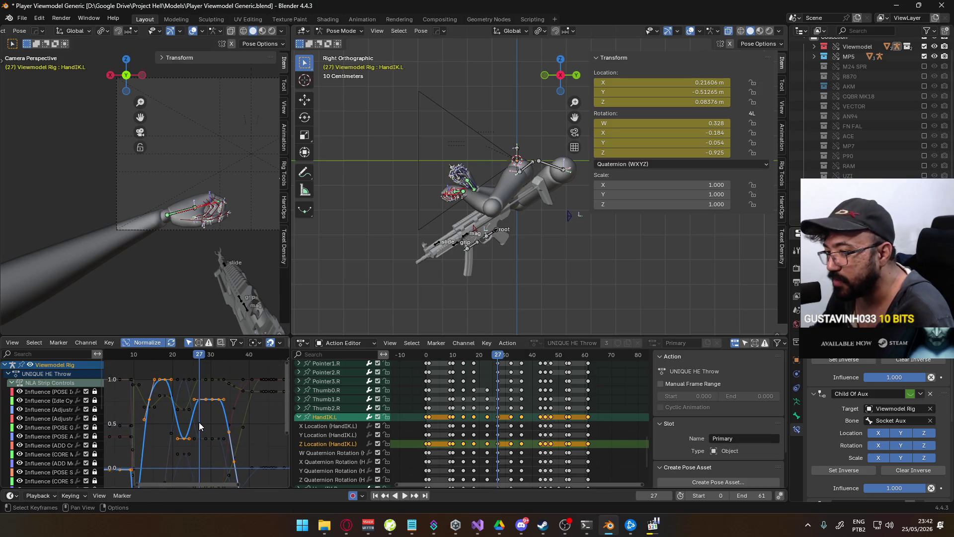
pyautogui.click(190, 355)
pyautogui.moveTo(189, 355); pyautogui.dragTo(185, 358)
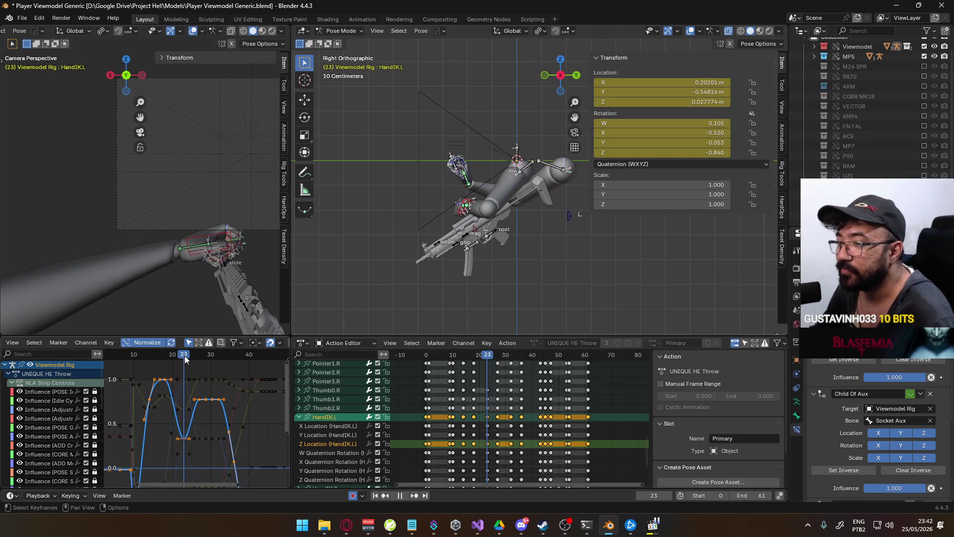
pyautogui.click(179, 437)
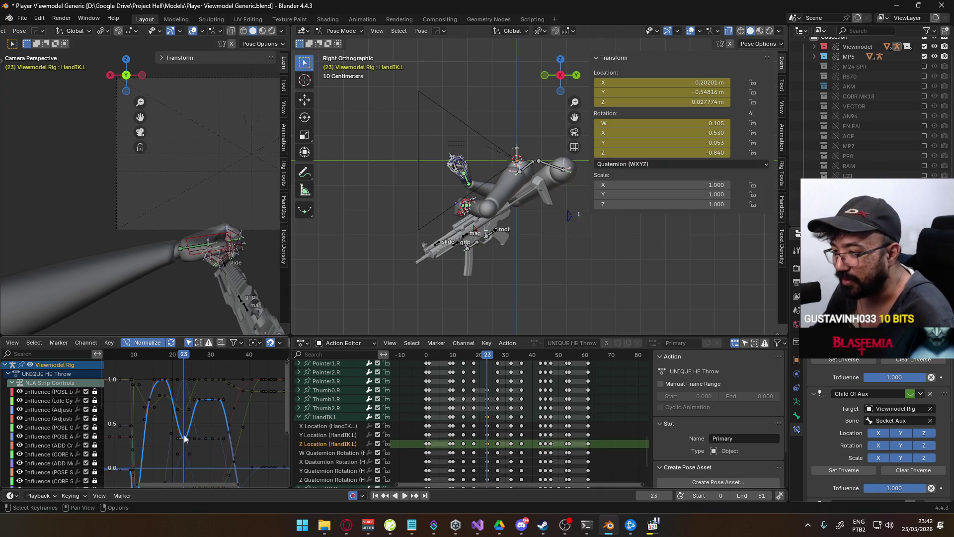
pyautogui.press('g')
pyautogui.press('y')
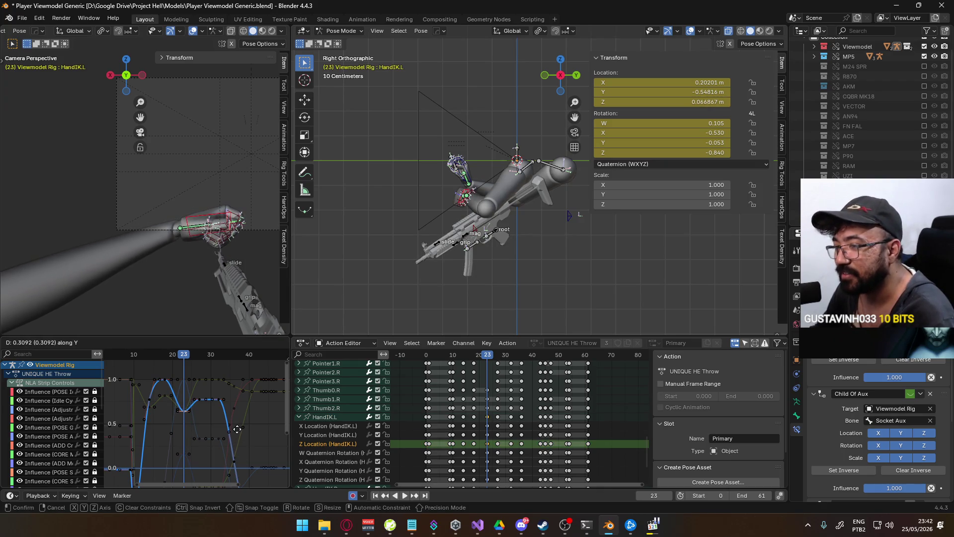
pyautogui.click(237, 429)
pyautogui.press('space')
pyautogui.moveTo(178, 357)
pyautogui.mouseDown()
pyautogui.moveTo(165, 359)
pyautogui.moveTo(179, 362)
pyautogui.mouseUp()
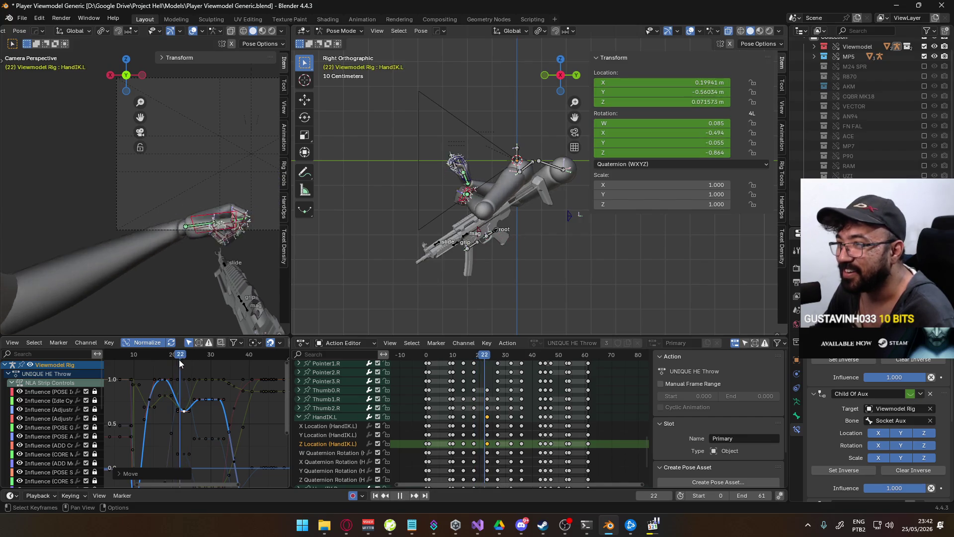
pyautogui.press('Escape')
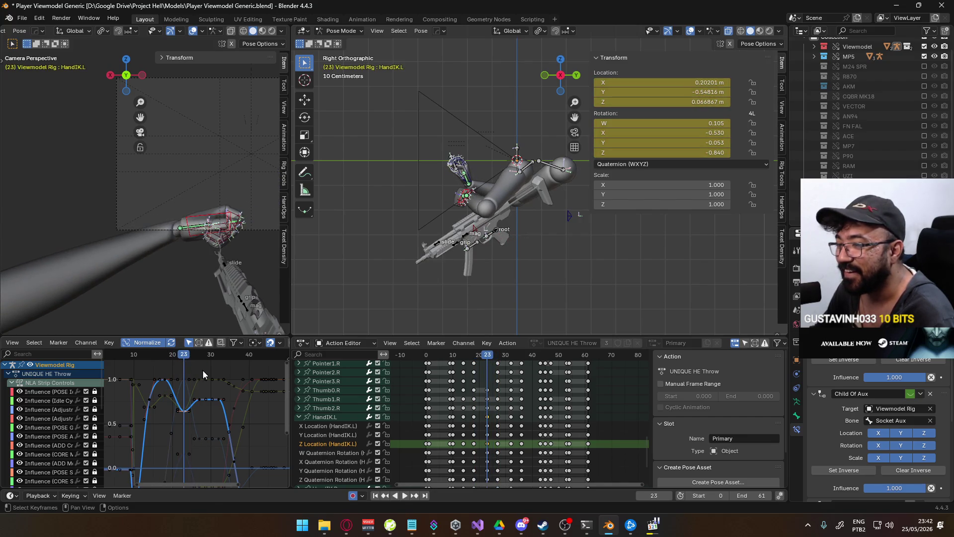
pyautogui.press('g')
pyautogui.press('y')
pyautogui.click(190, 366)
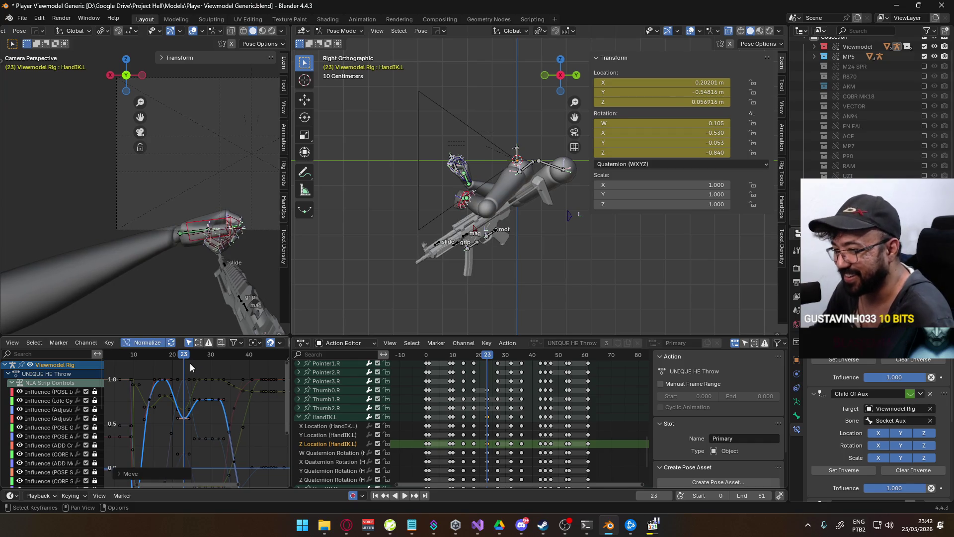
pyautogui.press('space')
pyautogui.moveTo(209, 358); pyautogui.dragTo(198, 353)
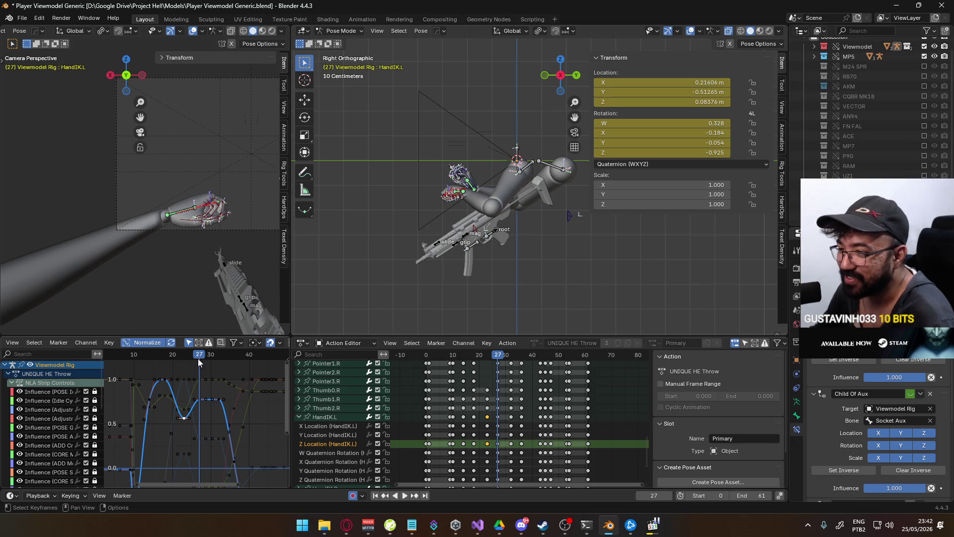
pyautogui.press('space')
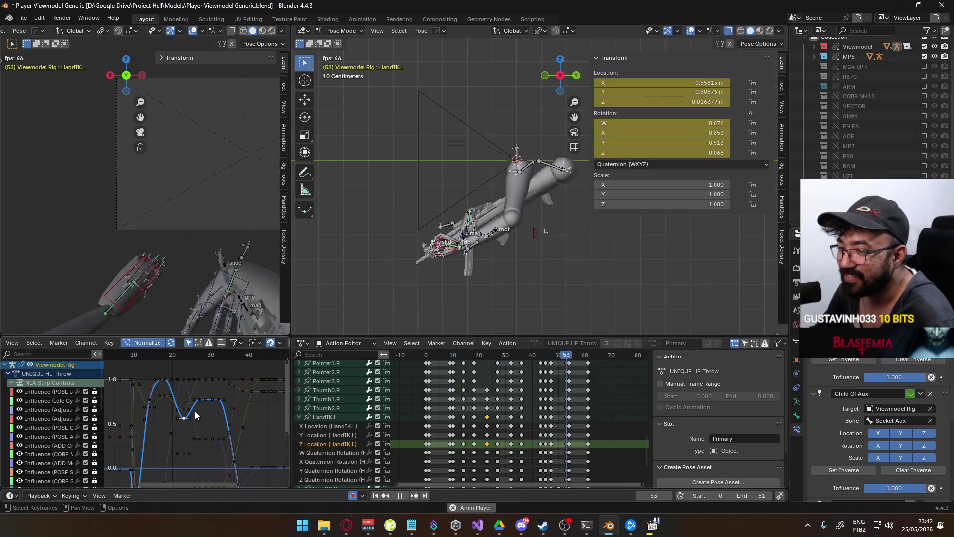
pyautogui.press('g')
pyautogui.press('y')
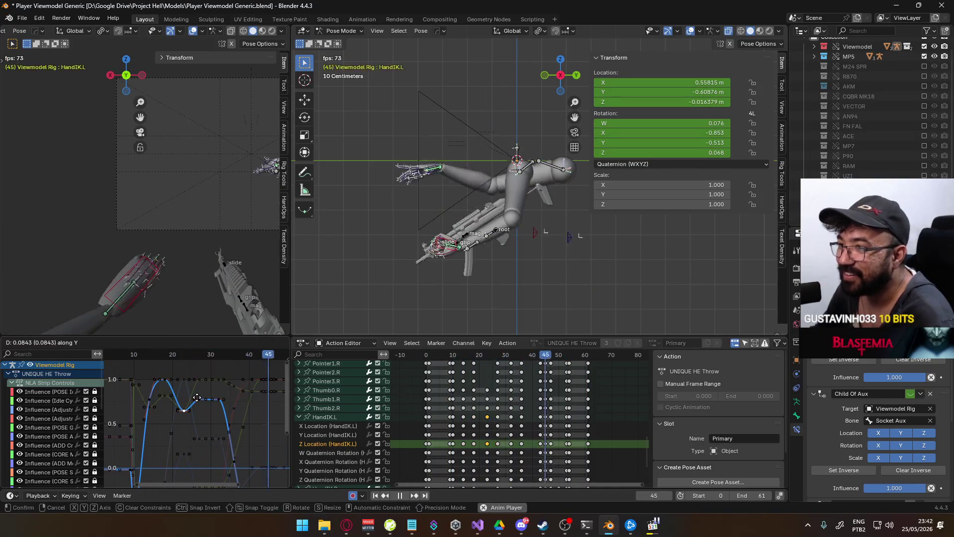
pyautogui.moveTo(198, 390)
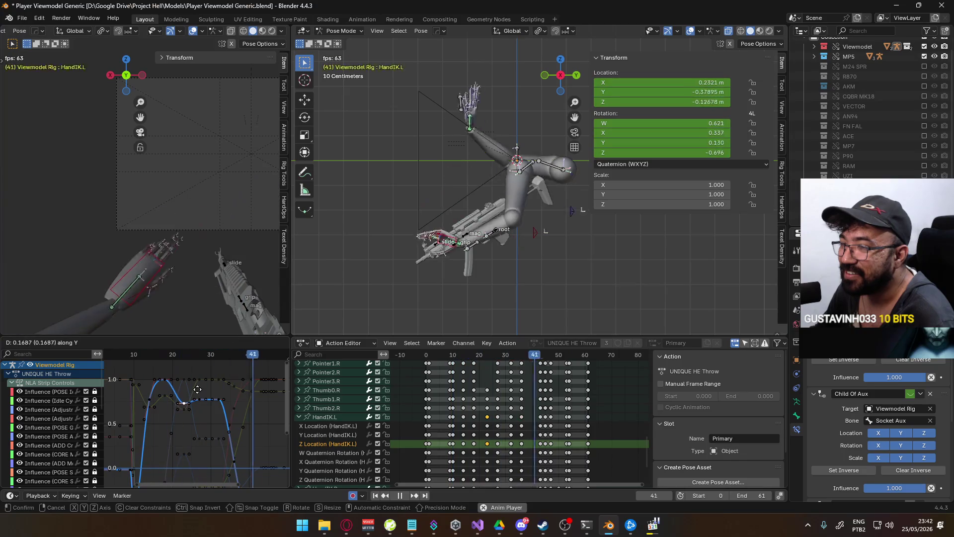
pyautogui.press('Escape')
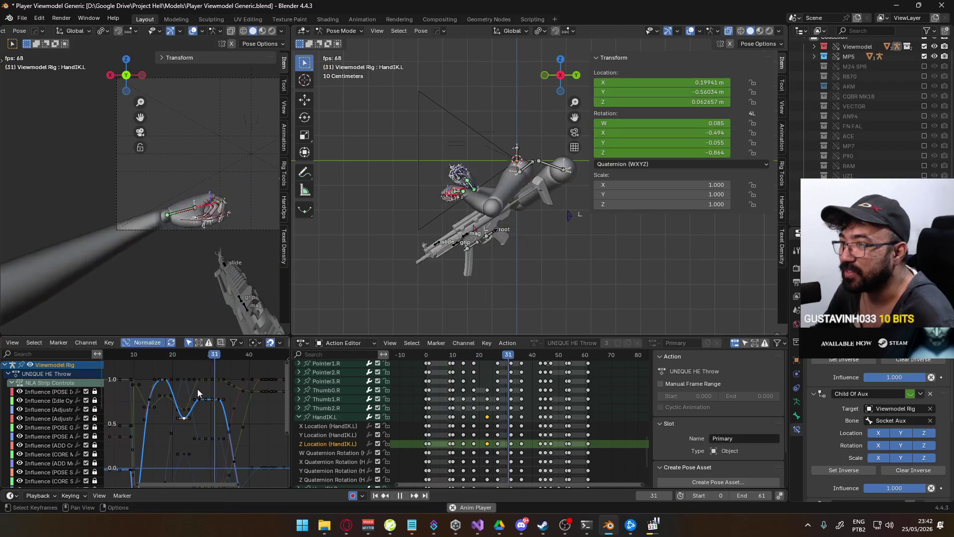
pyautogui.press('Escape')
pyautogui.click(451, 356)
pyautogui.press('space')
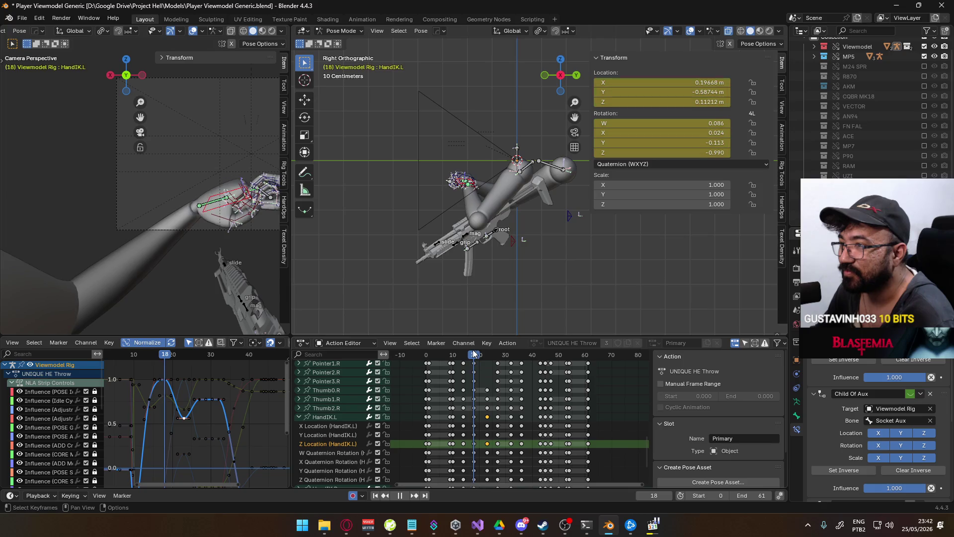
# - Around frame 23, rotate HandIK.L along local Y and then freely
pyautogui.moveTo(491, 351); pyautogui.dragTo(486, 351)
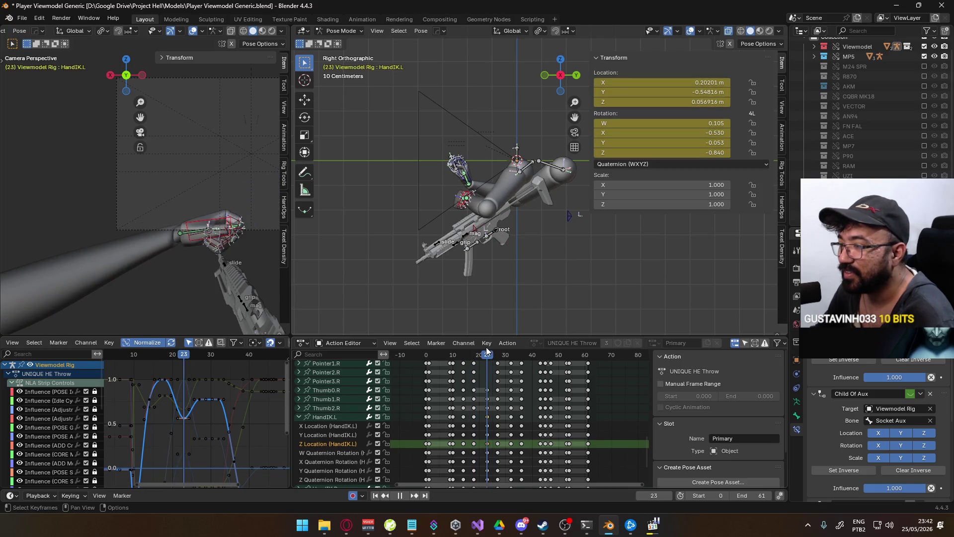
pyautogui.moveTo(174, 246)
pyautogui.mouseDown(button='middle')
pyautogui.moveTo(211, 292)
pyautogui.moveTo(188, 308)
pyautogui.mouseUp(button='middle')
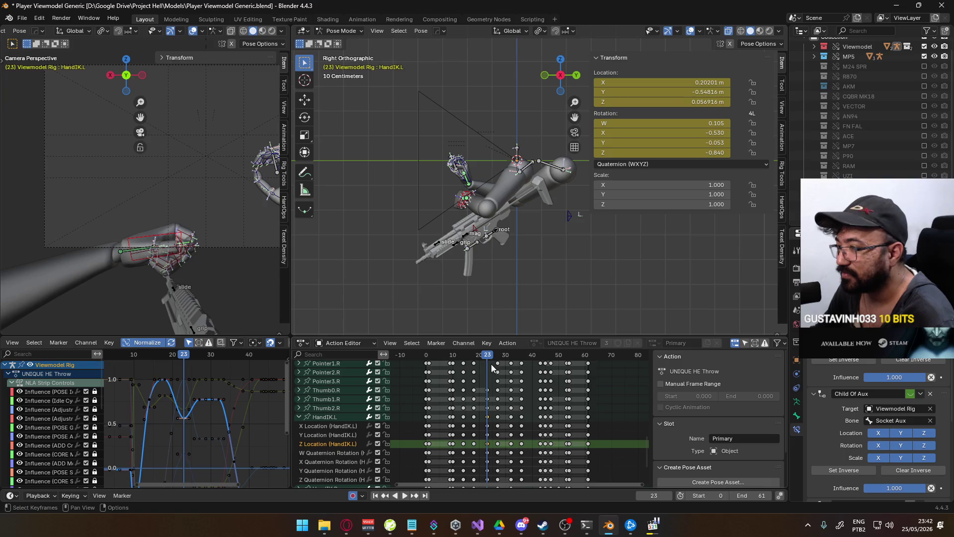
pyautogui.press('space')
pyautogui.click(475, 357)
pyautogui.moveTo(474, 361); pyautogui.dragTo(488, 361)
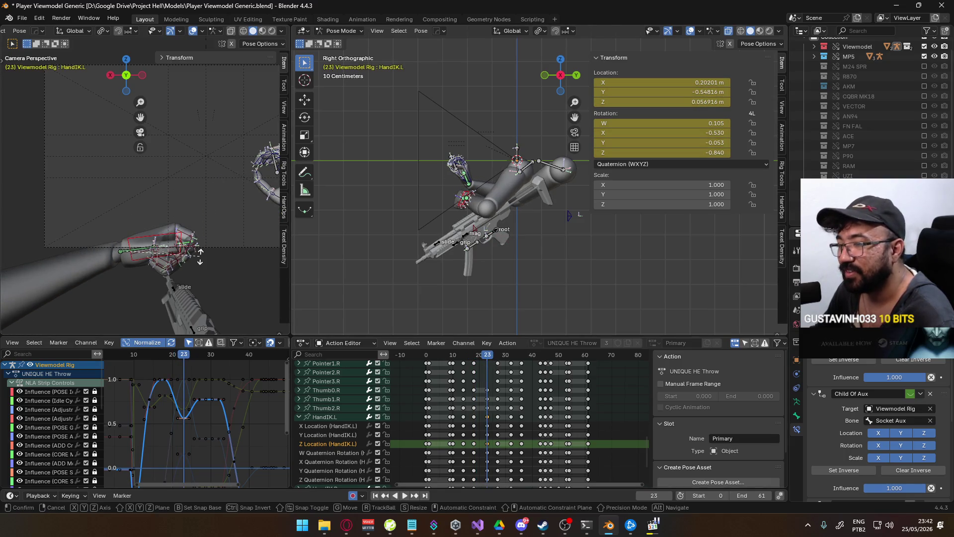
pyautogui.press('r')
pyautogui.press('y')
pyautogui.press('y')
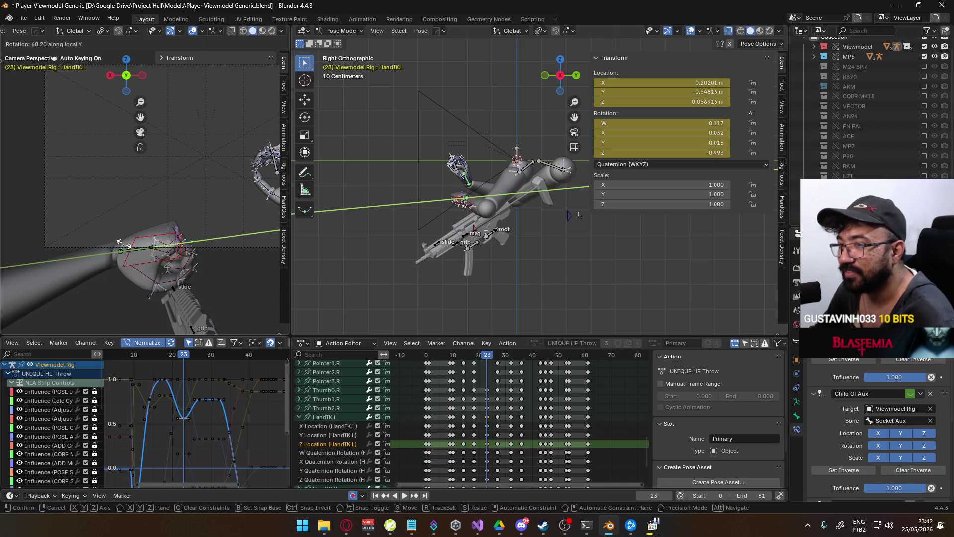
pyautogui.click(208, 236)
pyautogui.press('r')
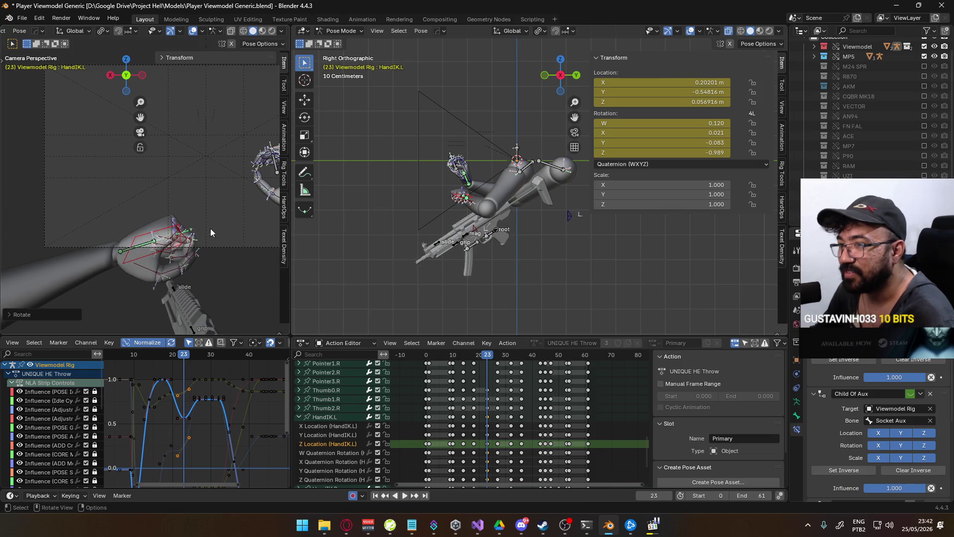
pyautogui.click(235, 231)
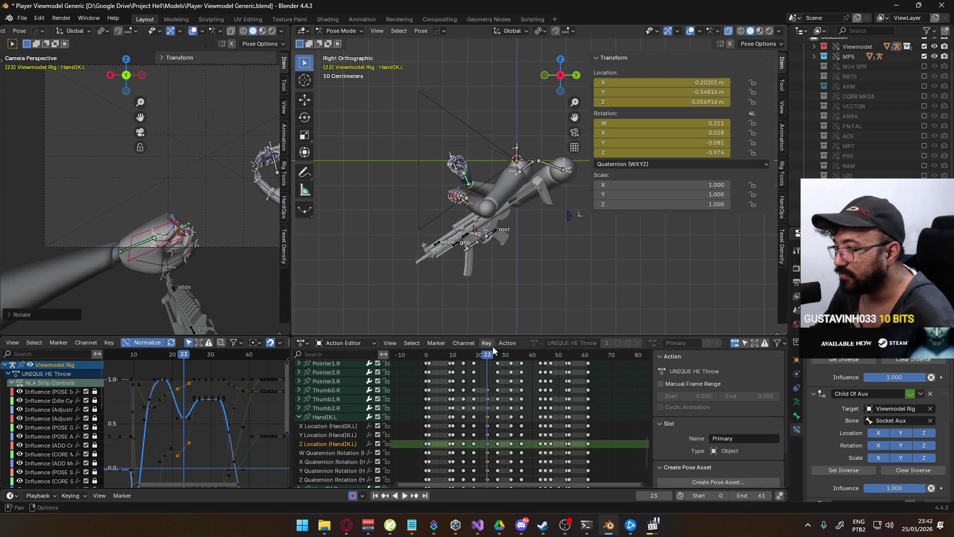
# - Return to frame 23 and refine HandIK.L's local-Y rotation
pyautogui.press('space')
pyautogui.moveTo(479, 357); pyautogui.dragTo(487, 353)
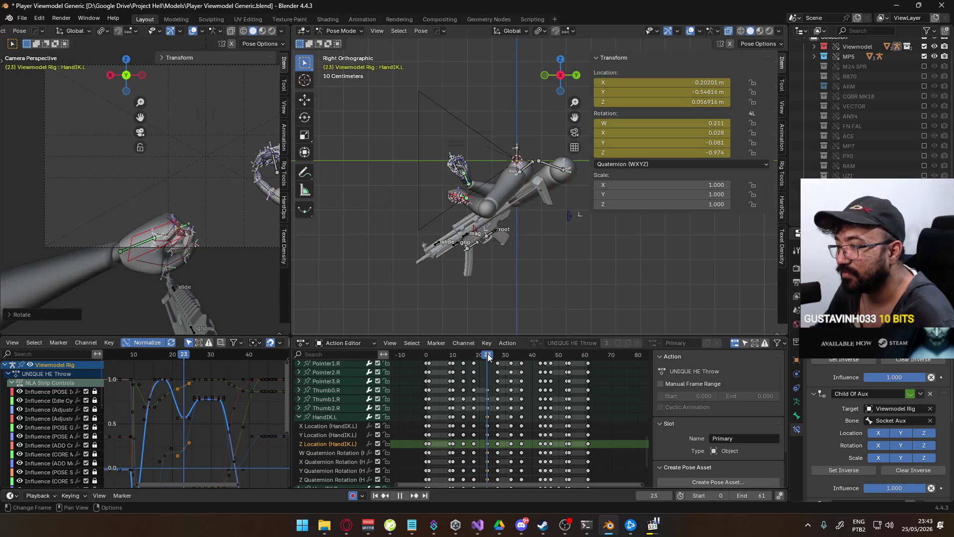
pyautogui.press('space')
pyautogui.press('r')
pyautogui.press('y')
pyautogui.press('y')
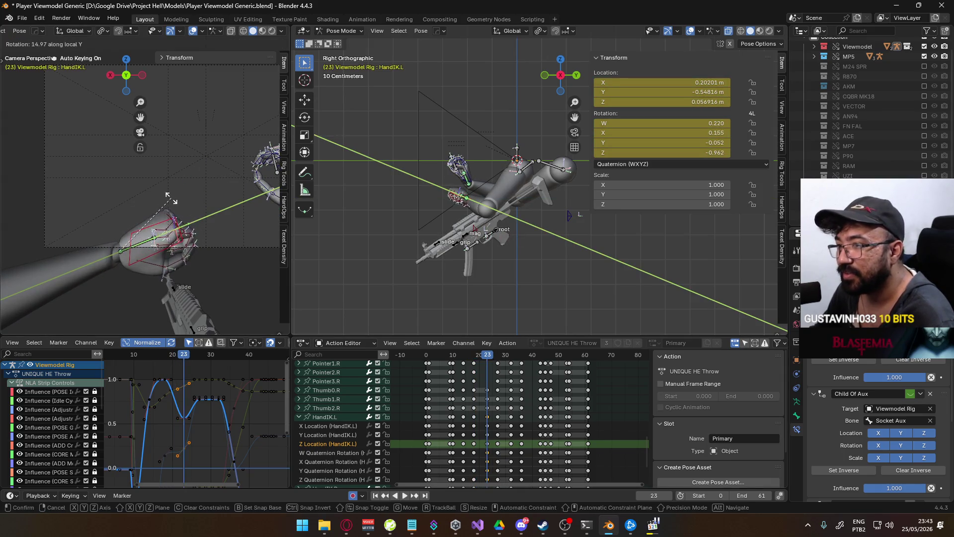
pyautogui.click(145, 204)
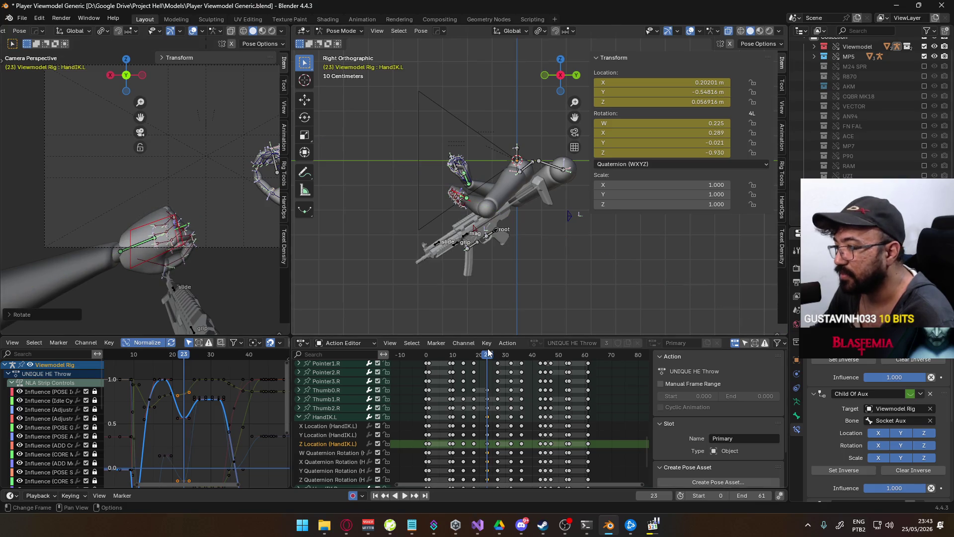
# - At frame 27, rotate HandIK.L along local Y and freely, then review playback
pyautogui.press('space')
pyautogui.moveTo(487, 353)
pyautogui.mouseDown()
pyautogui.moveTo(475, 355)
pyautogui.moveTo(497, 346)
pyautogui.mouseUp()
pyautogui.press('r')
pyautogui.press('y')
pyautogui.press('y')
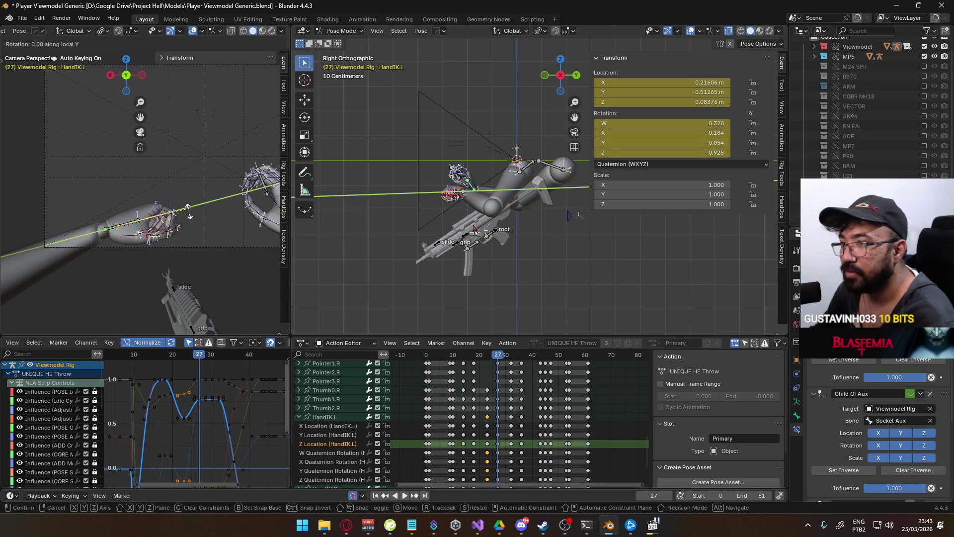
pyautogui.click(204, 286)
pyautogui.press('r')
pyautogui.click(212, 268)
pyautogui.press('space')
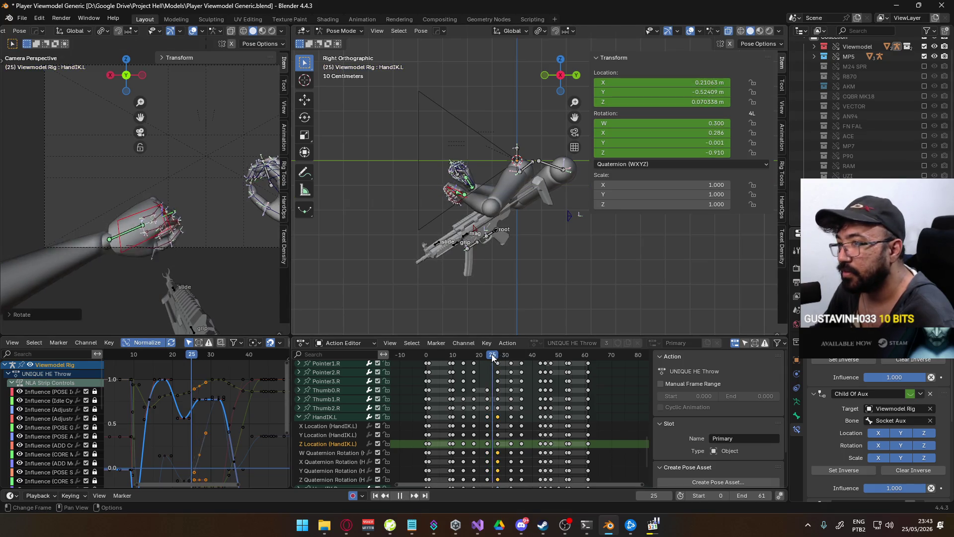
pyautogui.moveTo(499, 355); pyautogui.dragTo(488, 356)
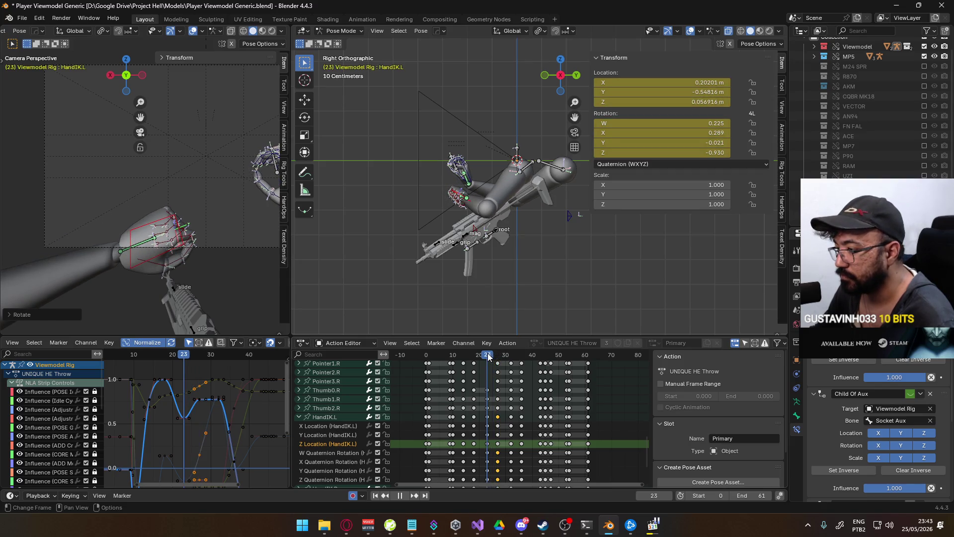
# - Adjust the value of HandIK.L's Y Location key near frame 23
pyautogui.click(340, 432)
pyautogui.scroll(-2, 218, 411)
pyautogui.moveTo(210, 408); pyautogui.dragTo(213, 357, button='middle')
pyautogui.scroll(2, 214, 377)
pyautogui.click(199, 417)
pyautogui.click(200, 422)
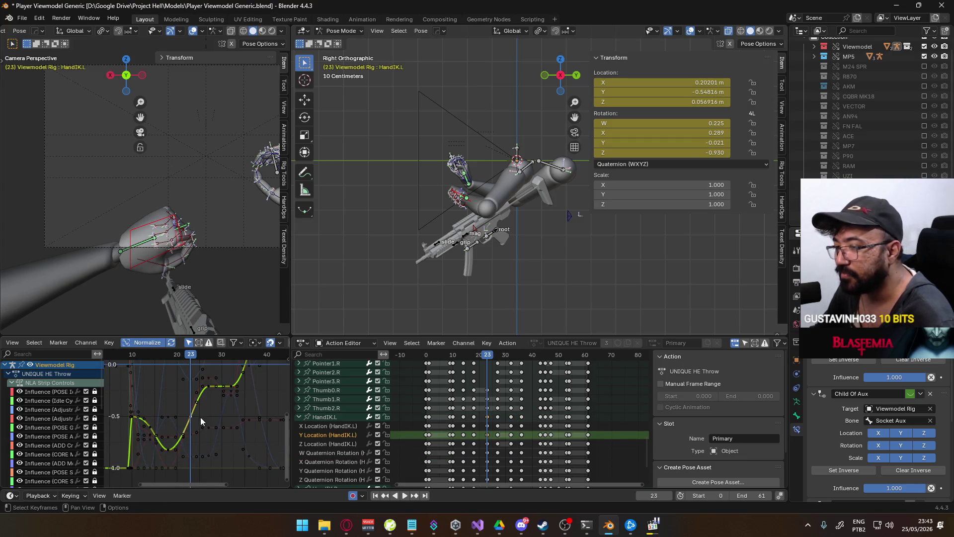
pyautogui.press('g')
pyautogui.press('y')
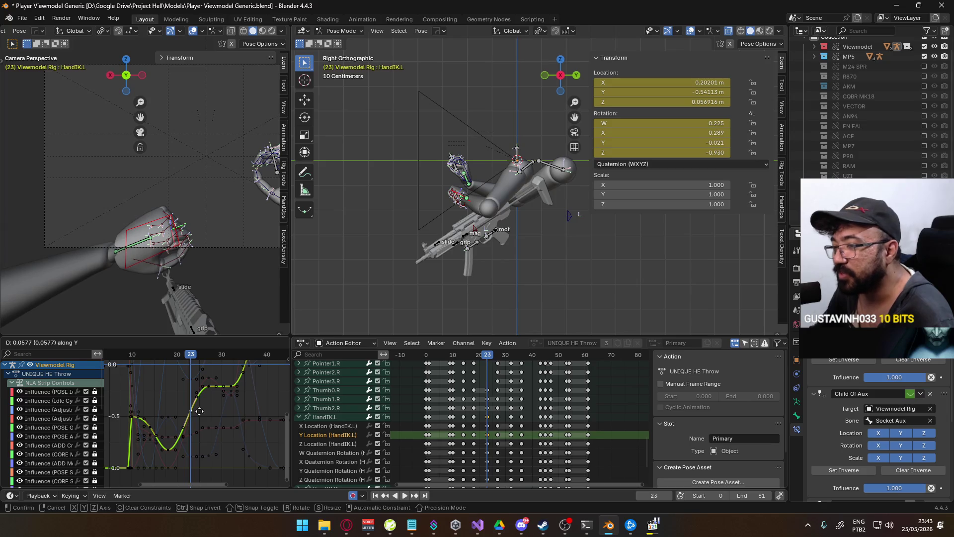
pyautogui.click(215, 416)
# - Raise HandIK.L's X Location key at frame 23 to 0.21337 m
pyautogui.click(328, 426)
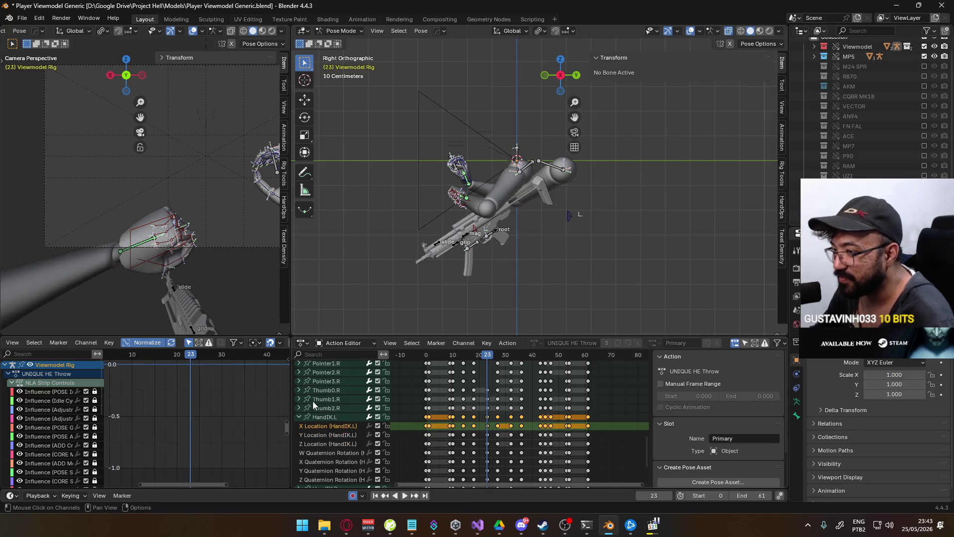
pyautogui.click(323, 417)
pyautogui.click(193, 435)
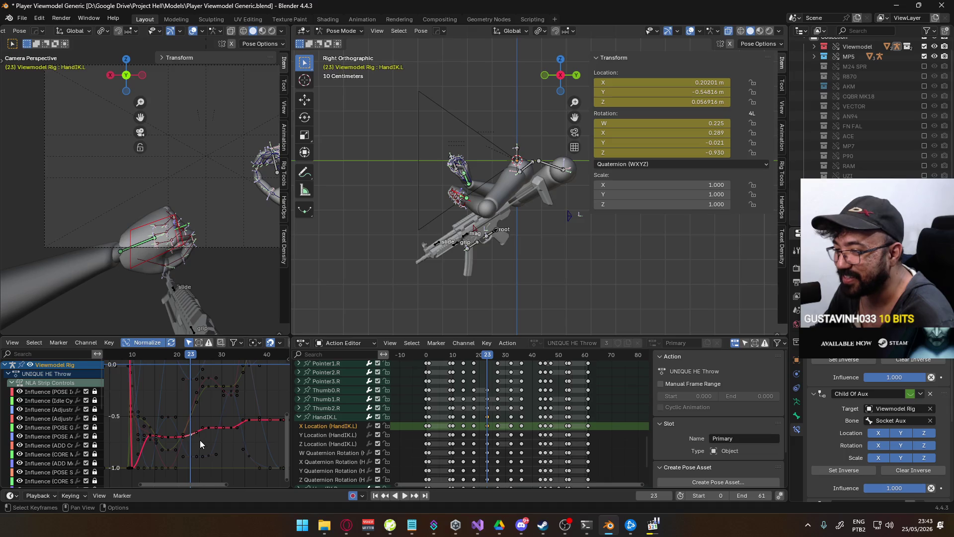
pyautogui.press('Home')
pyautogui.press('g')
pyautogui.press('y')
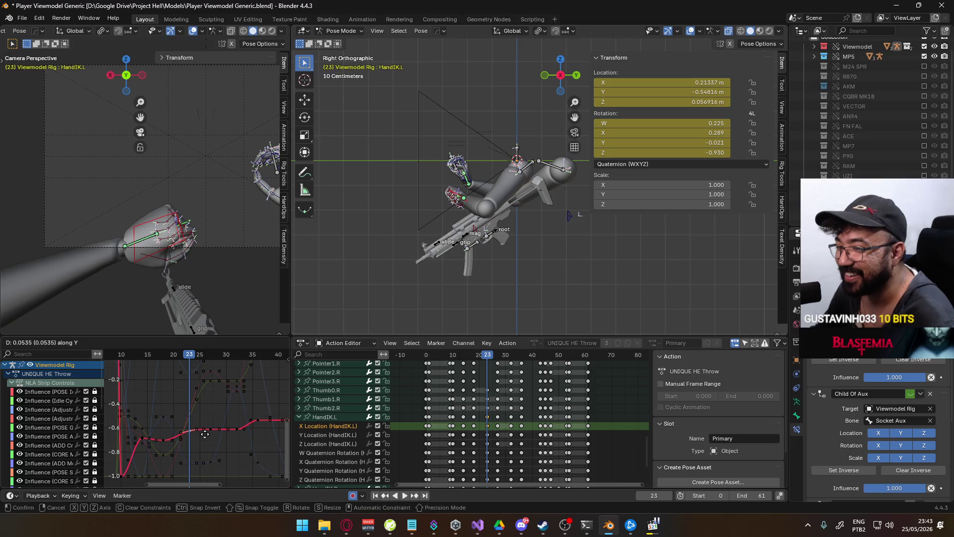
pyautogui.click(205, 434)
# - Scrub and replay the throw to check the pose, ending at frame 27
pyautogui.moveTo(183, 353)
pyautogui.mouseDown()
pyautogui.moveTo(173, 366)
pyautogui.moveTo(208, 365)
pyautogui.moveTo(163, 370)
pyautogui.moveTo(210, 367)
pyautogui.mouseUp()
pyautogui.press('space')
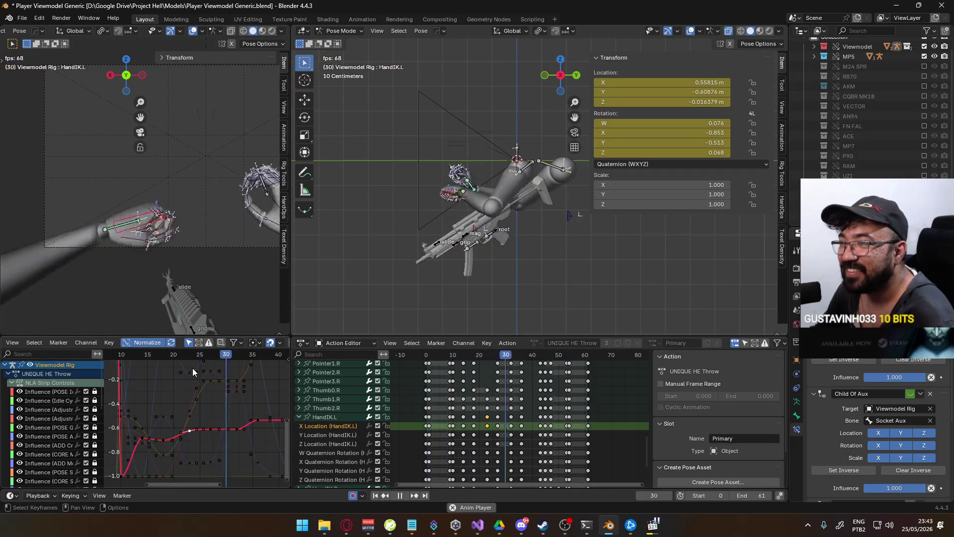
pyautogui.press('space')
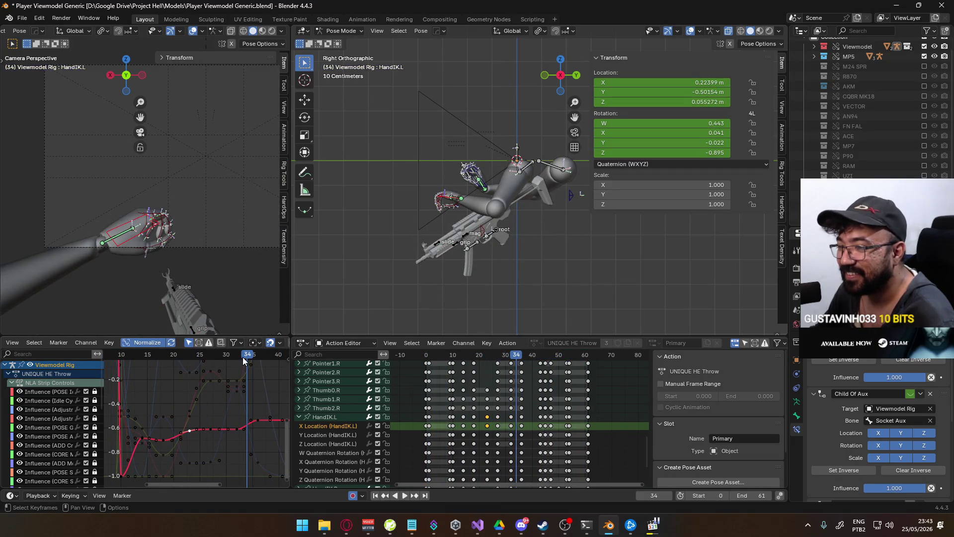
pyautogui.moveTo(245, 357); pyautogui.dragTo(211, 357)
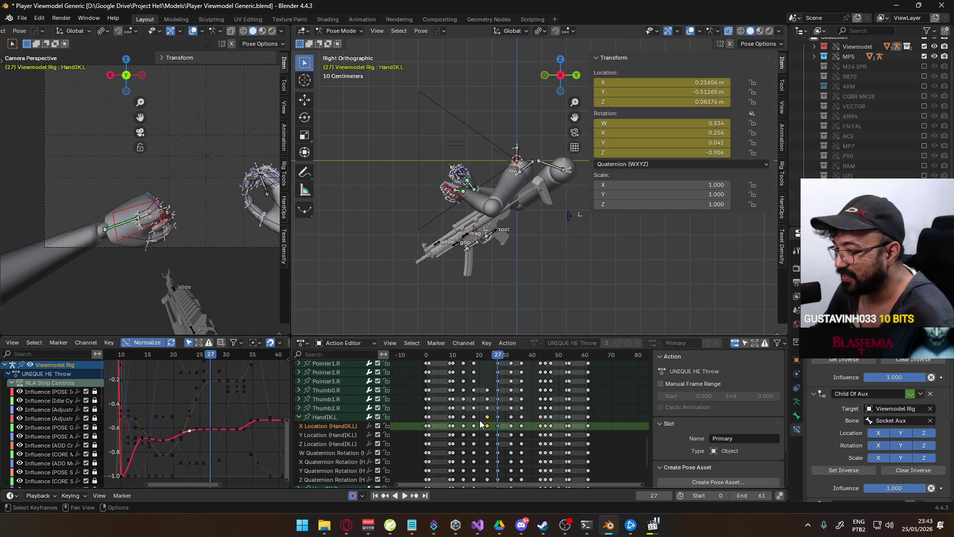
# - Copy HandIK.L's frame-27 quaternion rotation keys and paste them at frame 32
pyautogui.scroll(-2, 457, 424)
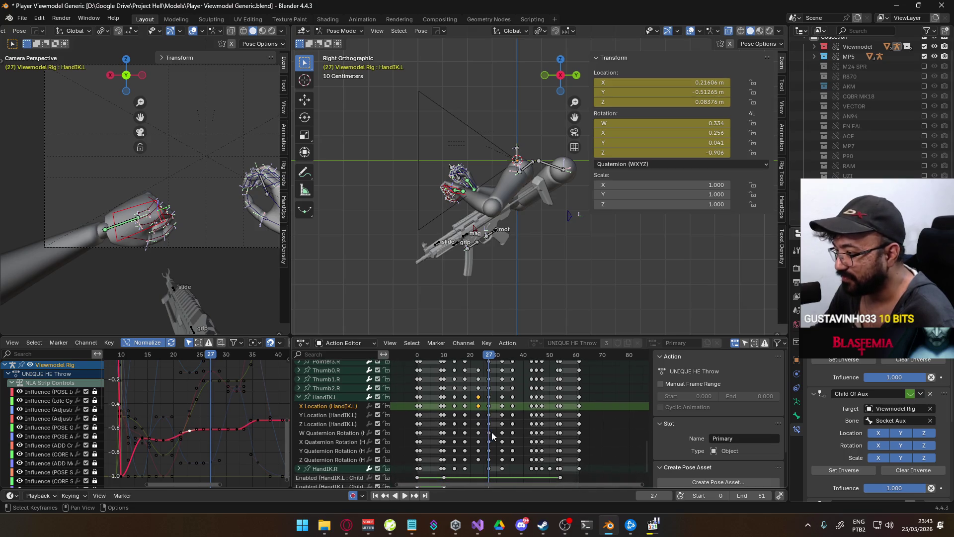
pyautogui.moveTo(491, 441); pyautogui.dragTo(485, 461)
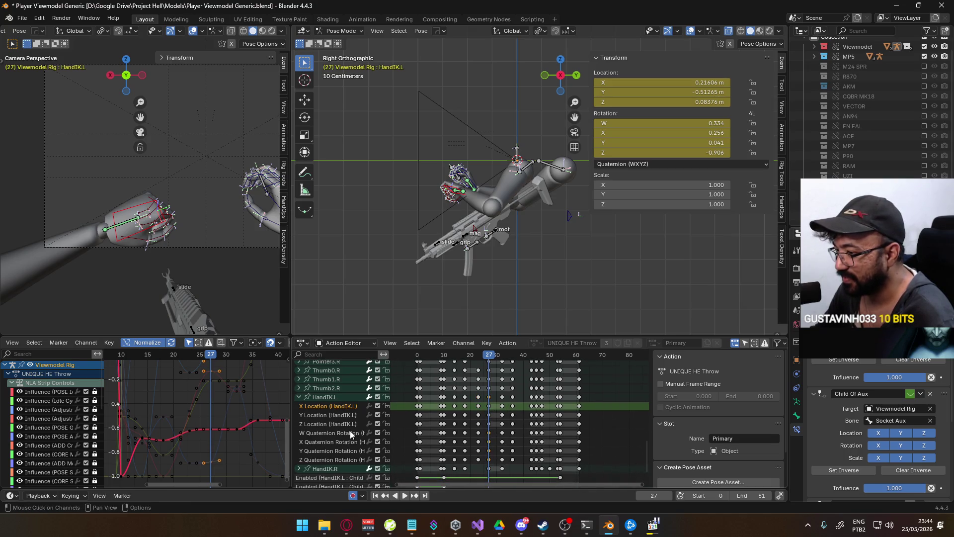
pyautogui.moveTo(332, 458); pyautogui.dragTo(333, 432)
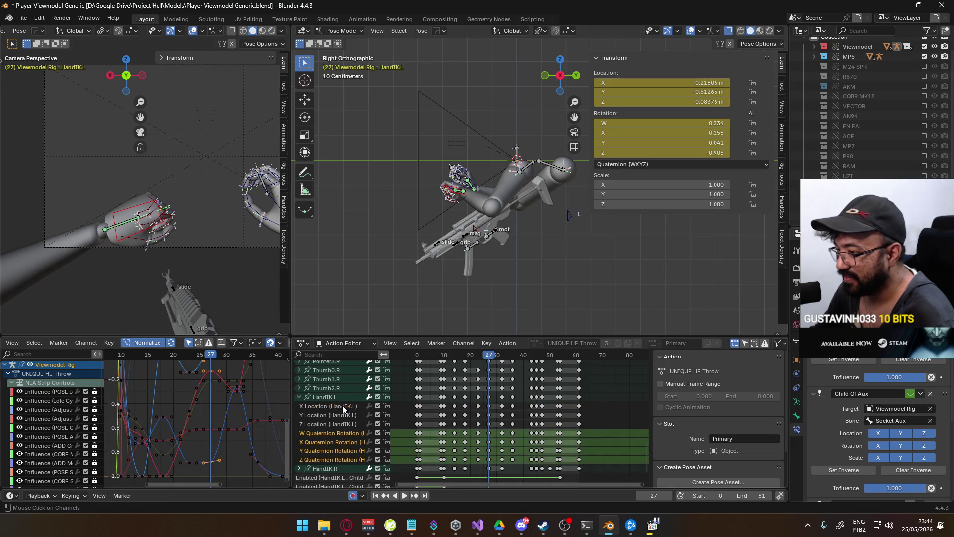
pyautogui.moveTo(493, 354)
pyautogui.mouseDown()
pyautogui.moveTo(517, 355)
pyautogui.moveTo(423, 359)
pyautogui.mouseUp()
pyautogui.hotkey('ctrl', 'v')
pyautogui.press('space')
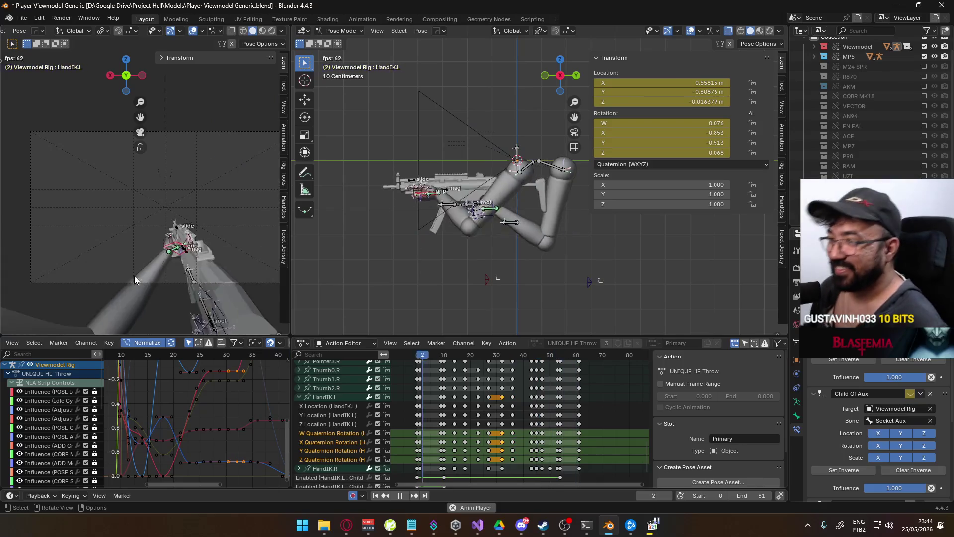
pyautogui.press('space')
# - Collapse the HandIK.L channel group and review frames 27 to 32 in playback
pyautogui.moveTo(473, 354); pyautogui.dragTo(489, 354)
pyautogui.click(302, 396)
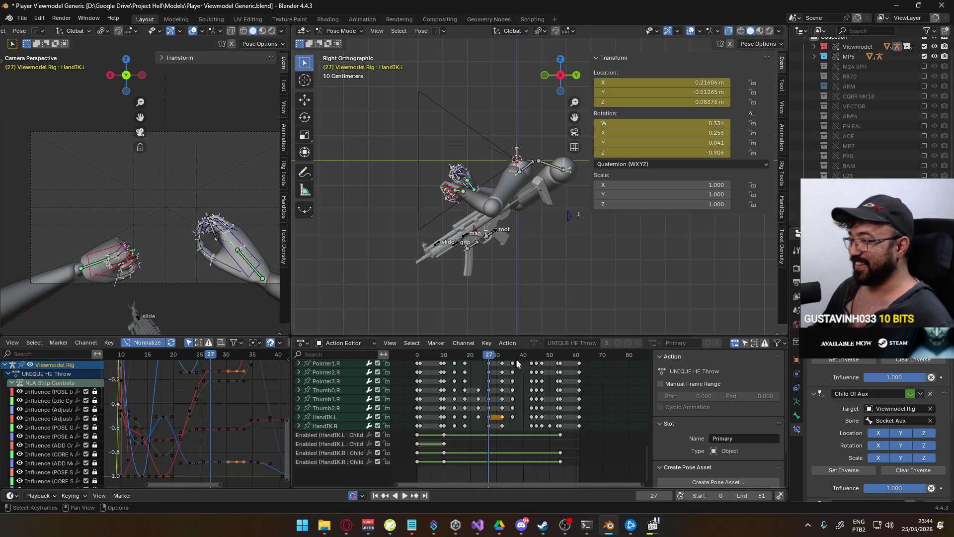
pyautogui.moveTo(488, 356)
pyautogui.mouseDown()
pyautogui.moveTo(528, 362)
pyautogui.moveTo(512, 362)
pyautogui.mouseUp()
pyautogui.keyDown('shift'); pyautogui.moveTo(243, 248); pyautogui.dragTo(194, 264, button='middle'); pyautogui.keyUp('shift')
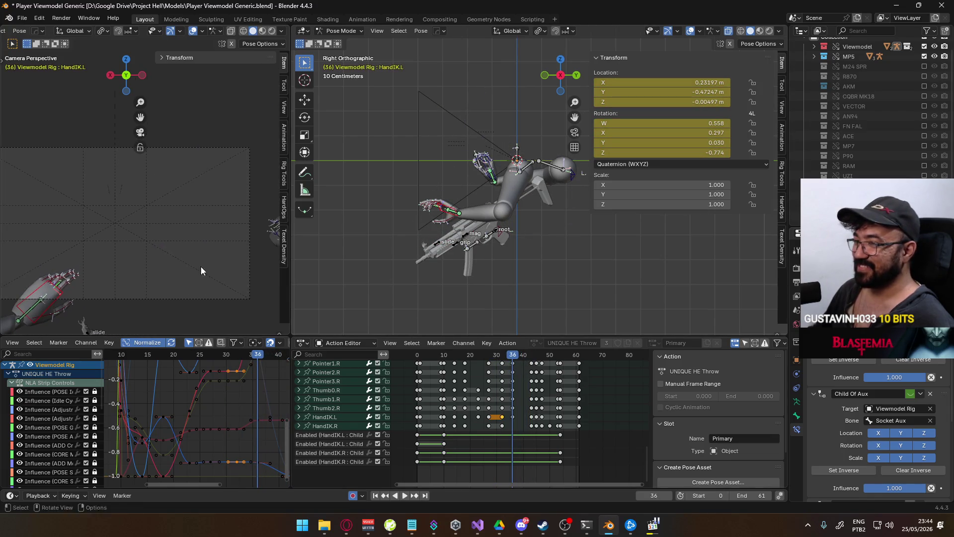
pyautogui.press('space')
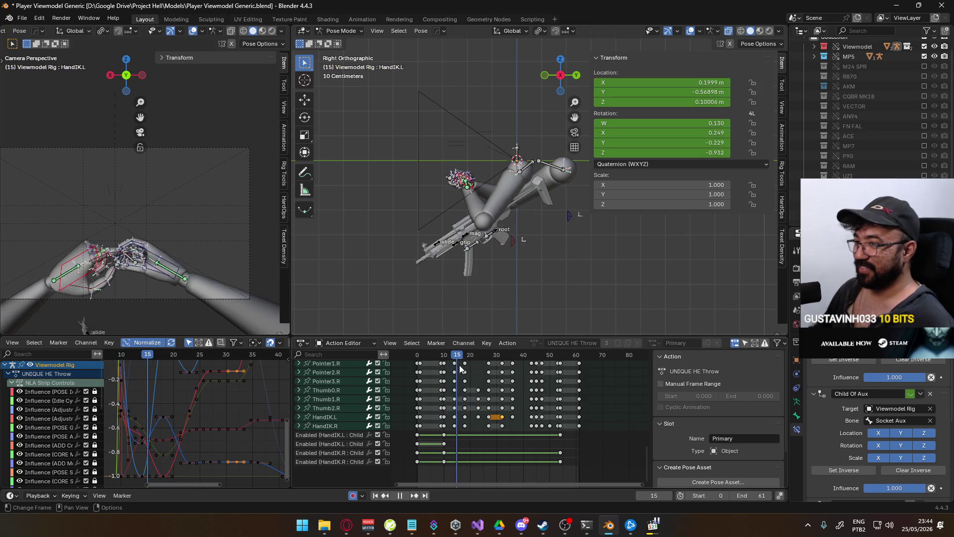
pyautogui.moveTo(470, 365); pyautogui.dragTo(489, 363)
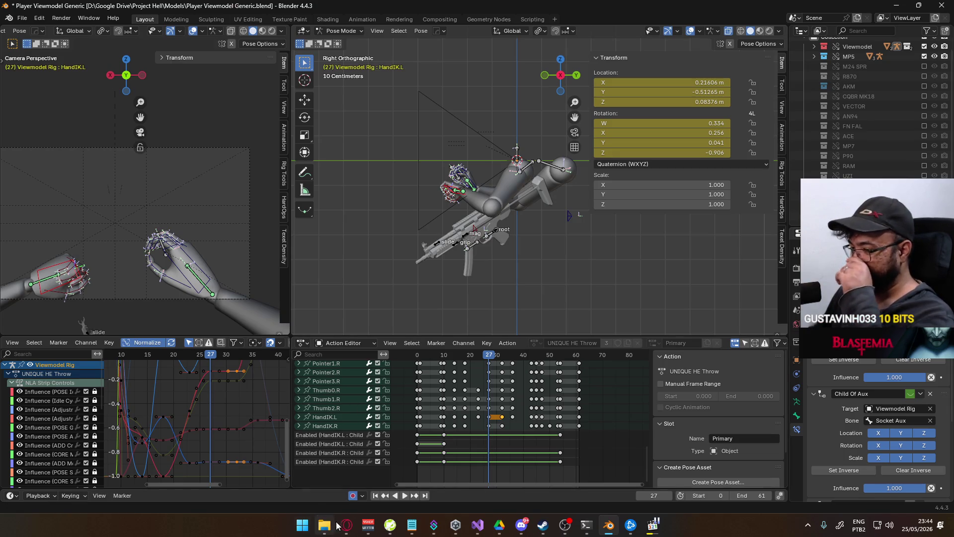
# - Reload the YouTube tab in Opera so the Revolutions soundtrack plays, then return to Blender
pyautogui.click(347, 525)
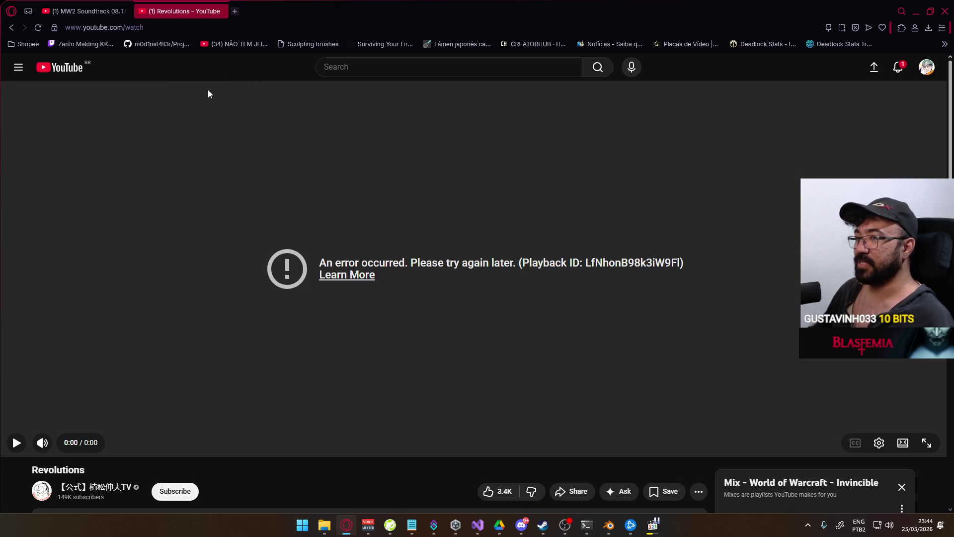
pyautogui.press('F5')
pyautogui.press('alt')
pyautogui.press('Escape')
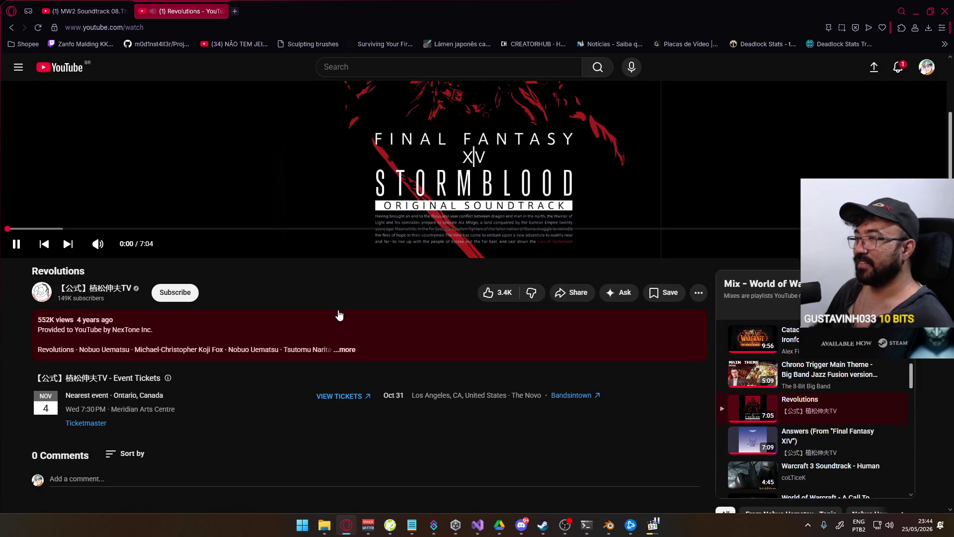
pyautogui.hotkey('alt', 'Tab')
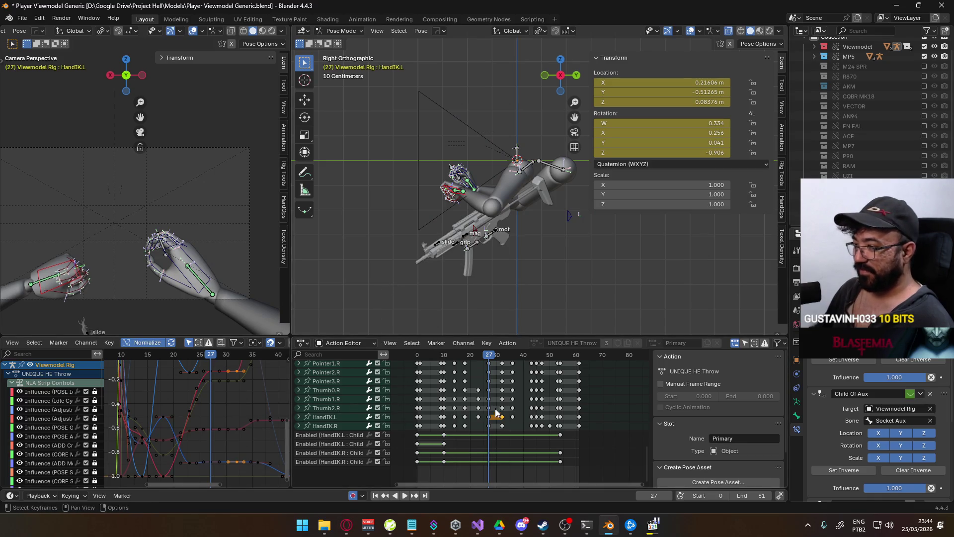
# - Make Socket Aux the active bone, collapse Socket Weapon, and display Socket Aux's X Location curve
pyautogui.scroll(10, 365, 411)
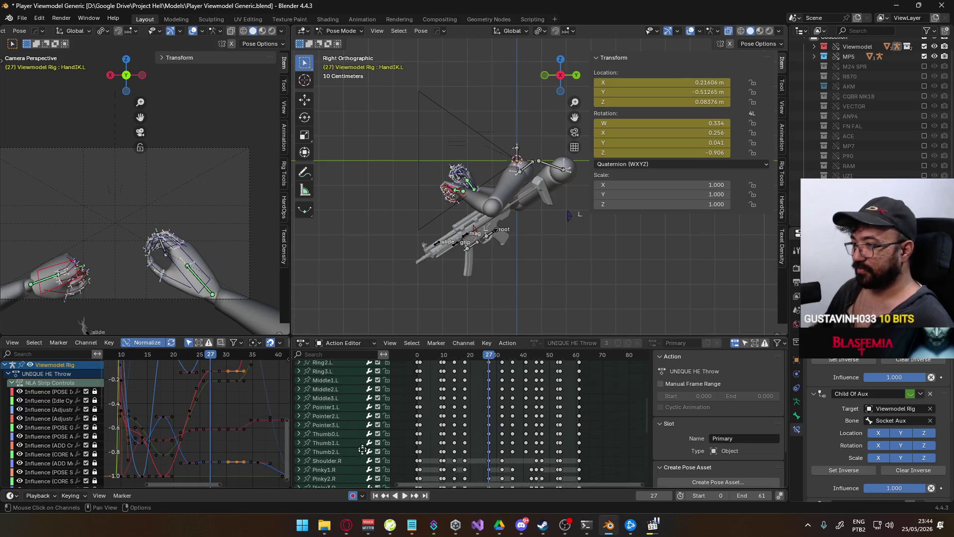
pyautogui.click(325, 407)
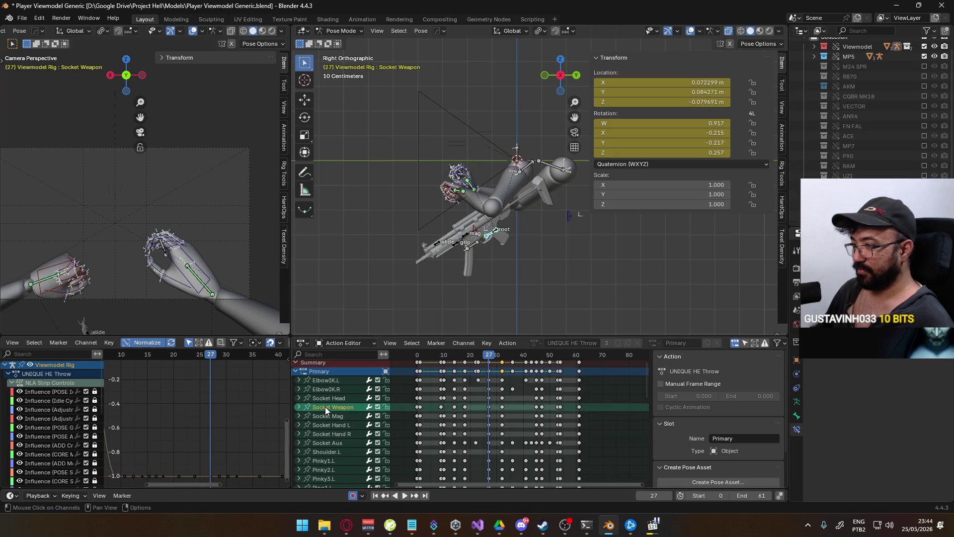
pyautogui.click(298, 407)
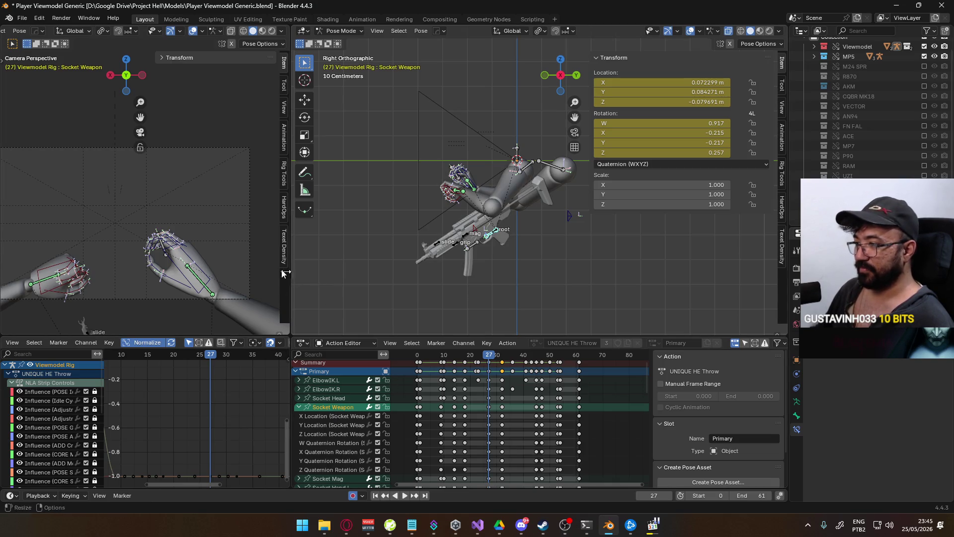
pyautogui.click(160, 248)
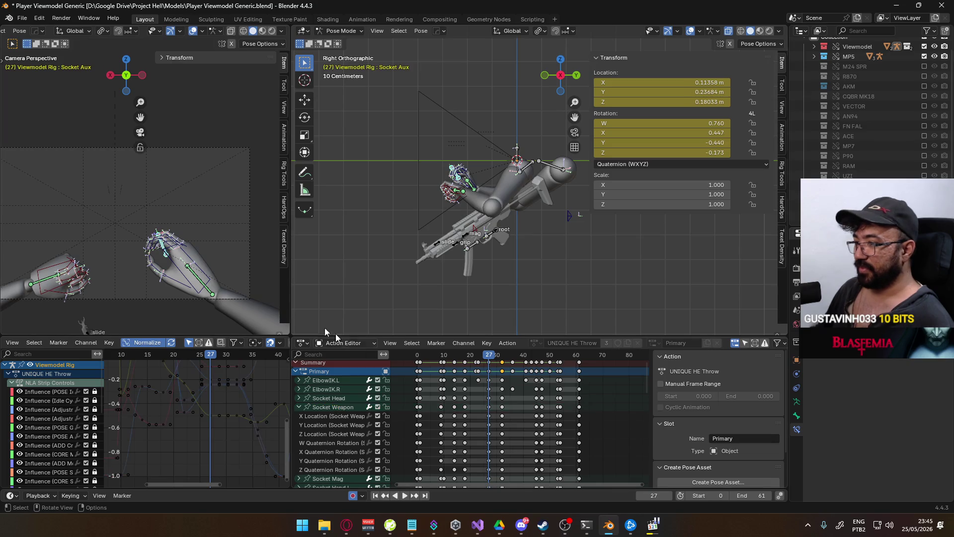
pyautogui.click(298, 408)
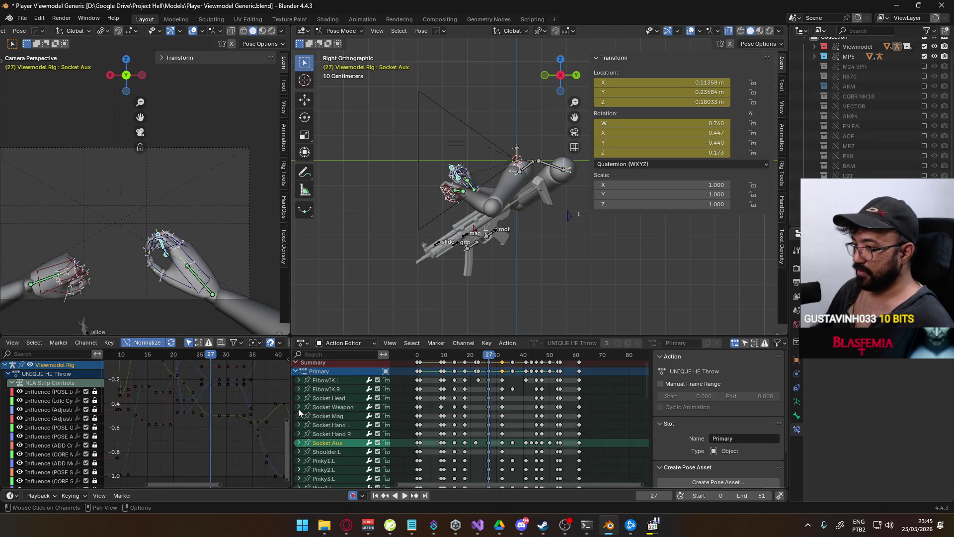
pyautogui.click(299, 442)
pyautogui.scroll(-4, 344, 447)
pyautogui.click(336, 403)
pyautogui.scroll(2, 210, 327)
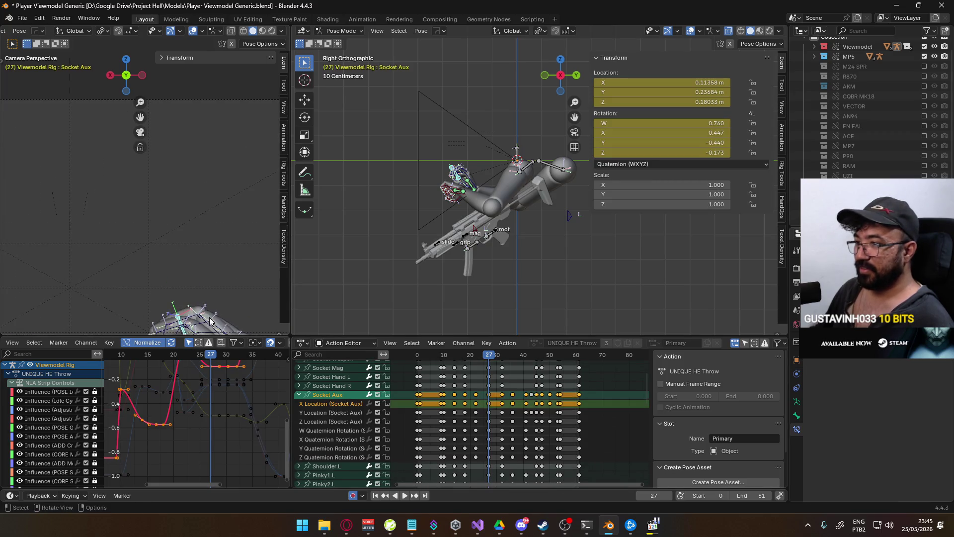
# - Frame the hand rig and scrub frames 32–36 to inspect the throw pose
pyautogui.scroll(3, 211, 326)
pyautogui.scroll(-2, 149, 209)
pyautogui.moveTo(238, 380); pyautogui.dragTo(233, 435, button='middle')
pyautogui.scroll(2, 233, 435)
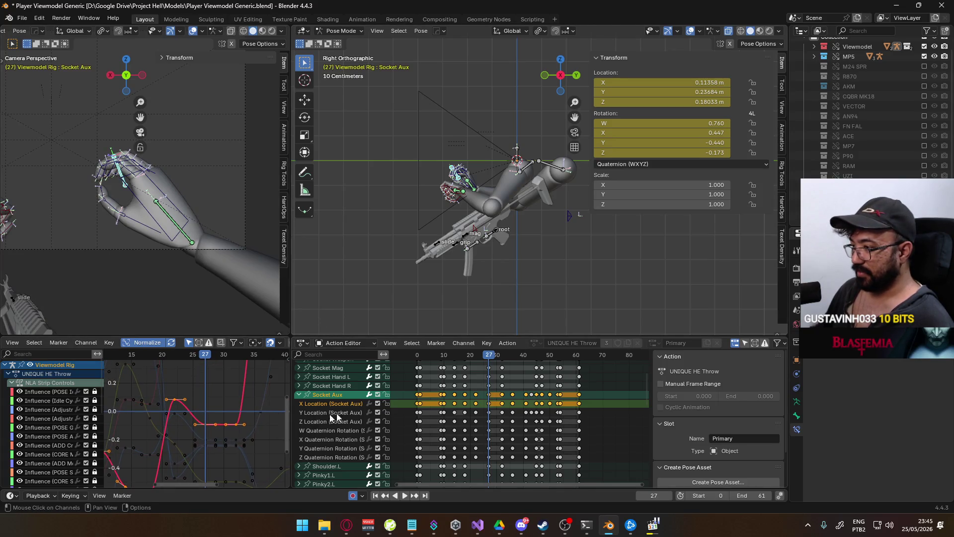
pyautogui.moveTo(475, 359); pyautogui.dragTo(502, 355)
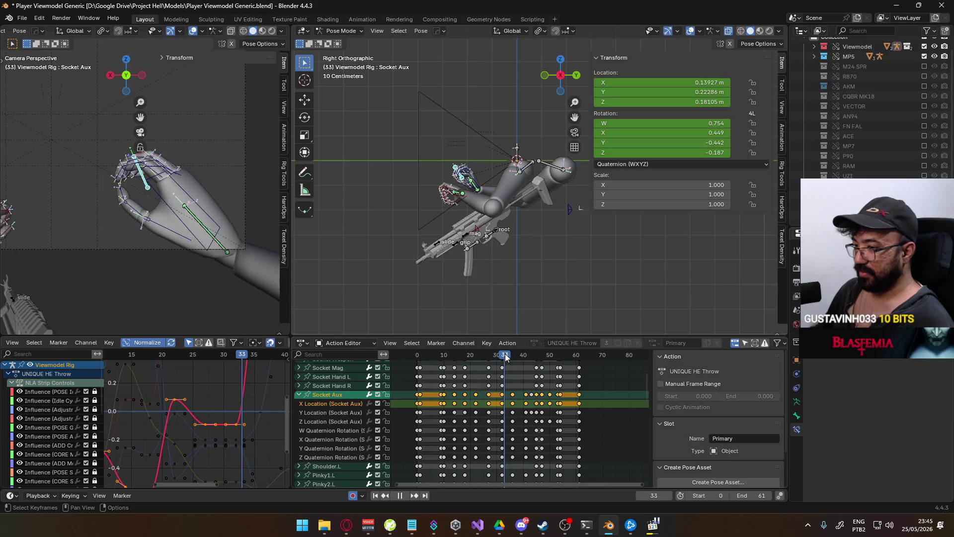
pyautogui.scroll(-2, 258, 393)
pyautogui.scroll(-2, 259, 393)
pyautogui.moveTo(259, 393); pyautogui.dragTo(192, 394, button='middle')
pyautogui.moveTo(173, 358)
pyautogui.mouseDown()
pyautogui.moveTo(186, 361)
pyautogui.moveTo(143, 363)
pyautogui.moveTo(158, 361)
pyautogui.mouseUp()
pyautogui.scroll(2, 182, 446)
# - Raise the X Location key near frame 32 so X reads 0.18035 m at frame 27, then preview
pyautogui.moveTo(183, 445); pyautogui.dragTo(201, 419, button='middle')
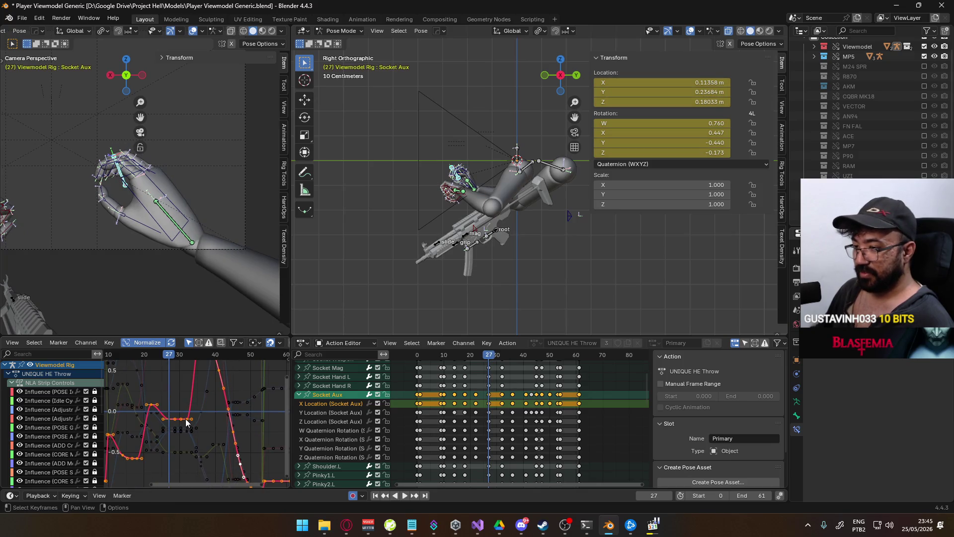
pyautogui.click(191, 419)
pyautogui.press('g')
pyautogui.press('y')
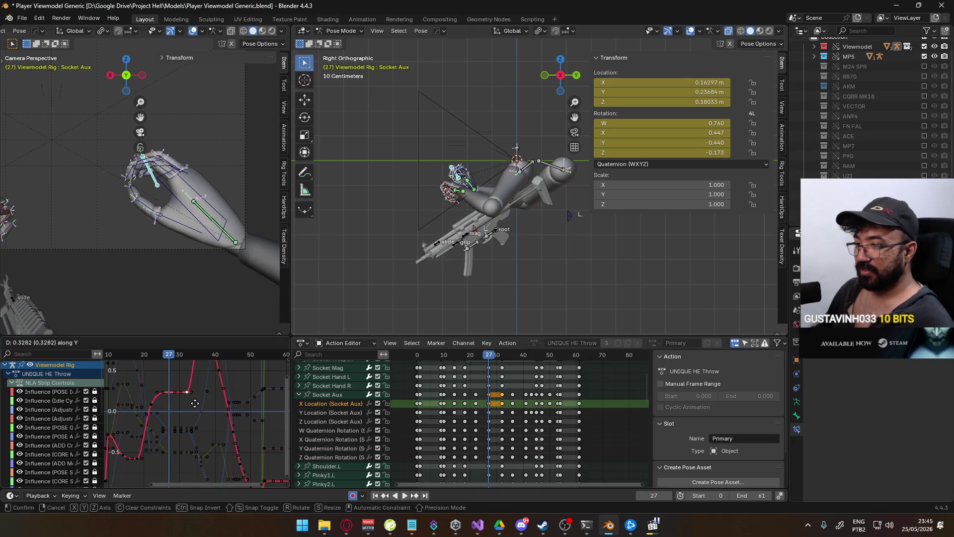
pyautogui.click(194, 394)
pyautogui.scroll(-2, 193, 395)
pyautogui.press('space')
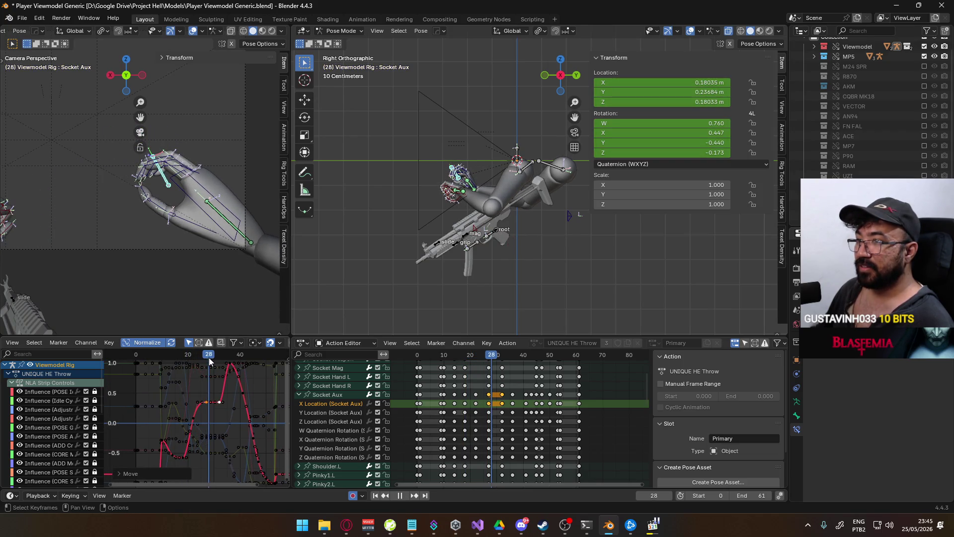
pyautogui.click(205, 360)
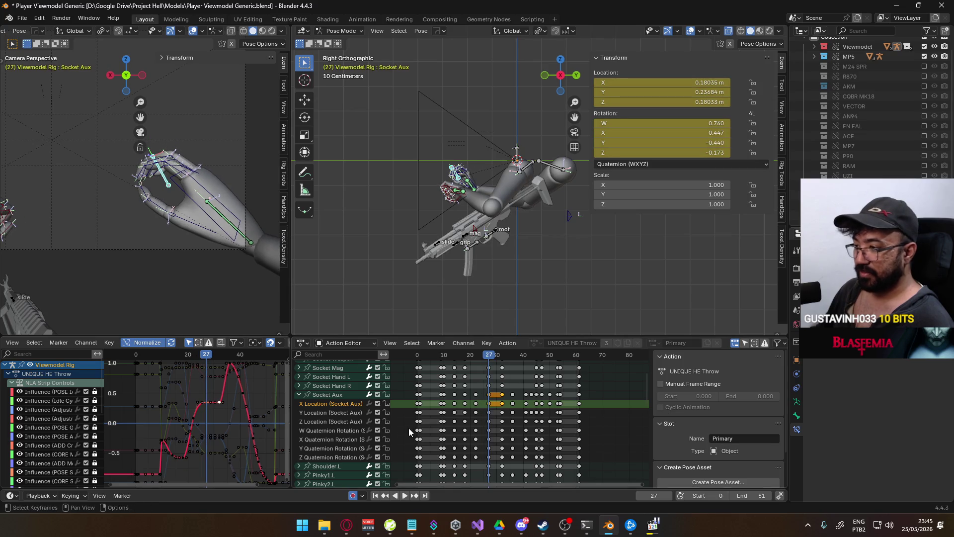
# - Box-select the Socket Aux Z Location keys around frames 27–30, raise them, and preview
pyautogui.click(338, 422)
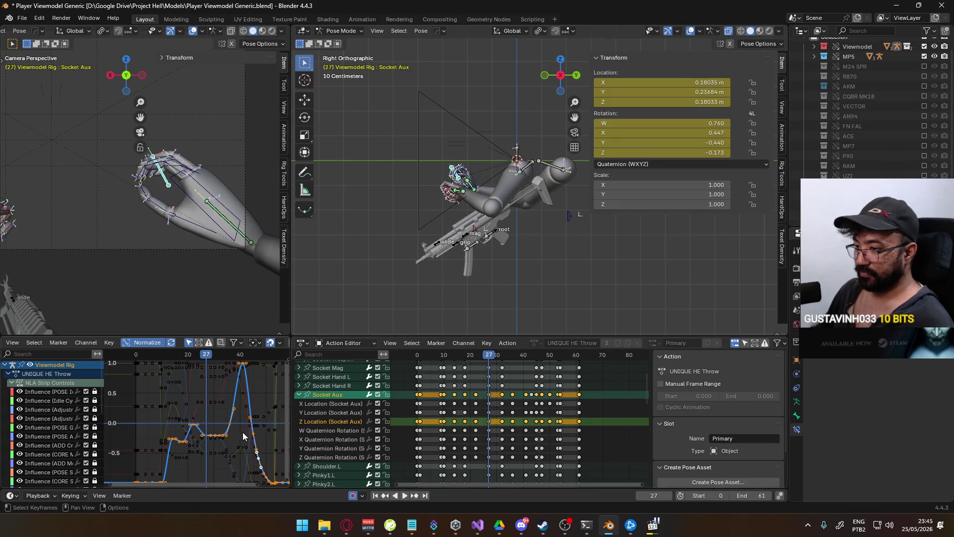
pyautogui.scroll(3, 264, 420)
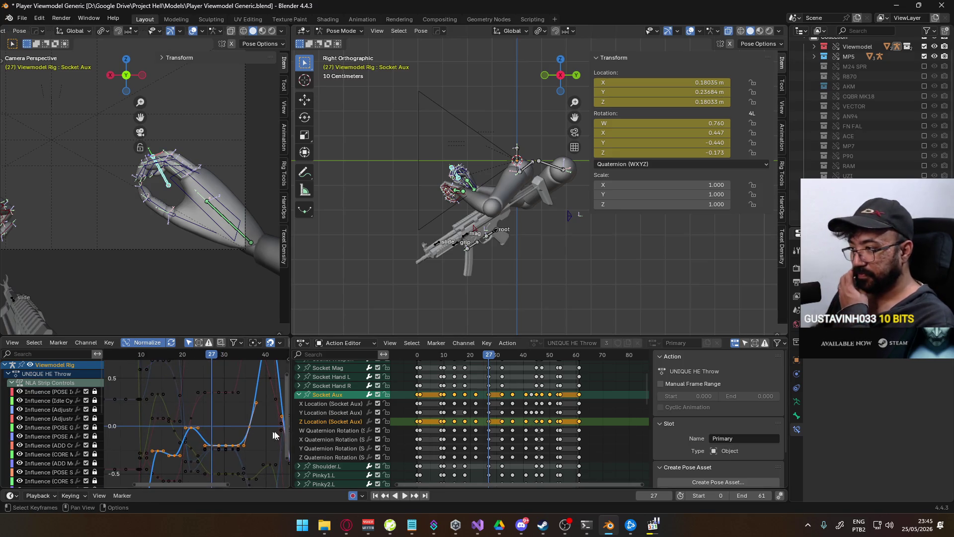
pyautogui.click(489, 421)
pyautogui.click(339, 396)
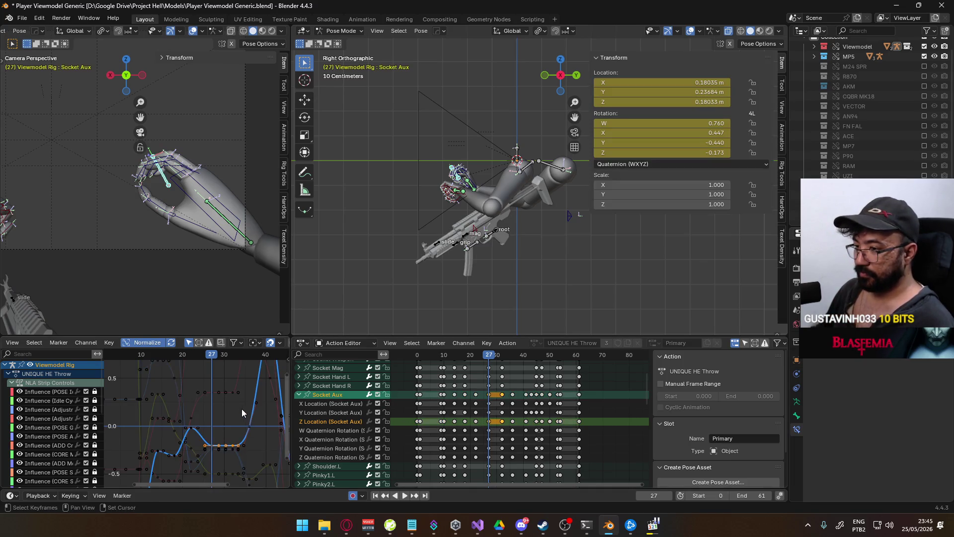
pyautogui.moveTo(242, 408); pyautogui.dragTo(221, 413, button='middle')
pyautogui.press('g')
pyautogui.press('y')
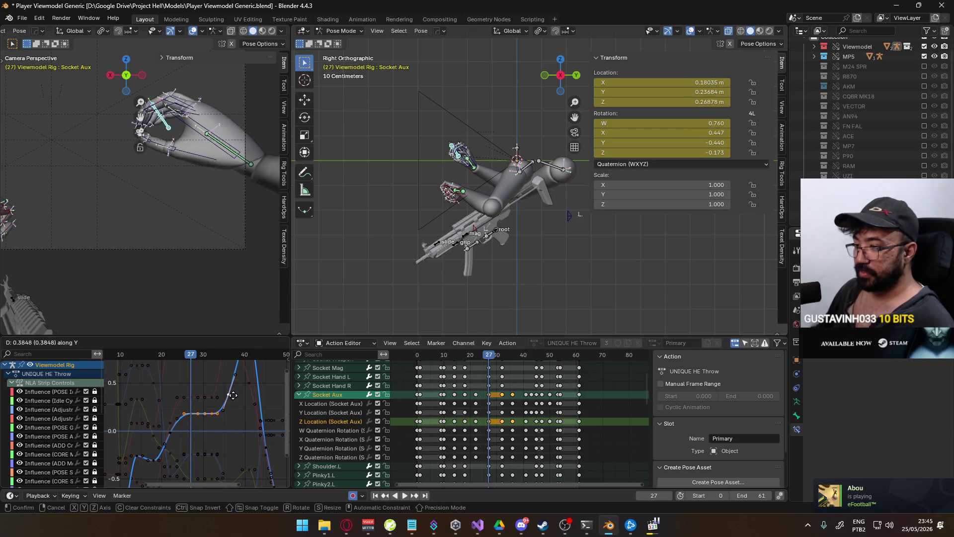
pyautogui.click(236, 396)
pyautogui.press('space')
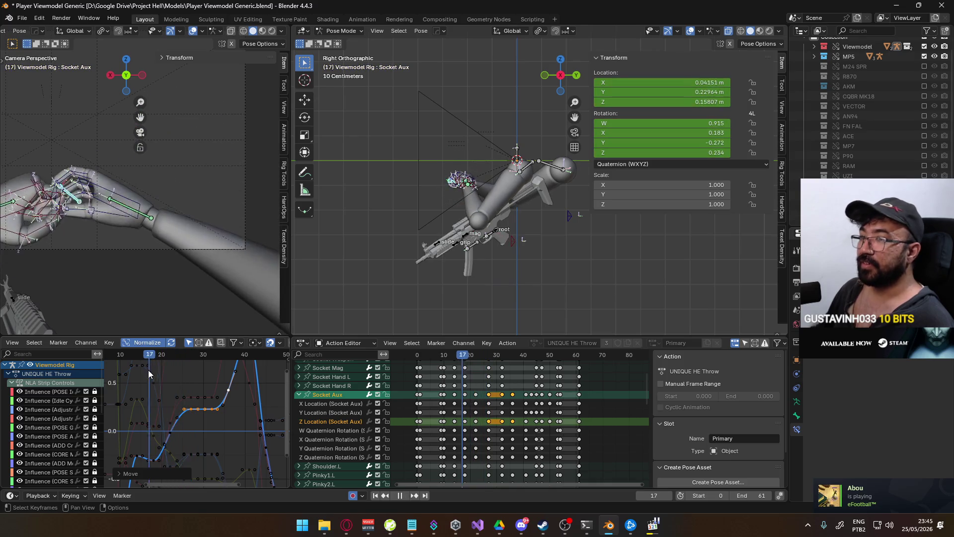
pyautogui.moveTo(163, 372)
pyautogui.mouseDown()
pyautogui.moveTo(204, 374)
pyautogui.moveTo(191, 378)
pyautogui.mouseUp()
pyautogui.press('space')
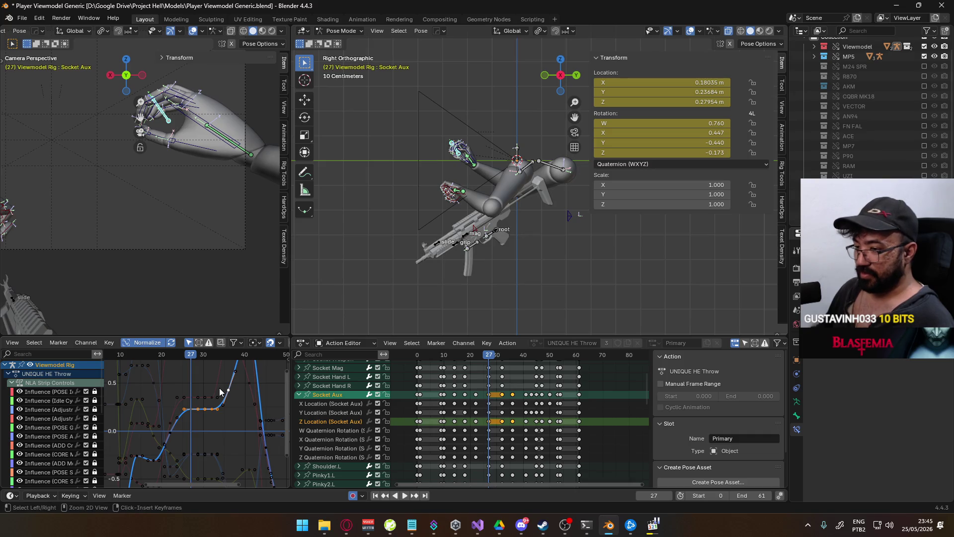
# - Undo and raise the Z keys a smaller amount, giving Z 0.20424 m at frame 27
pyautogui.hotkey('ctrl', 'z')
pyautogui.press('g')
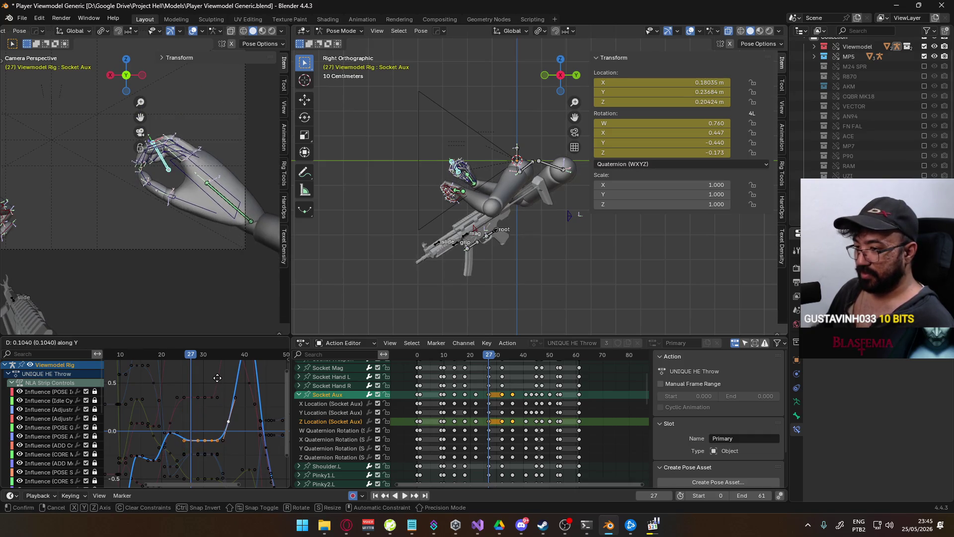
pyautogui.click(217, 378)
pyautogui.press('space')
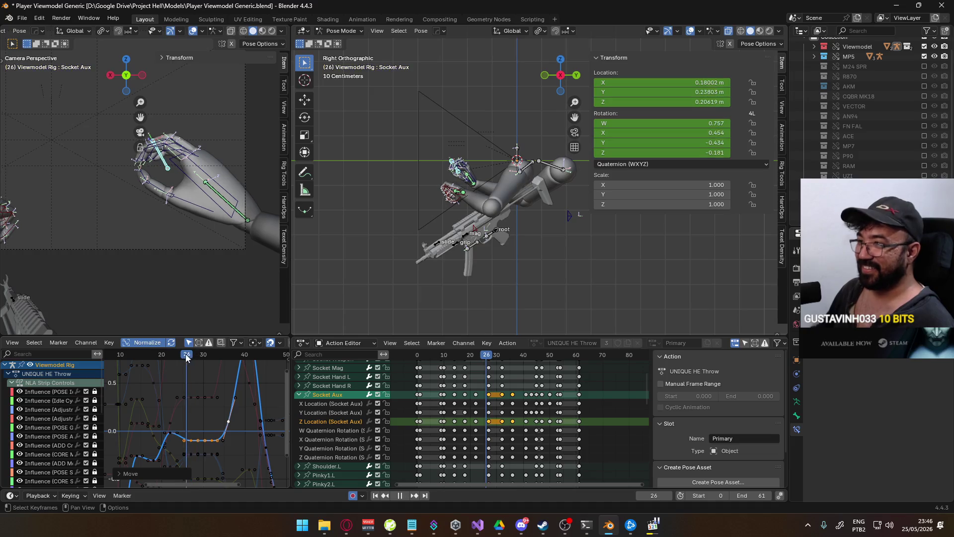
pyautogui.moveTo(155, 365); pyautogui.dragTo(199, 361)
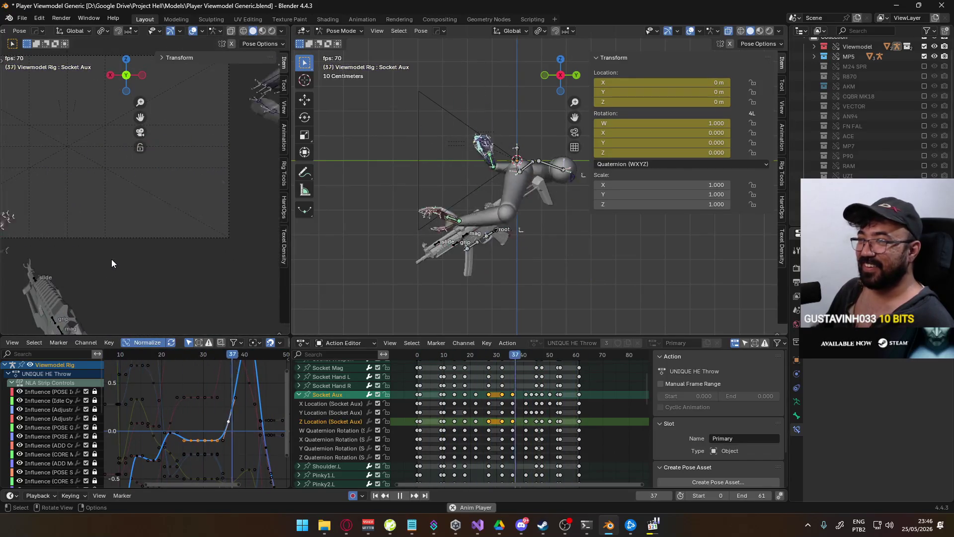
pyautogui.scroll(-2, 564, 442)
pyautogui.scroll(-2, 565, 442)
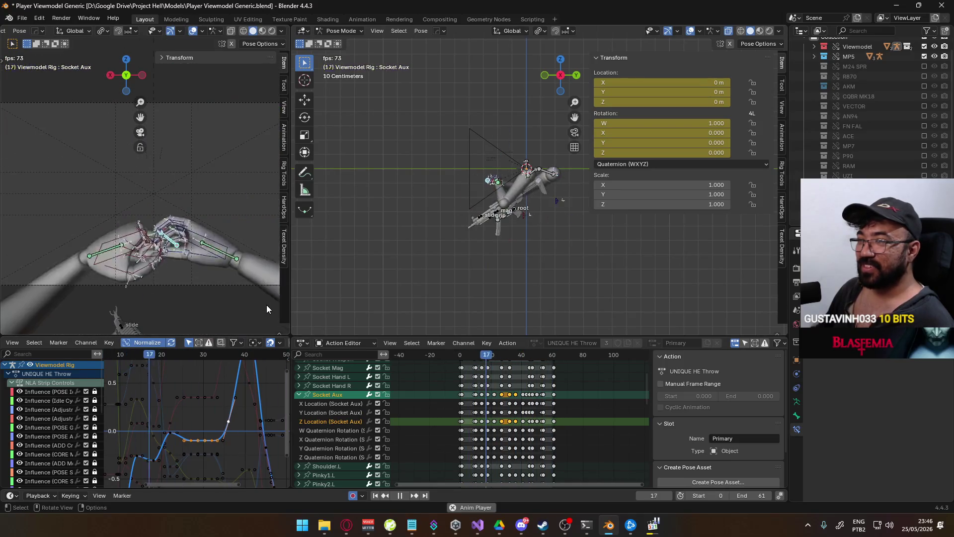
pyautogui.click(463, 355)
pyautogui.moveTo(463, 355); pyautogui.dragTo(501, 356)
pyautogui.scroll(5, 493, 398)
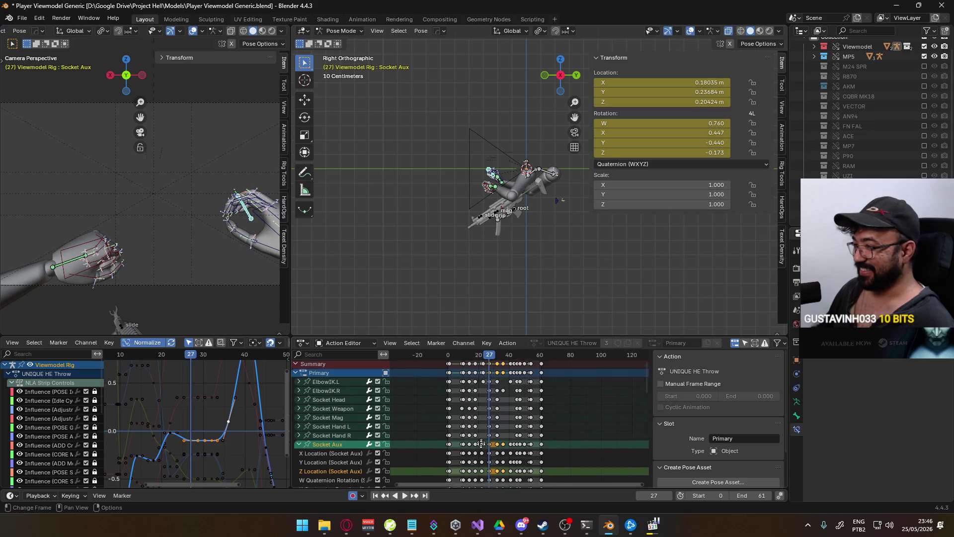
# - Set the frame-27 keys to the Breakdown keyframe type and play the throw to check timing
pyautogui.click(491, 365)
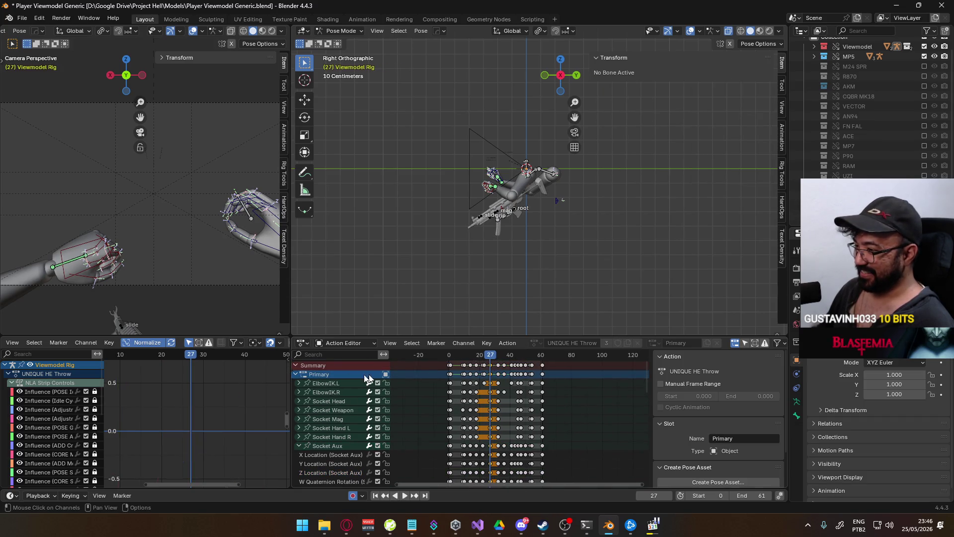
pyautogui.click(298, 446)
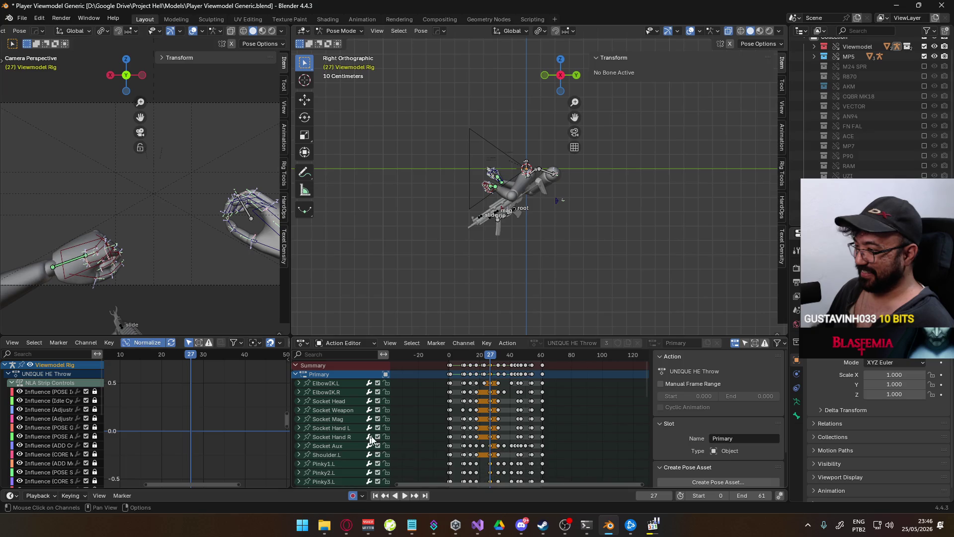
pyautogui.rightClick(491, 363)
pyautogui.moveTo(491, 360)
pyautogui.click(546, 374)
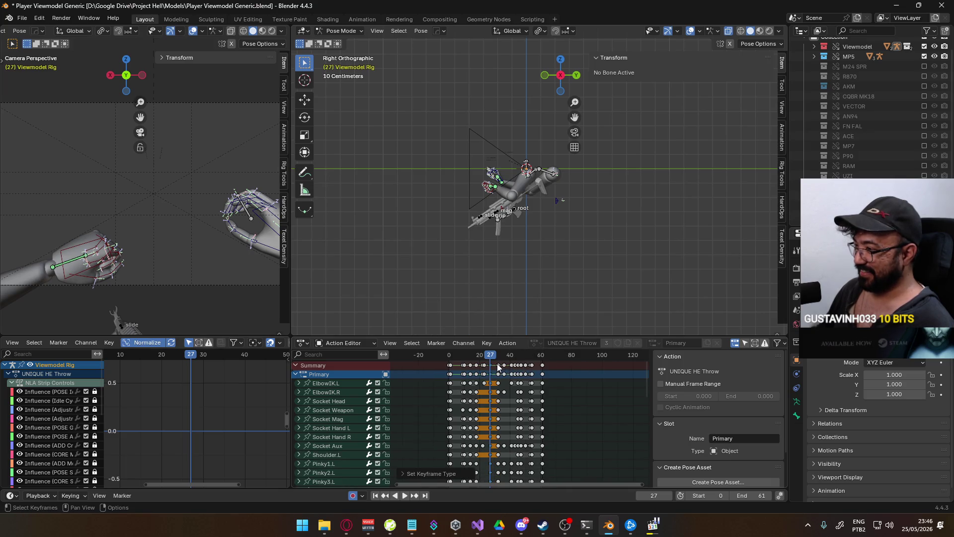
pyautogui.rightClick(497, 362)
pyautogui.click(541, 373)
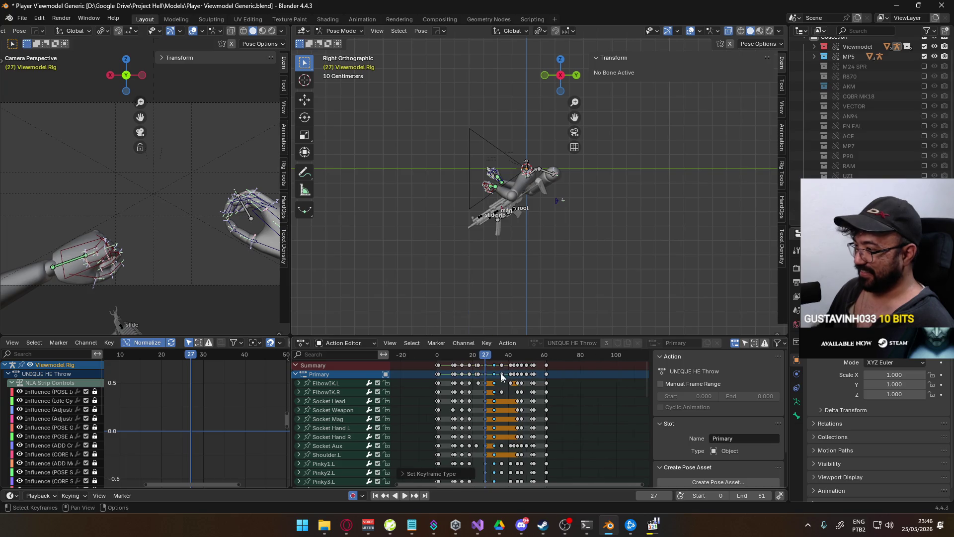
pyautogui.press('space')
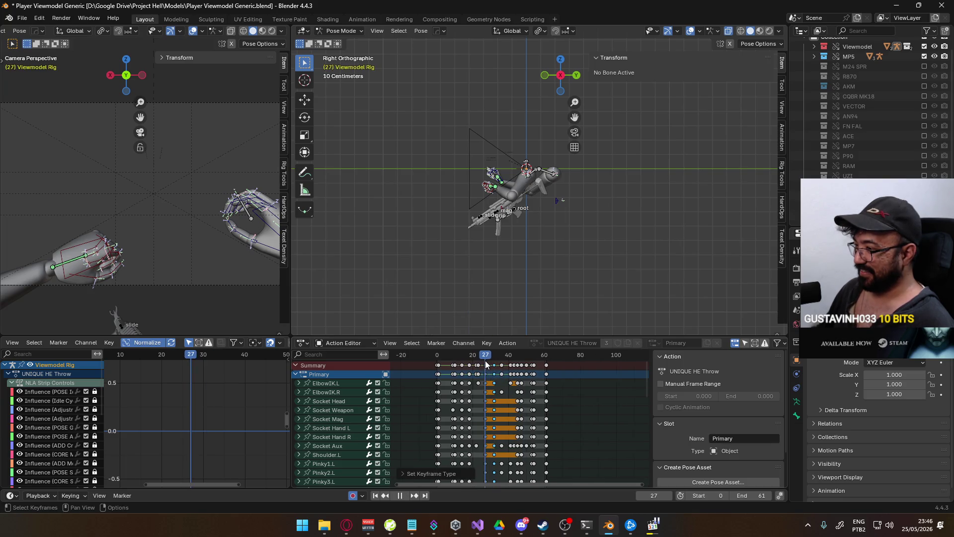
pyautogui.press('Escape')
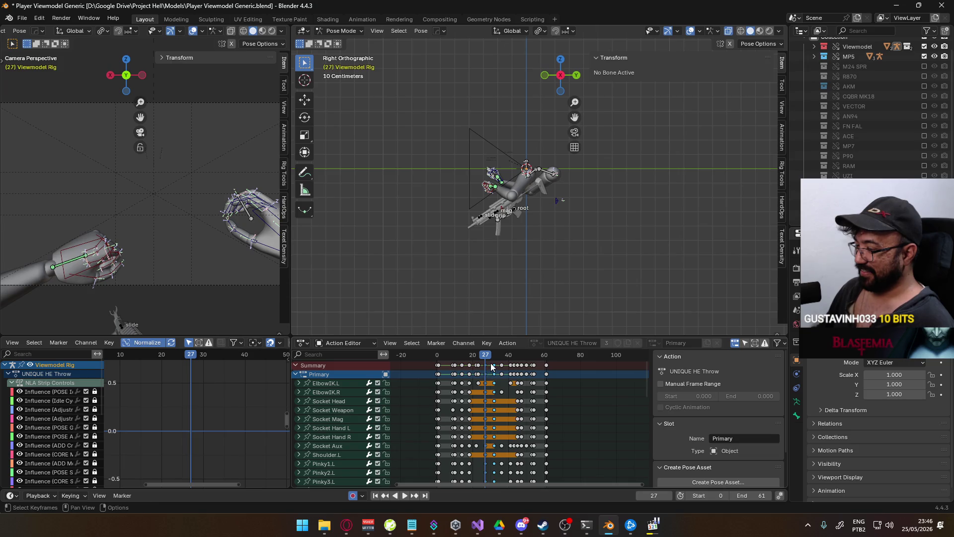
# - Select the Enabled HandIK.L channel and play the throw again
pyautogui.scroll(-5, 498, 364)
pyautogui.keyDown('ctrl'); pyautogui.hscroll(2, 498, 364); pyautogui.keyUp('ctrl')
pyautogui.scroll(-10, 498, 364)
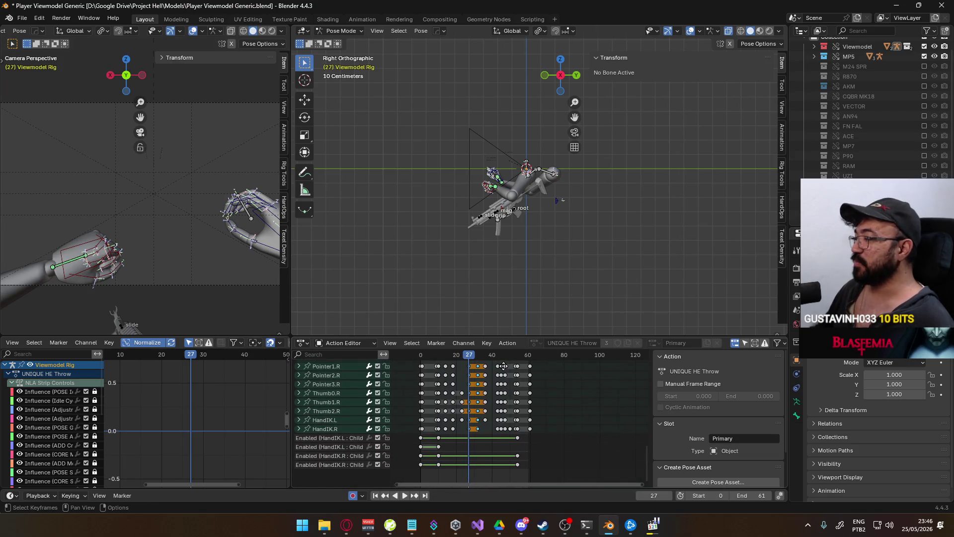
pyautogui.click(338, 449)
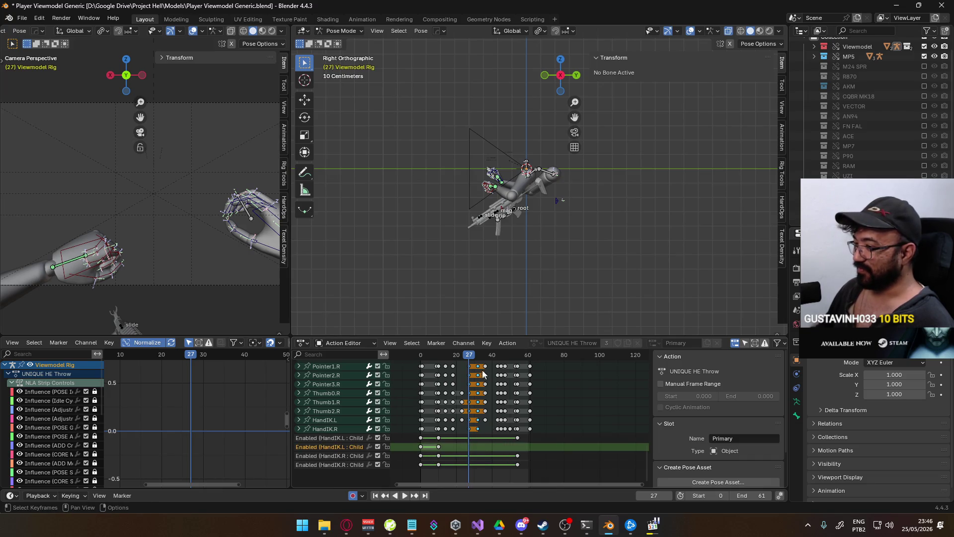
pyautogui.press('space')
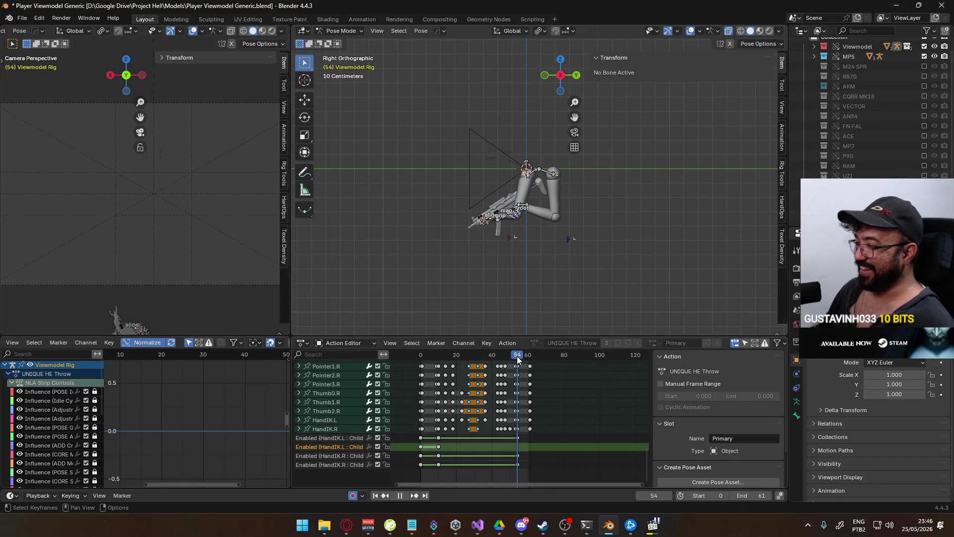
pyautogui.click(438, 372)
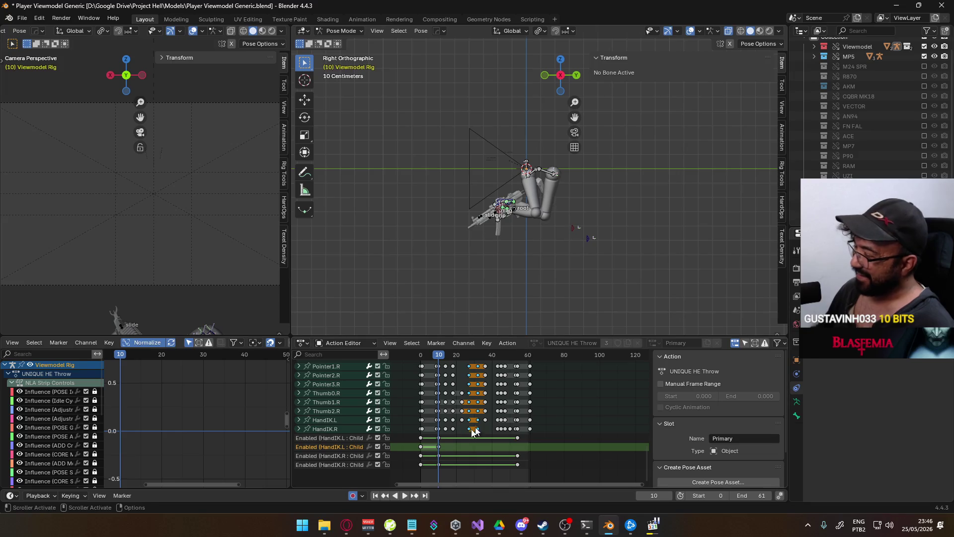
pyautogui.moveTo(455, 387)
pyautogui.mouseDown(button='middle')
pyautogui.moveTo(468, 397)
pyautogui.moveTo(481, 461)
pyautogui.moveTo(469, 407)
pyautogui.mouseUp(button='middle')
pyautogui.scroll(5, 490, 194)
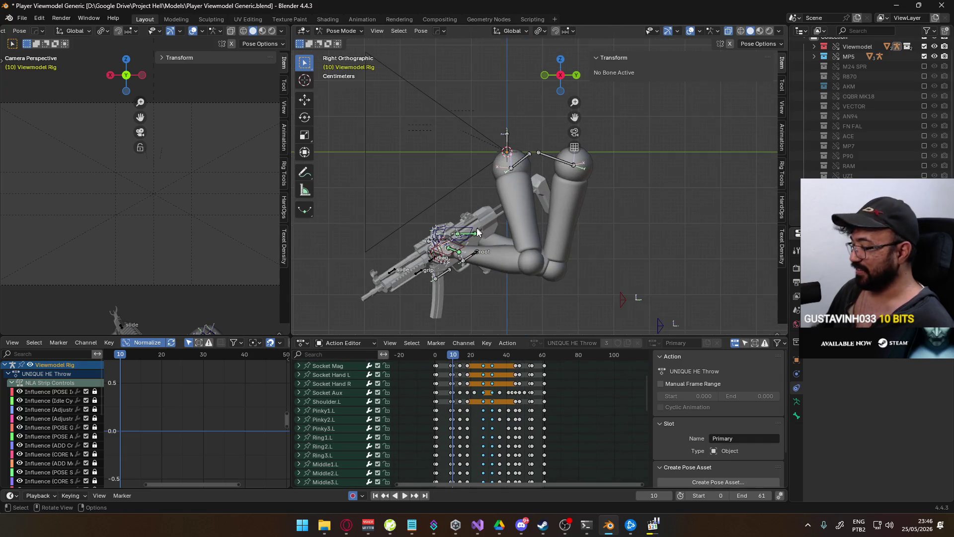
pyautogui.click(470, 231)
pyautogui.moveTo(497, 472); pyautogui.dragTo(503, 423, button='middle')
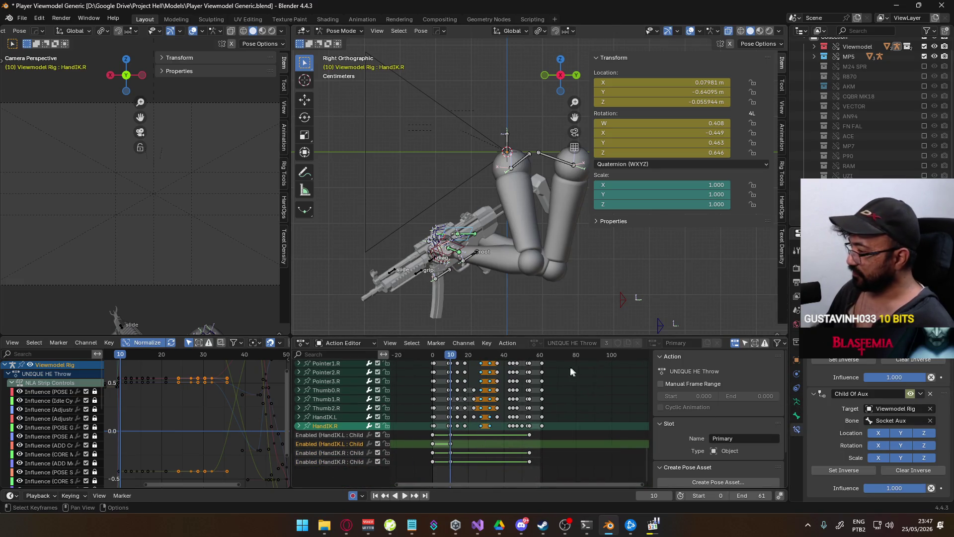
pyautogui.press('space')
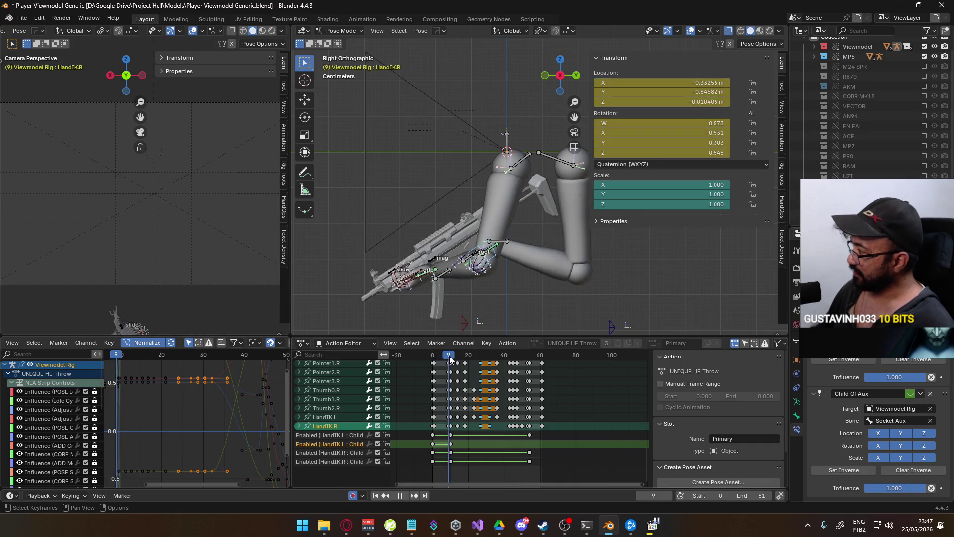
pyautogui.moveTo(462, 360)
pyautogui.mouseDown()
pyautogui.moveTo(530, 359)
pyautogui.moveTo(426, 353)
pyautogui.moveTo(434, 361)
pyautogui.moveTo(542, 349)
pyautogui.mouseUp()
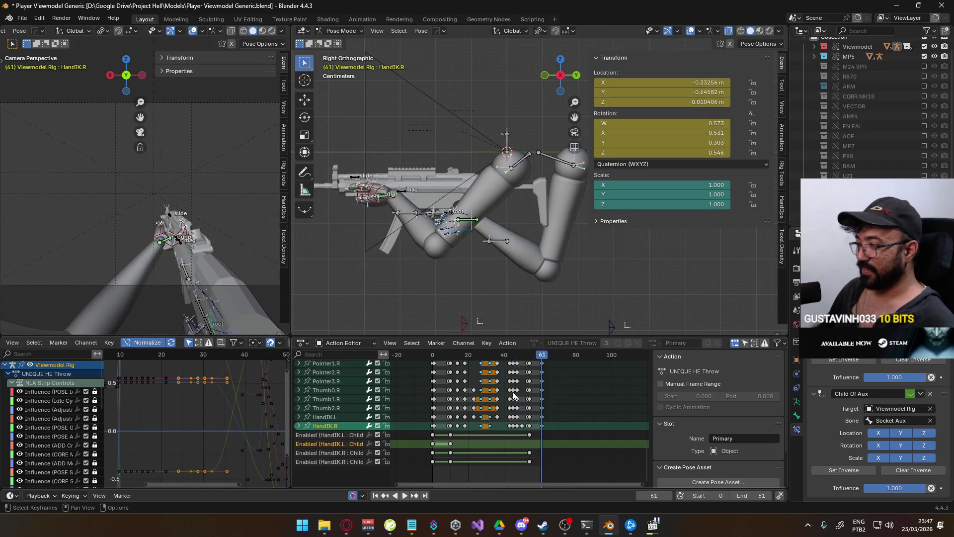
pyautogui.moveTo(520, 401)
pyautogui.mouseDown(button='middle')
pyautogui.moveTo(522, 472)
pyautogui.moveTo(522, 358)
pyautogui.moveTo(538, 452)
pyautogui.mouseUp(button='middle')
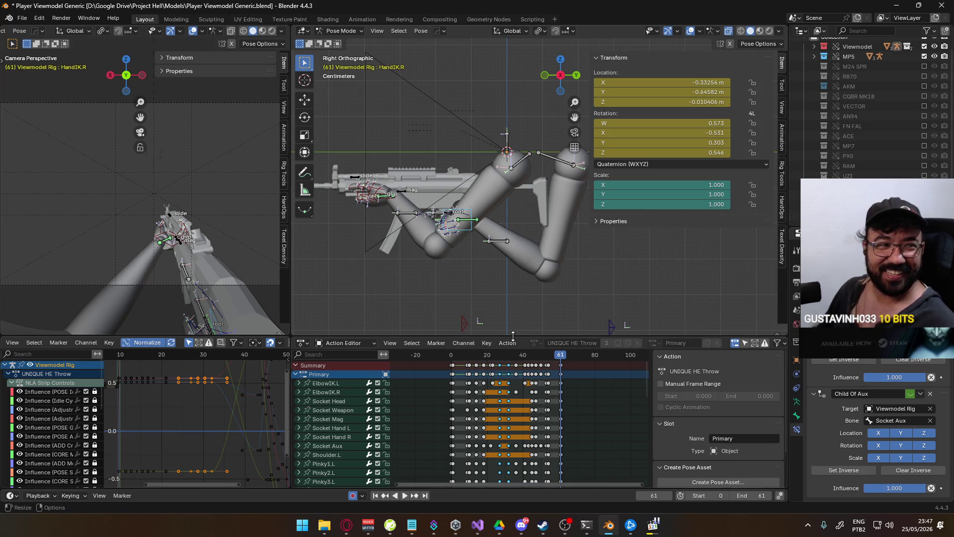
# - Set the playback end frame to 27 and scrub through the first frames of the throw
pyautogui.press('space')
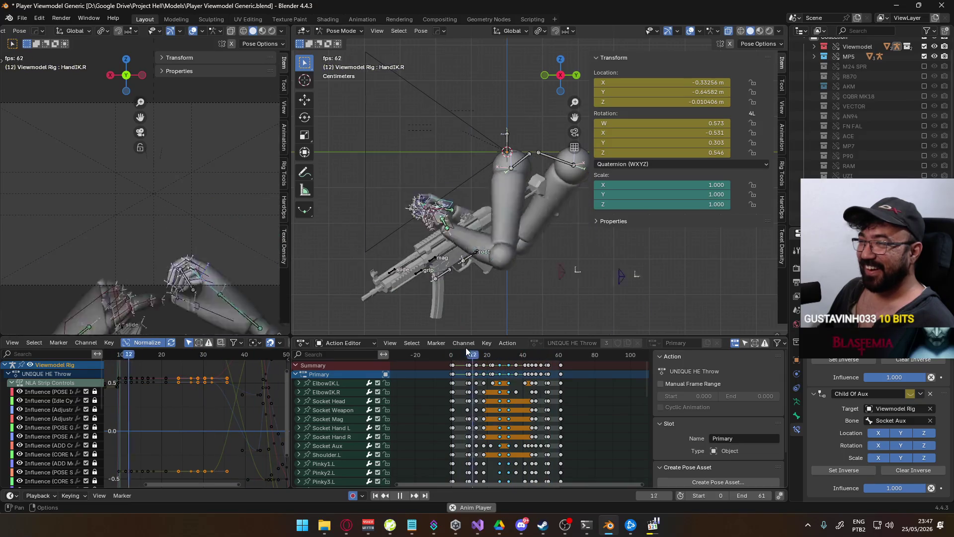
pyautogui.moveTo(463, 349)
pyautogui.mouseDown()
pyautogui.moveTo(452, 356)
pyautogui.moveTo(500, 357)
pyautogui.mouseUp()
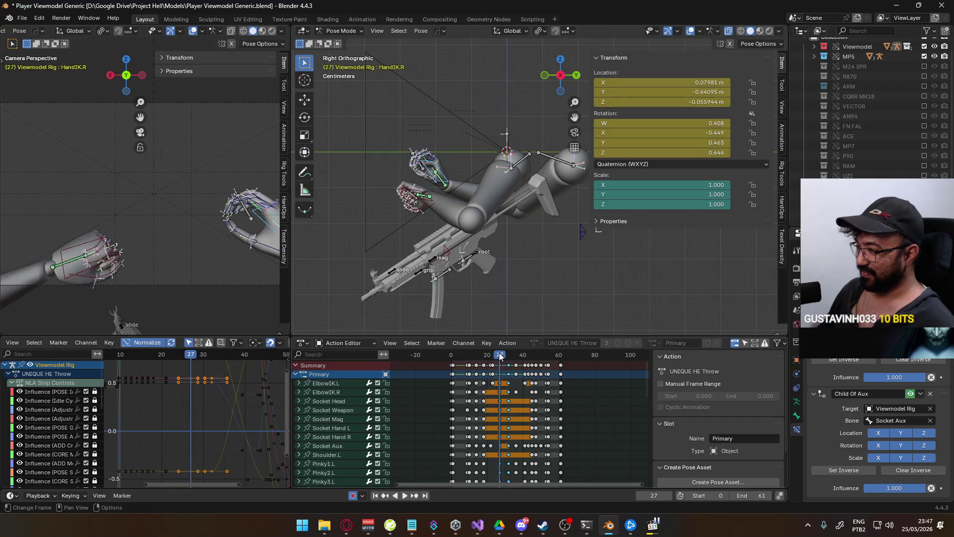
pyautogui.click(750, 495)
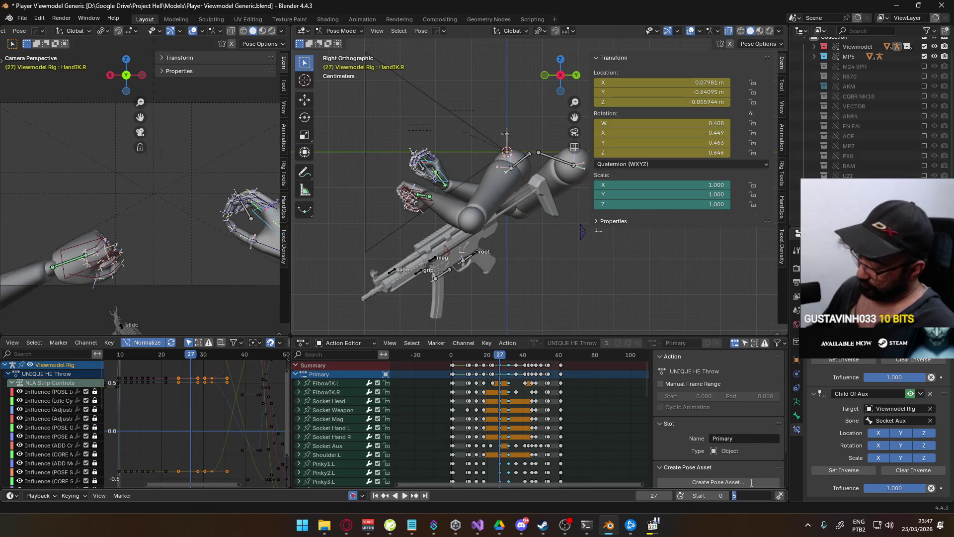
pyautogui.write('7')
pyautogui.press('Return')
pyautogui.press('space')
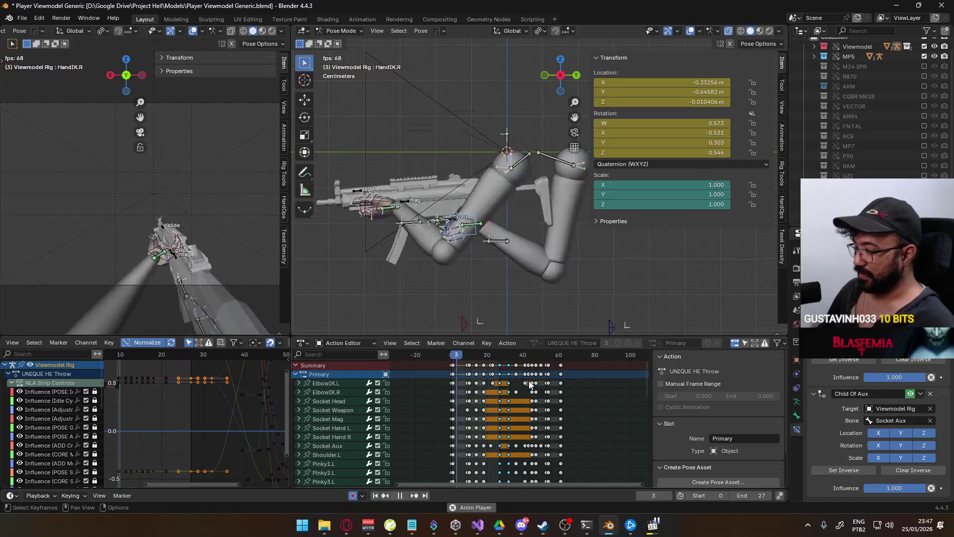
pyautogui.click(452, 361)
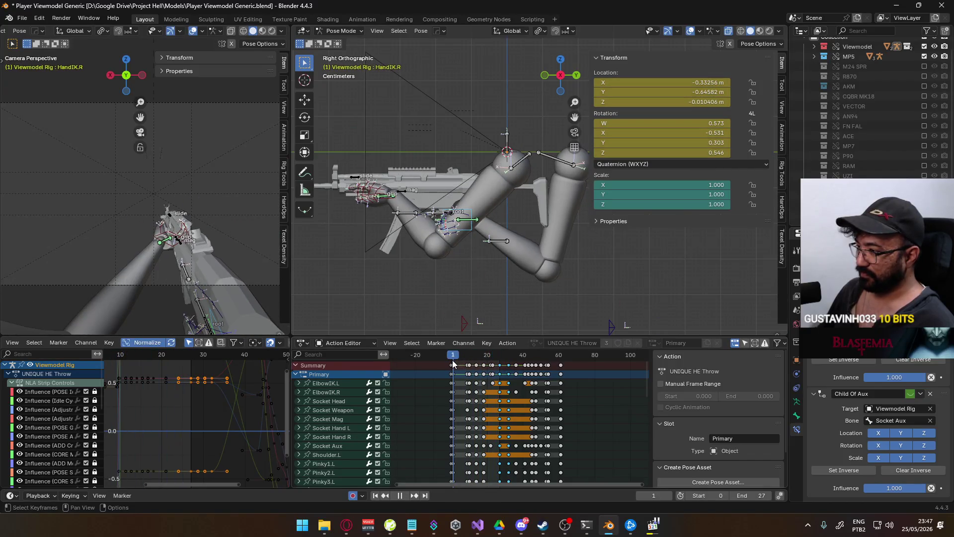
pyautogui.moveTo(451, 360); pyautogui.dragTo(500, 367)
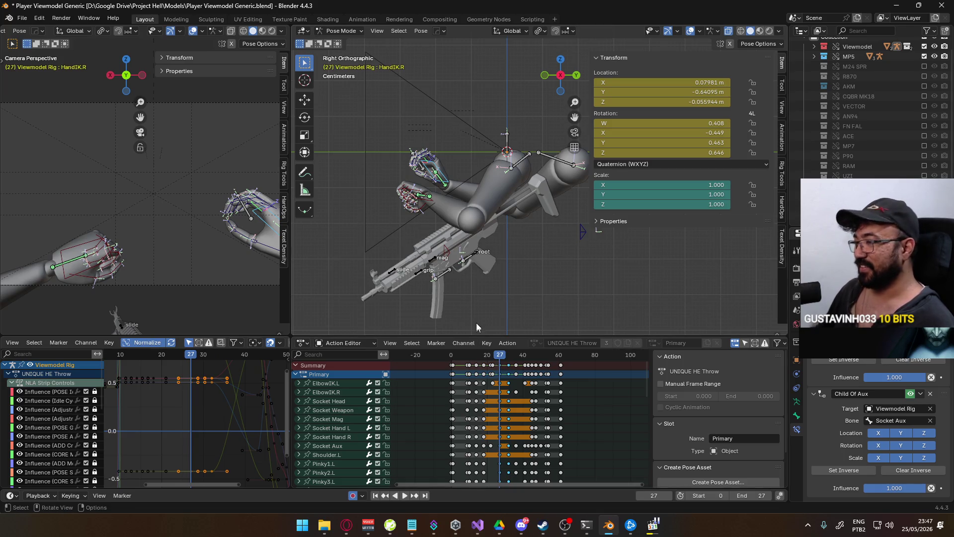
# - Save Player Viewmodel Generic.blend and start an FBX export
pyautogui.hotkey('ctrl', 's')
pyautogui.click(22, 18)
pyautogui.moveTo(94, 165)
pyautogui.click(213, 258)
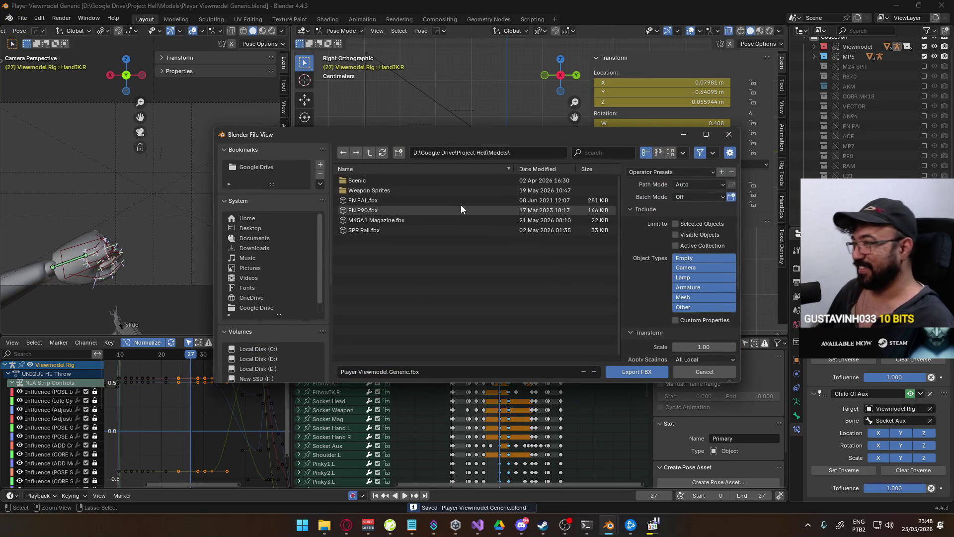
# - Load the saved FBX export preset, limiting export to armature and mesh objects
pyautogui.click(693, 184)
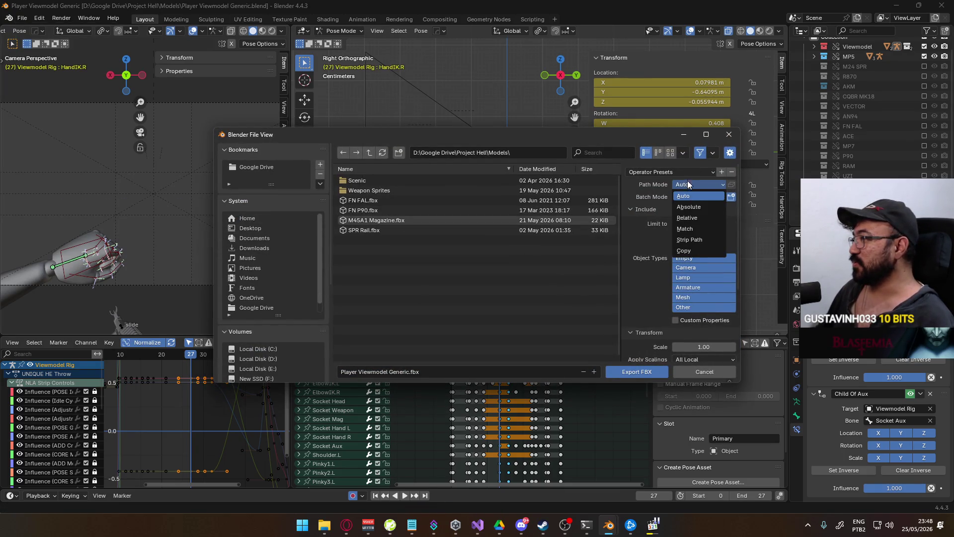
pyautogui.click(681, 172)
pyautogui.click(671, 198)
pyautogui.scroll(-5, 671, 258)
pyautogui.scroll(-5, 273, 278)
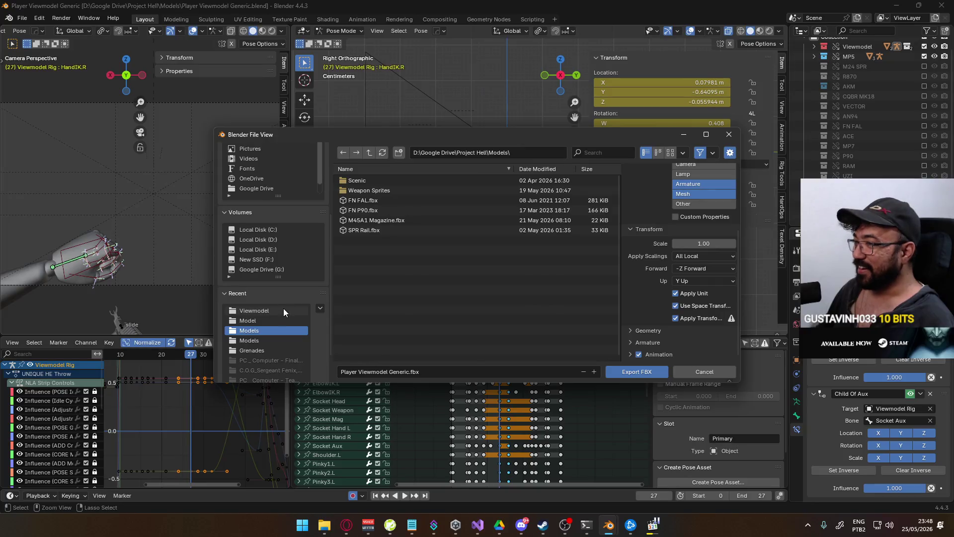
# - Export frames 0–27 over Viewmodel@Primary Throw Prepare Flash Single.fbx in the Unity Viewmodel animations folder
pyautogui.click(279, 310)
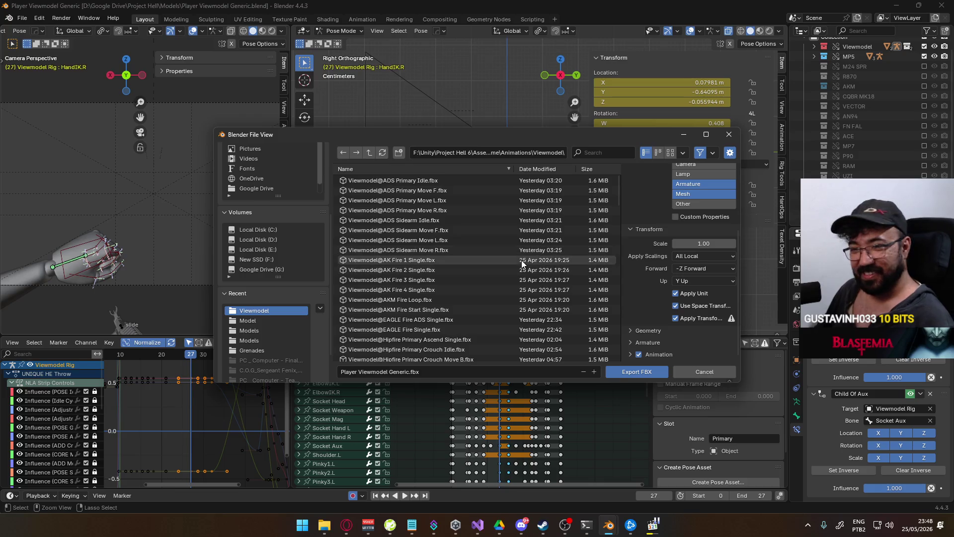
pyautogui.scroll(-10, 479, 306)
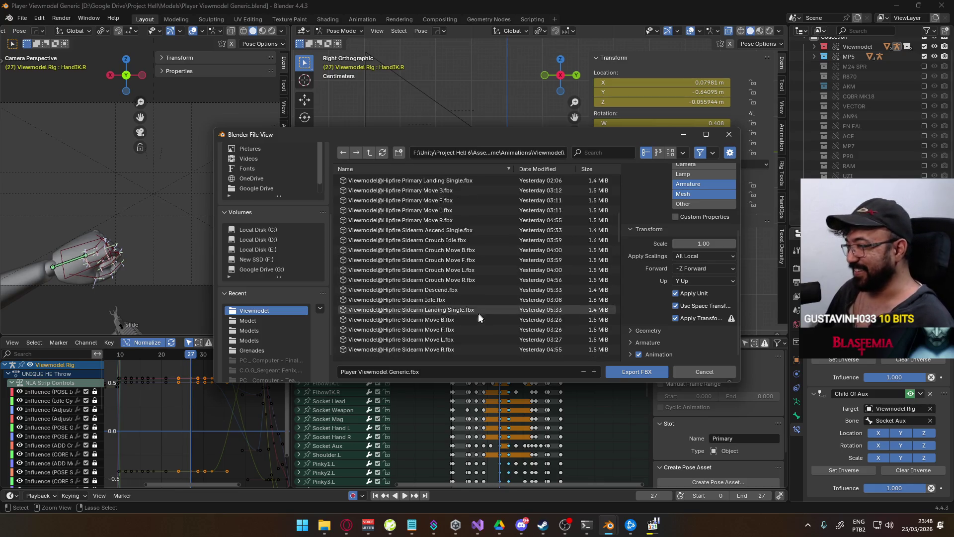
pyautogui.scroll(-15, 493, 333)
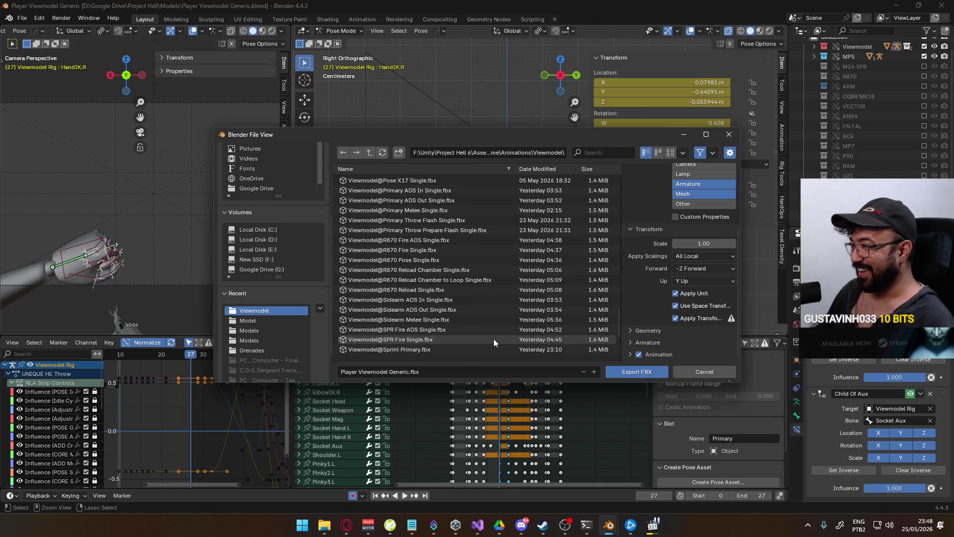
pyautogui.scroll(-3, 494, 338)
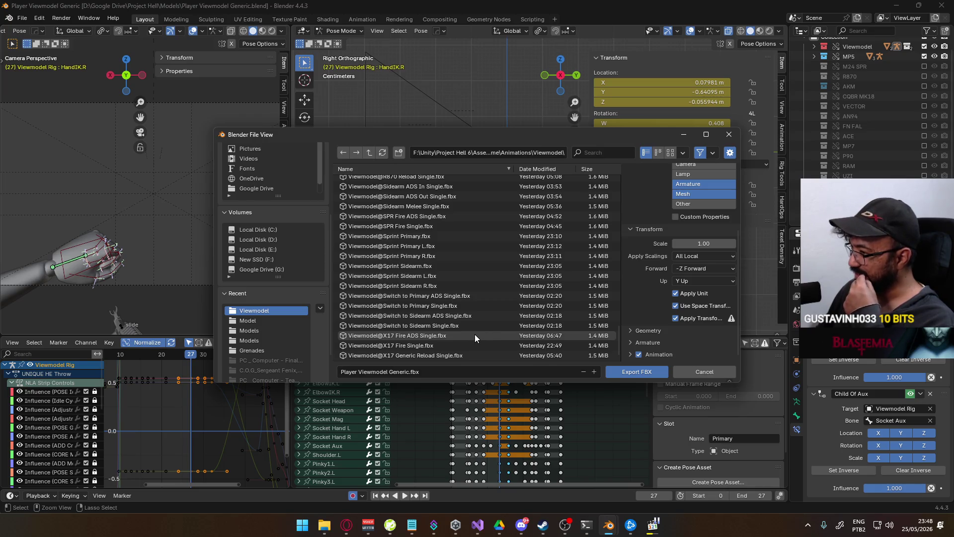
pyautogui.moveTo(619, 333)
pyautogui.mouseDown()
pyautogui.moveTo(616, 218)
pyautogui.moveTo(602, 162)
pyautogui.mouseUp()
pyautogui.scroll(-6, 523, 272)
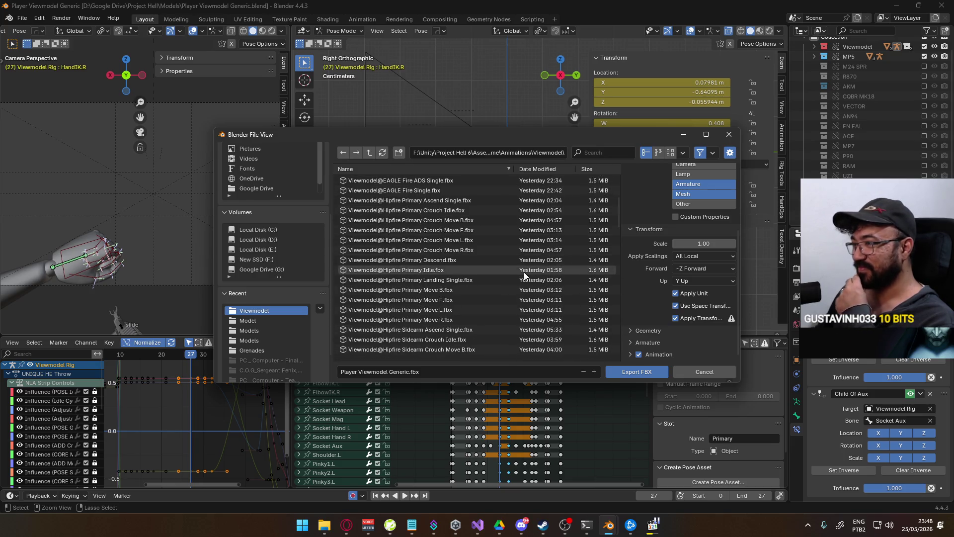
pyautogui.write('throw')
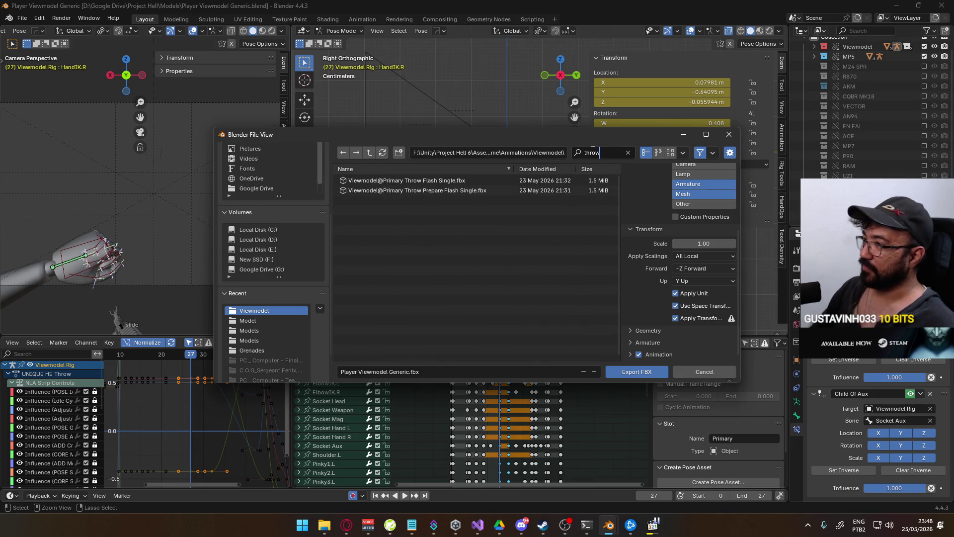
pyautogui.click(420, 189)
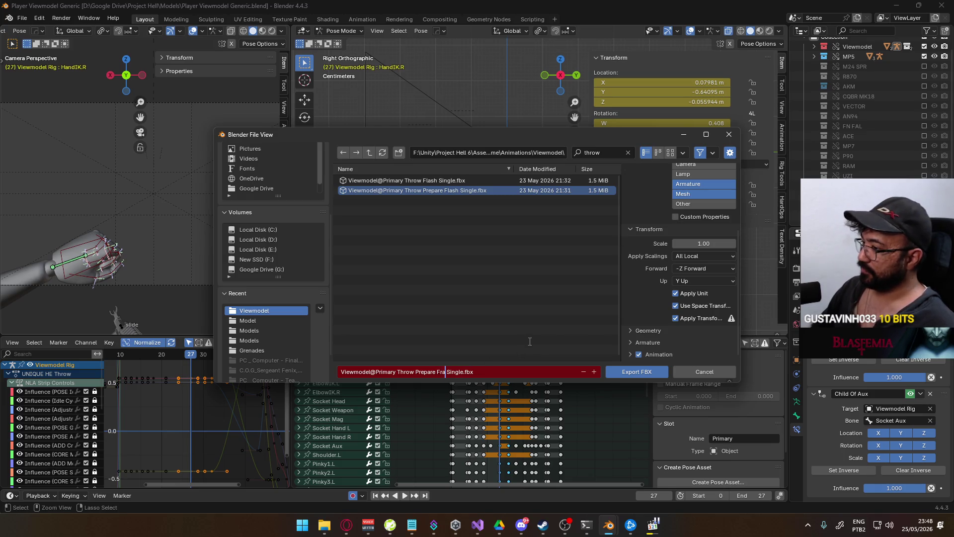
pyautogui.click(624, 373)
# - Set the playback start frame to 32
pyautogui.moveTo(506, 355); pyautogui.dragTo(509, 357)
pyautogui.hotkey('ctrl', 'Home')
pyautogui.hotkey('ctrl', 'End')
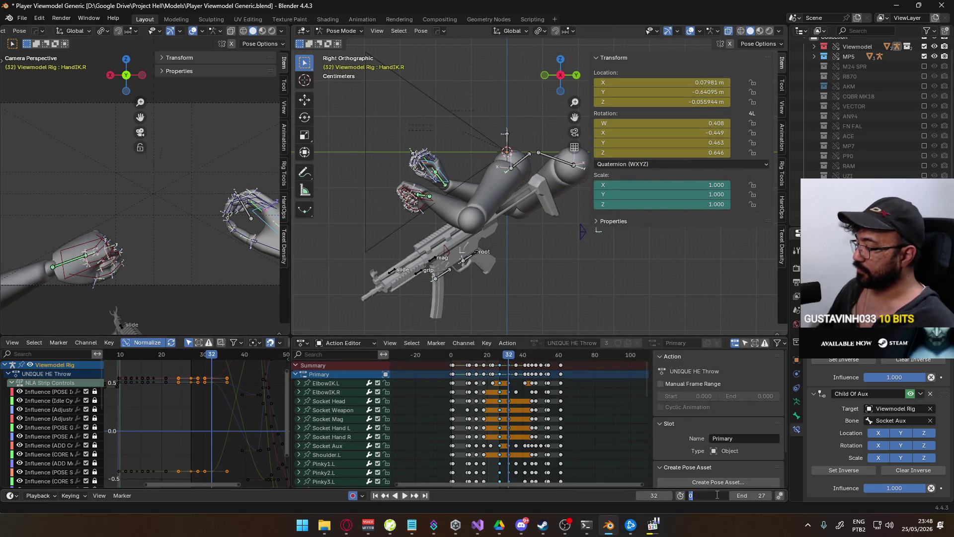
# - Restore the playback range to frames 0–27 after briefly setting the end to 61
pyautogui.moveTo(561, 357); pyautogui.dragTo(562, 358)
pyautogui.click(750, 495)
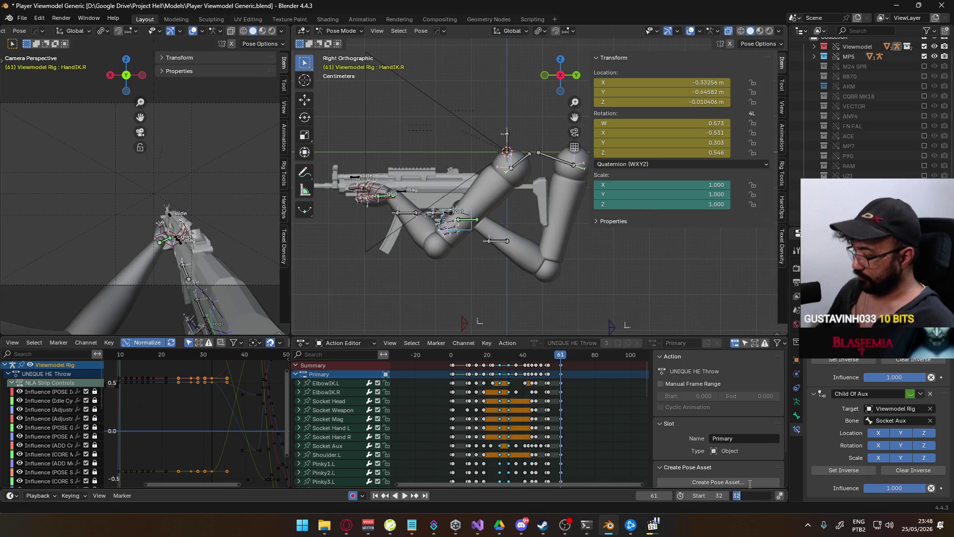
pyautogui.write('1')
pyautogui.press('Return')
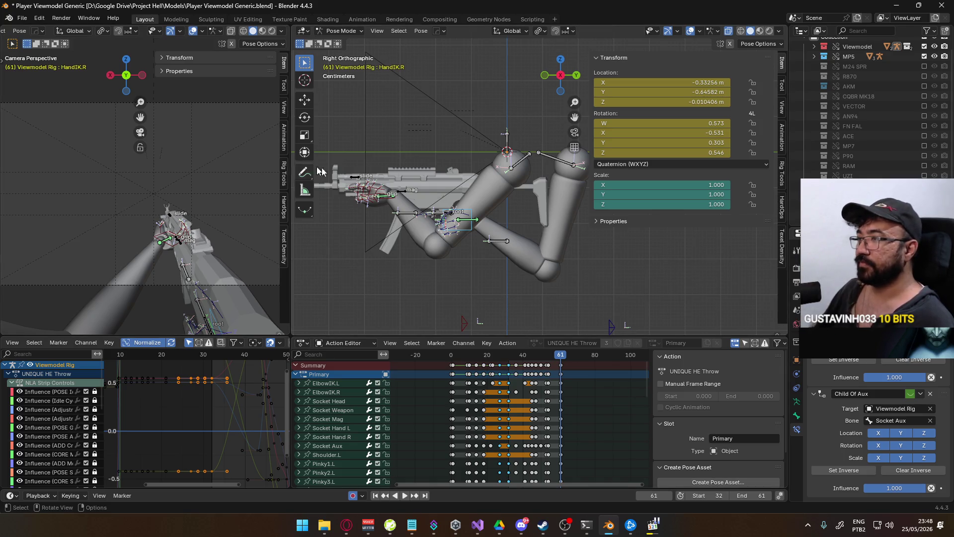
pyautogui.hotkey('ctrl', 'z')
pyautogui.hotkey('ctrl', 'z')
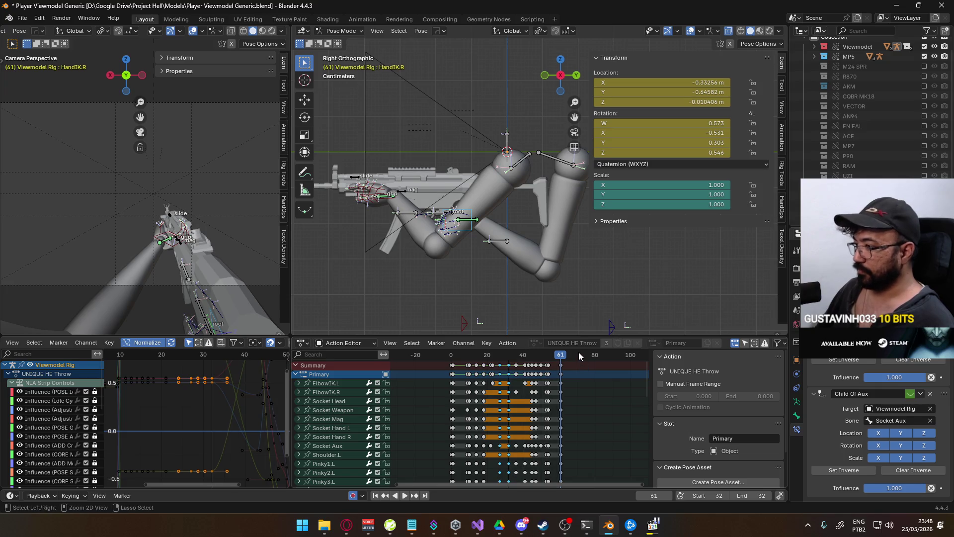
pyautogui.hotkey('ctrl', 'z')
pyautogui.click(452, 356)
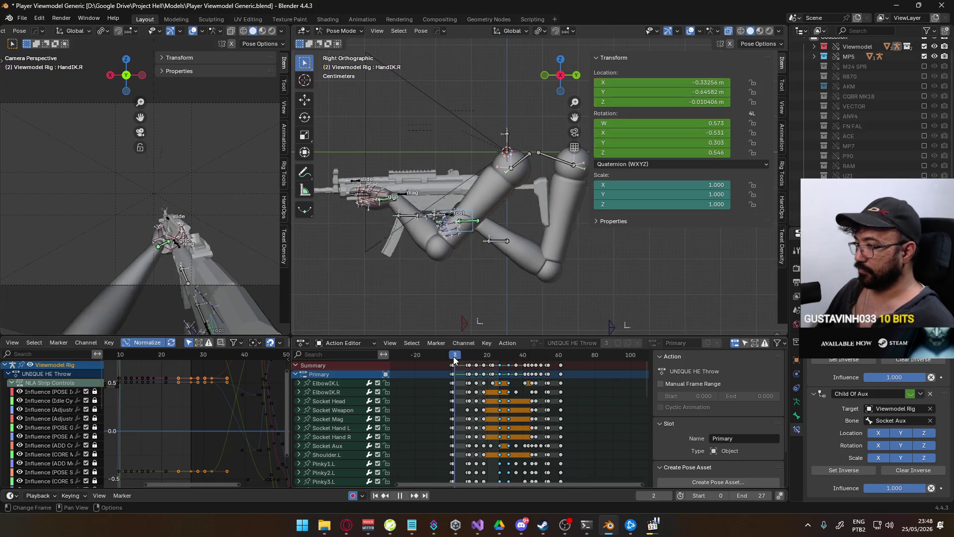
# - Switch to Object Mode, select the Viewmodel Rig, and save the blend file
pyautogui.click(341, 31)
pyautogui.click(343, 43)
pyautogui.click(476, 223)
pyautogui.click(476, 222)
pyautogui.hotkey('ctrl', 's')
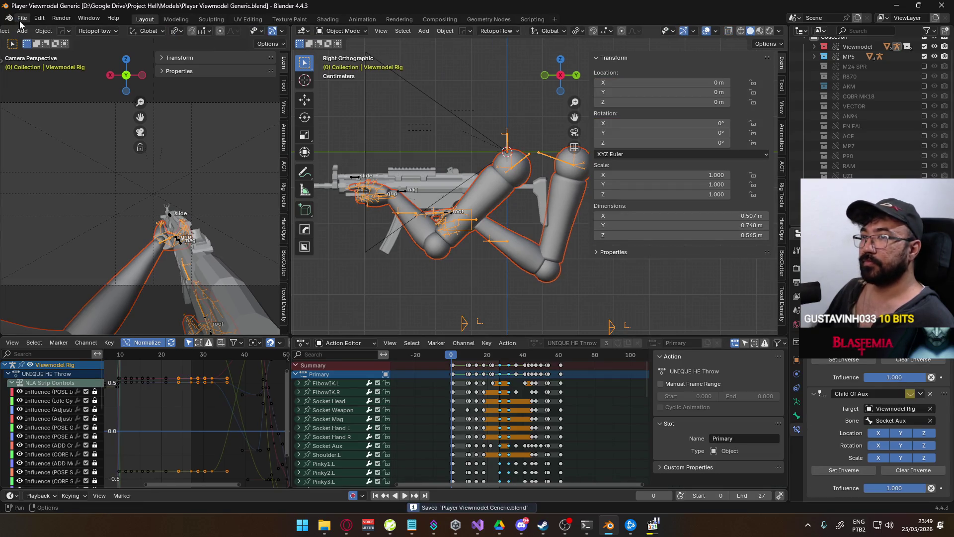
# - Export frames 0–27 as FBX over Viewmodel@Primary Throw Prepare Frag Single.fbx, found by filtering 'throw'
pyautogui.click(22, 18)
pyautogui.moveTo(53, 172)
pyautogui.click(202, 251)
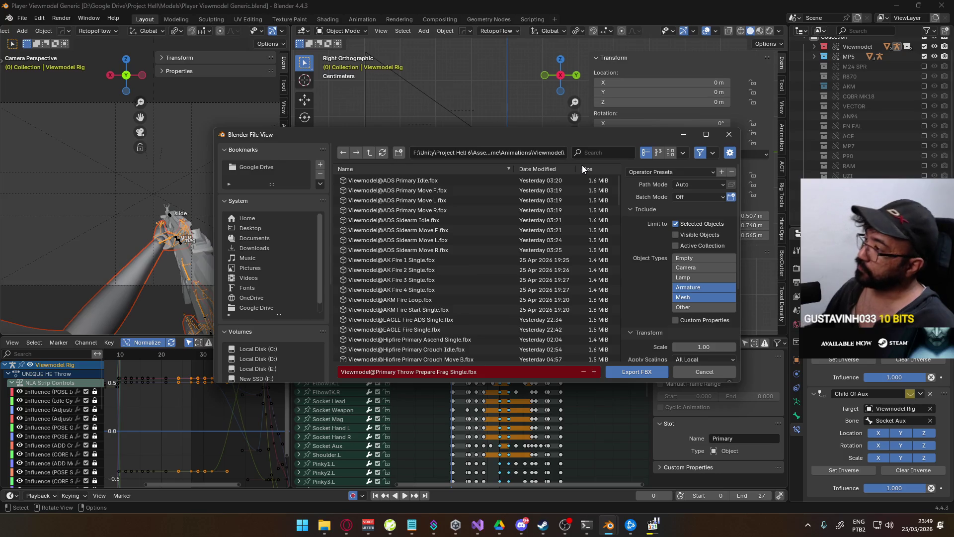
pyautogui.click(615, 153)
pyautogui.write('throw')
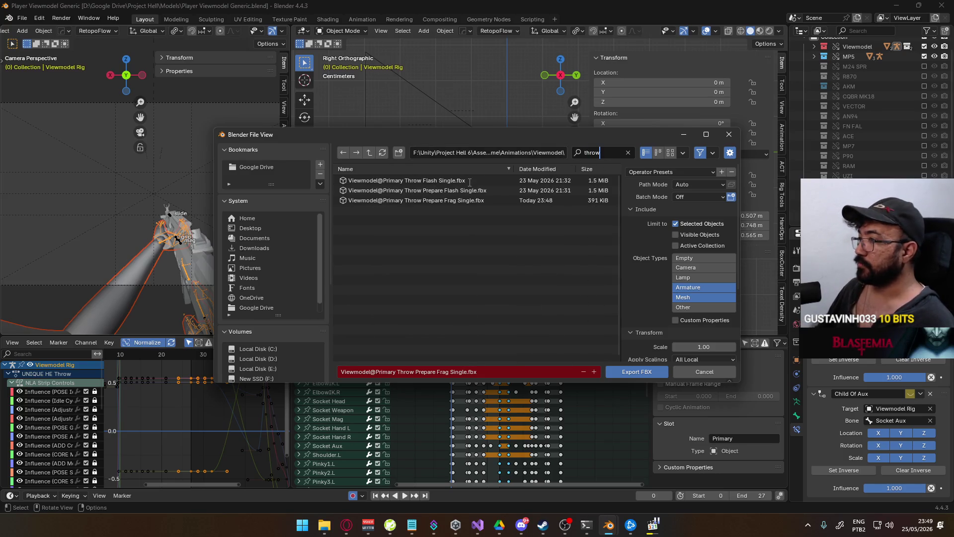
pyautogui.press('Return')
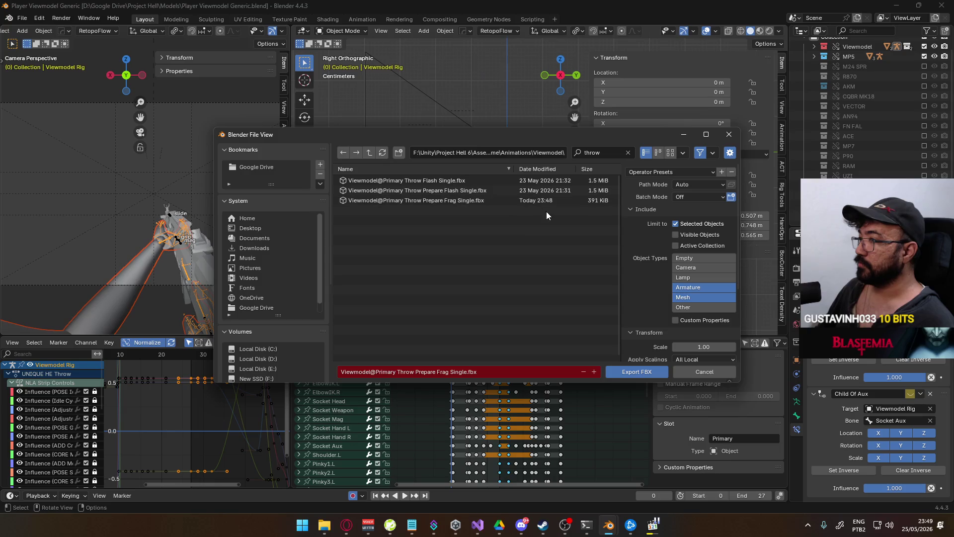
pyautogui.doubleClick(446, 202)
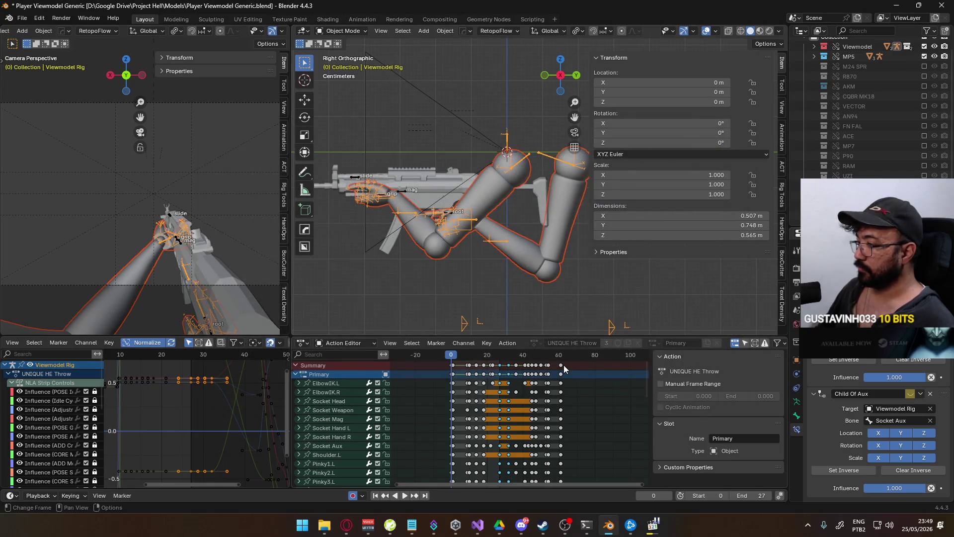
# - Set the playback range to frames 32–61, covering the throw's release, and open the File menu
pyautogui.click(507, 365)
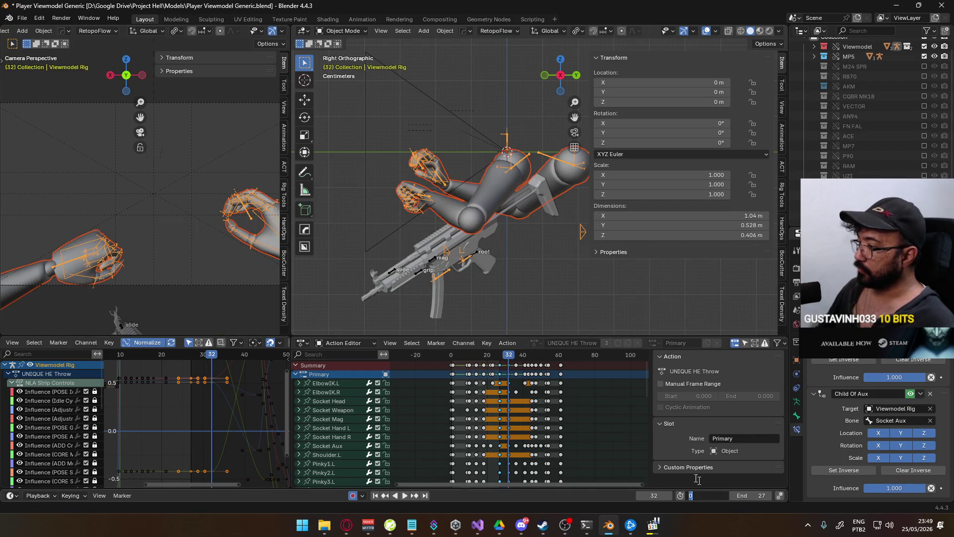
pyautogui.hotkey('ctrl', 'Home')
pyautogui.moveTo(573, 360); pyautogui.dragTo(561, 361)
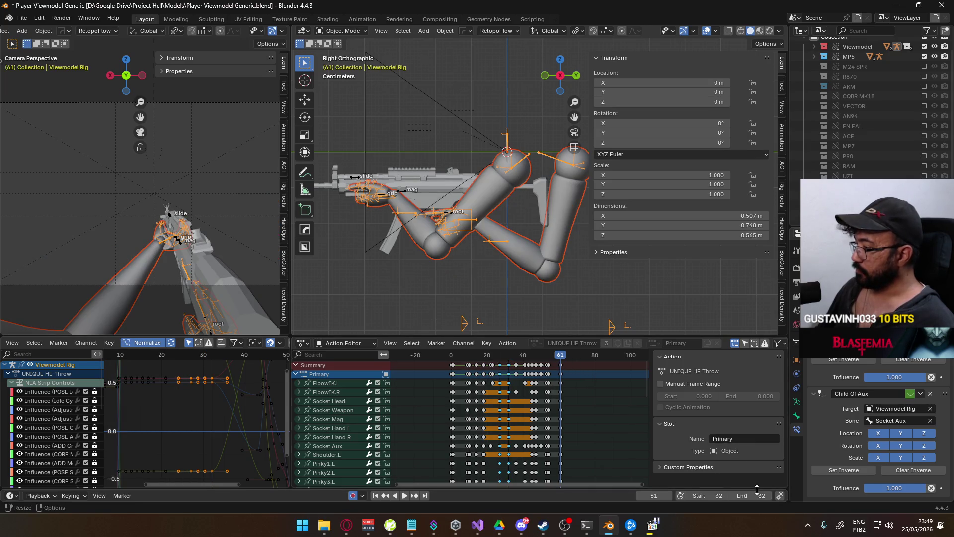
pyautogui.press('Return')
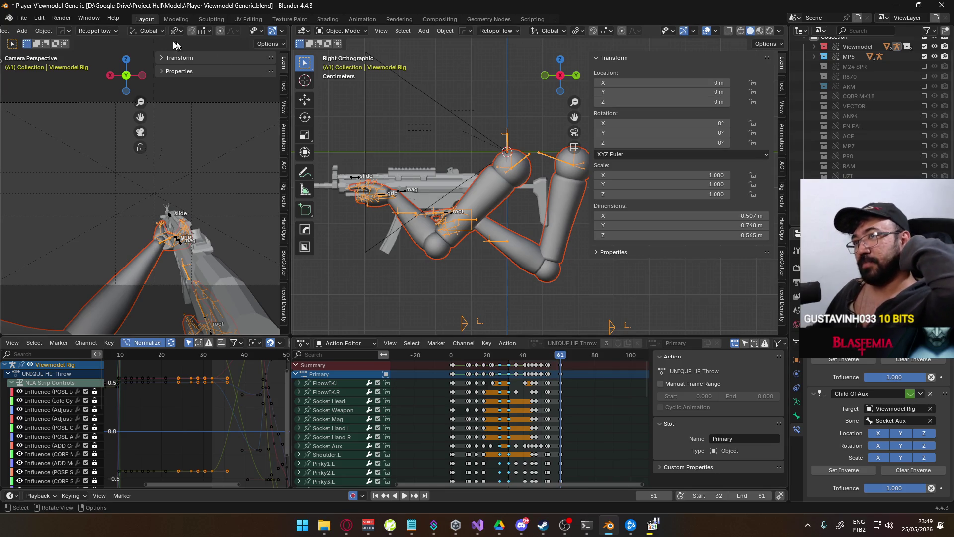
pyautogui.click(22, 19)
# - Start an FBX export and filter the file browser for 'primary throw'
pyautogui.moveTo(87, 170)
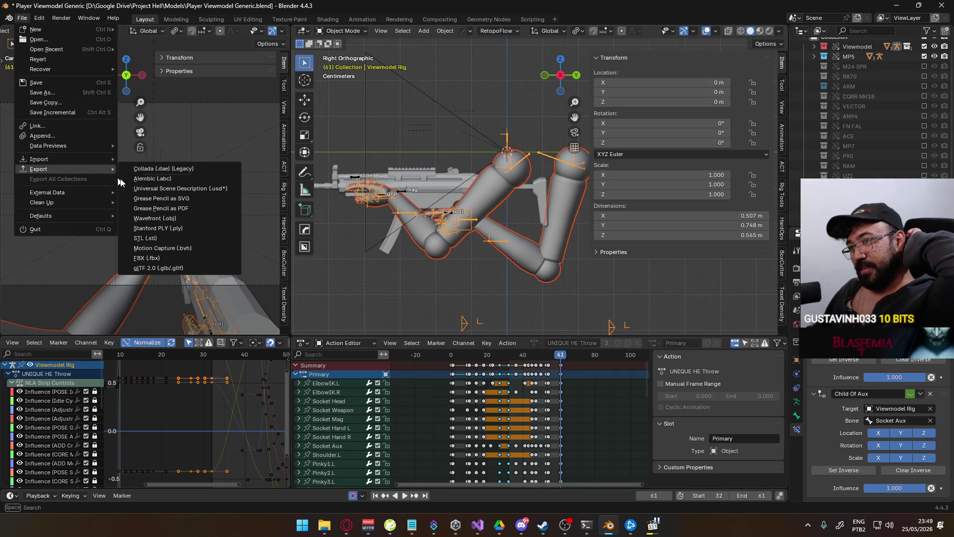
pyautogui.click(187, 258)
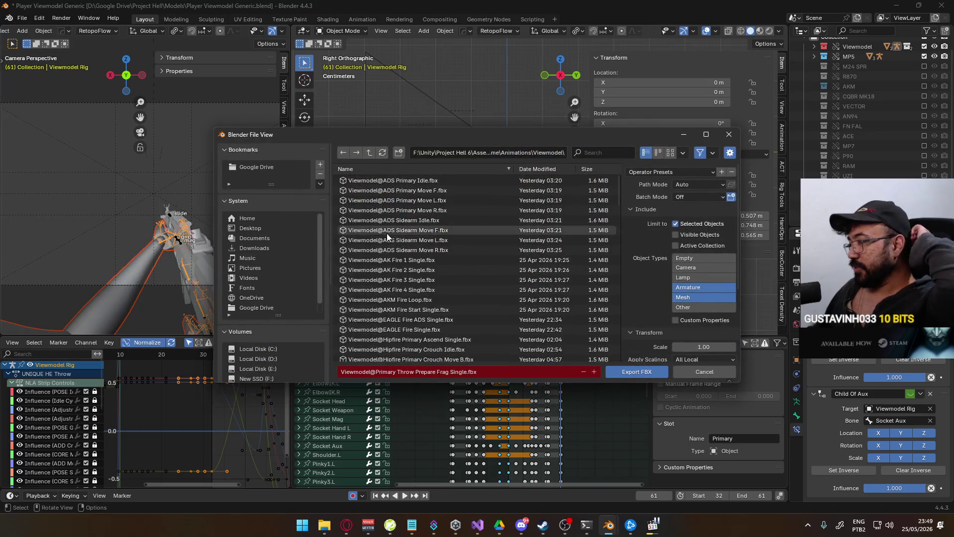
pyautogui.scroll(-2, 477, 243)
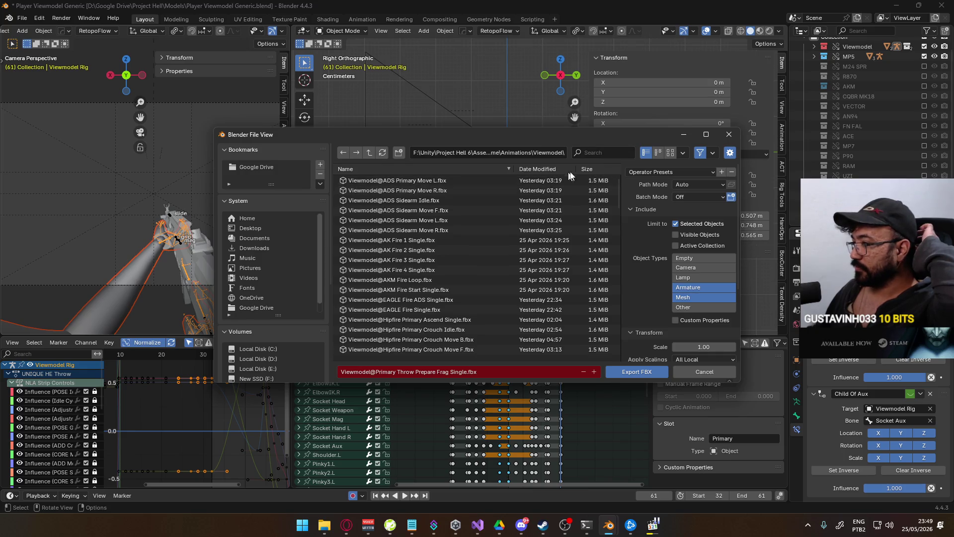
pyautogui.click(602, 153)
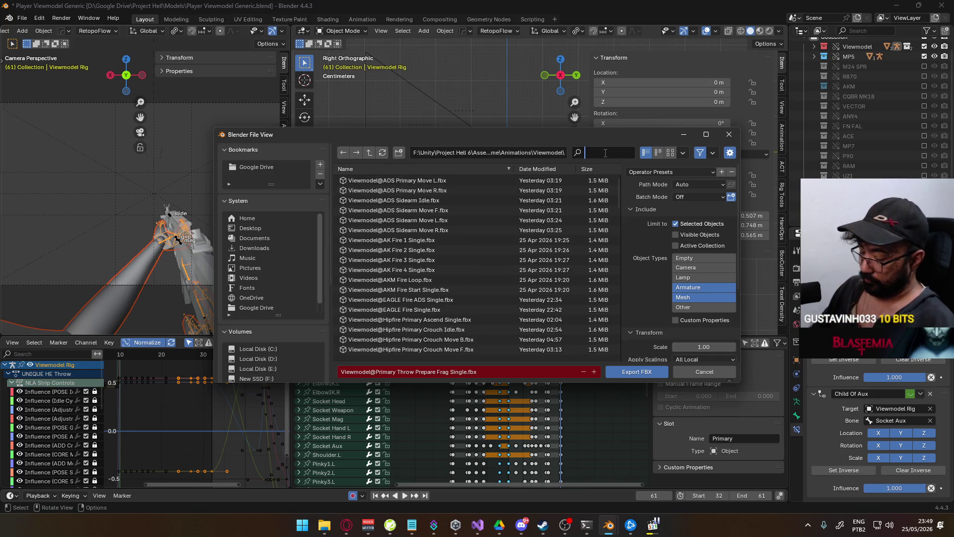
pyautogui.write('primary')
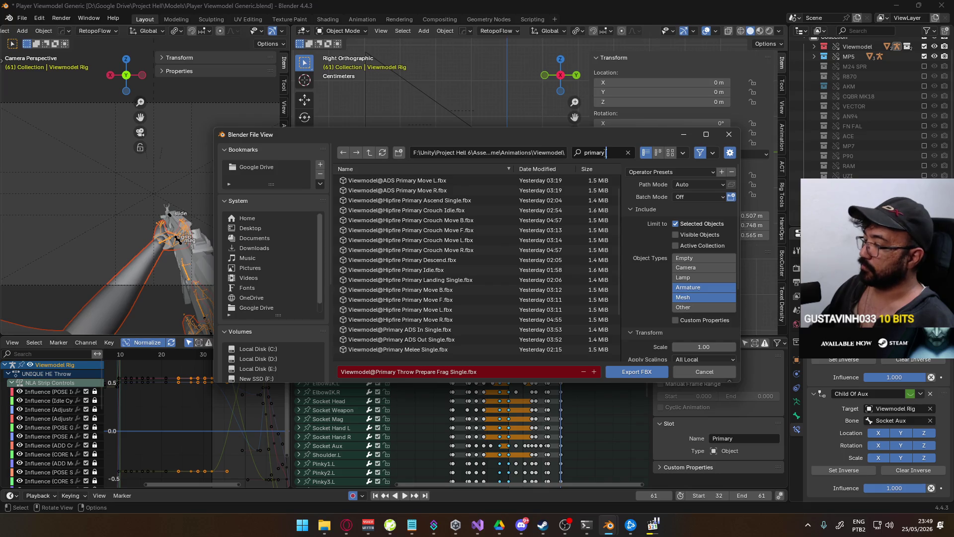
pyautogui.write(' throw')
pyautogui.press('Return')
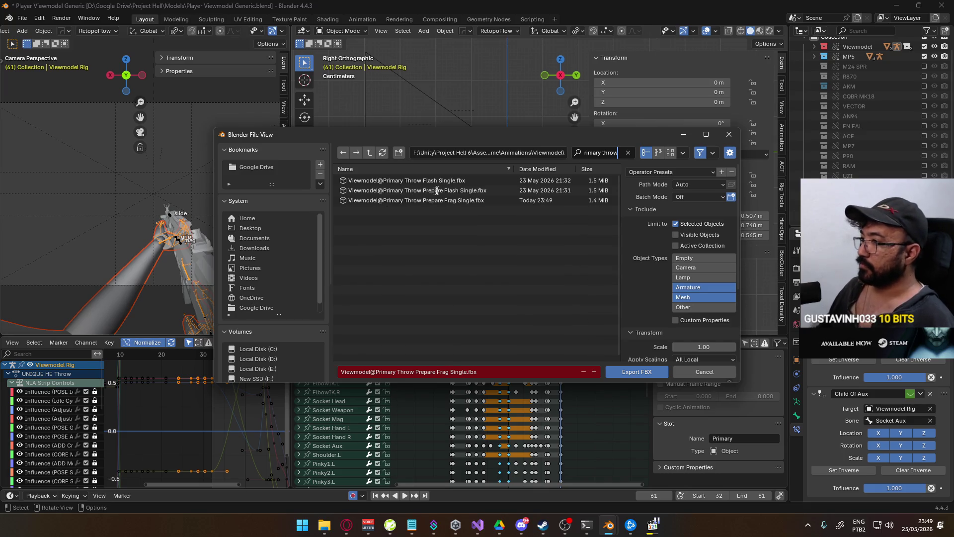
# - Reuse the Prepare Frag file name minus 'Prepare' and export as Primary Throw Frag Single
pyautogui.click(430, 204)
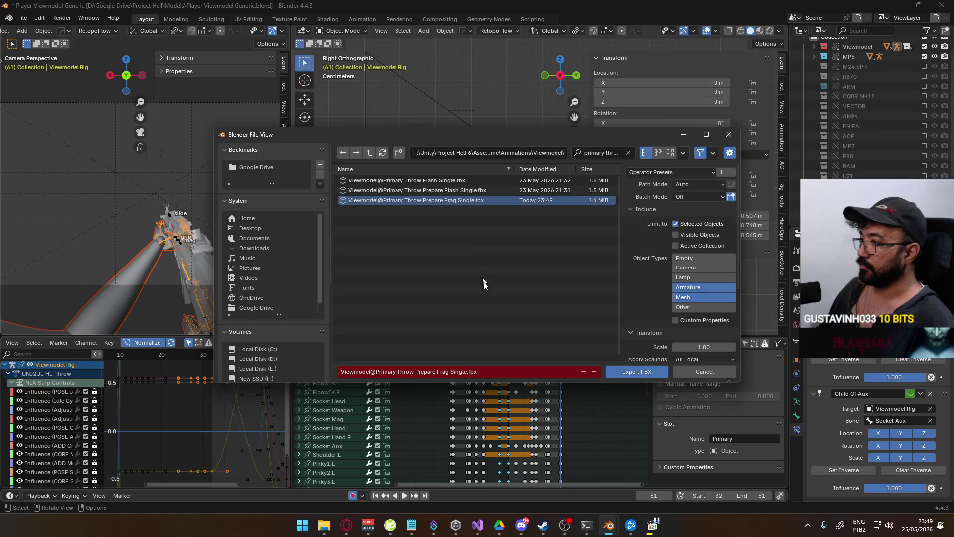
pyautogui.doubleClick(433, 372)
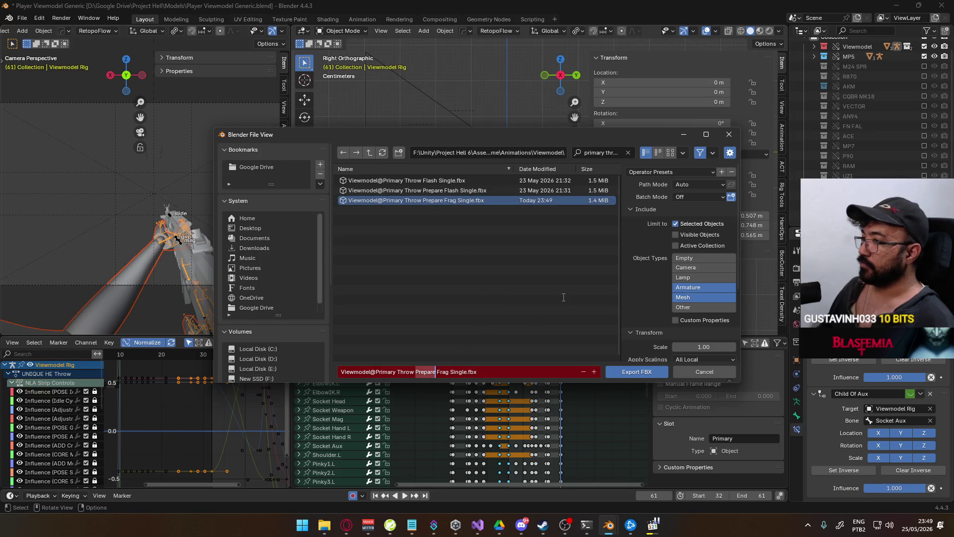
pyautogui.press('BackSpace')
pyautogui.press('BackSpace')
pyautogui.click(607, 371)
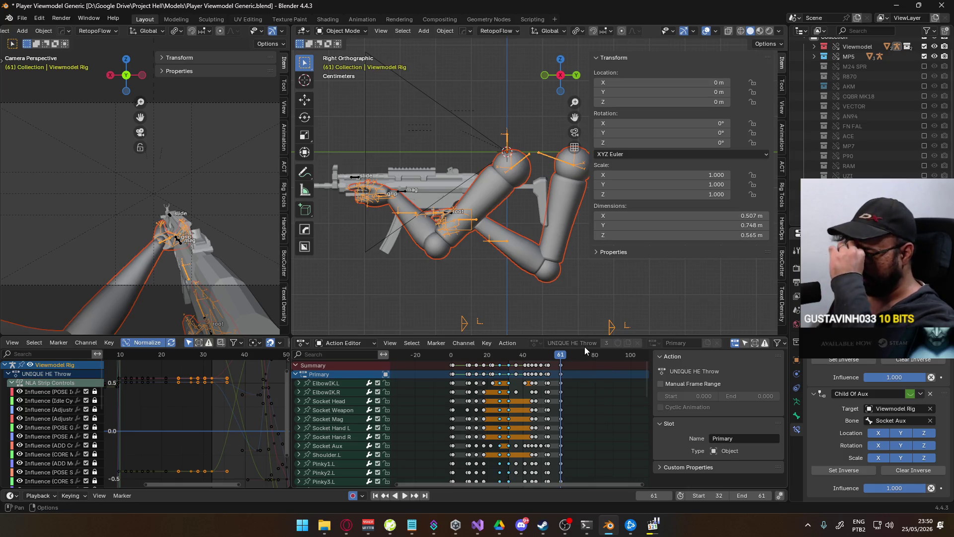
pyautogui.press('space')
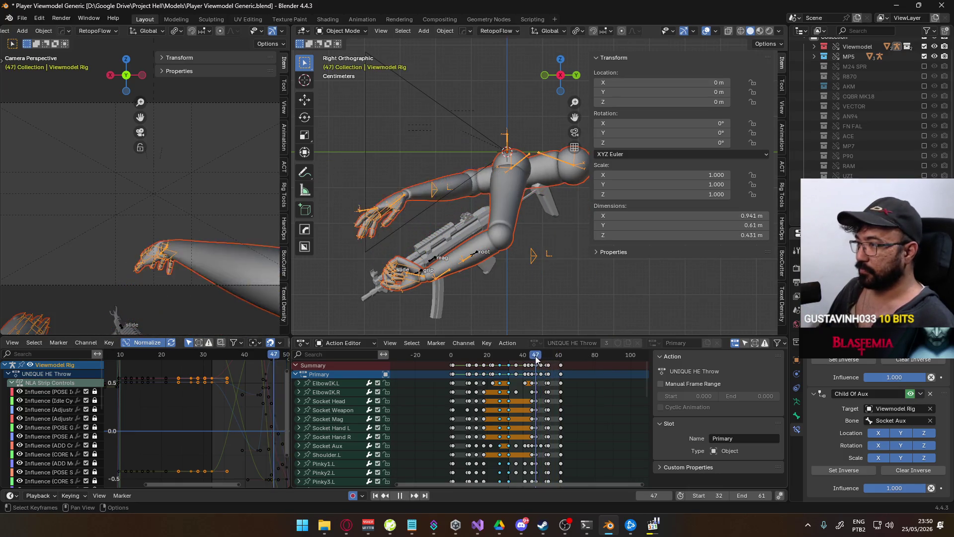
pyautogui.moveTo(528, 358)
pyautogui.mouseDown()
pyautogui.moveTo(509, 359)
pyautogui.moveTo(560, 362)
pyautogui.mouseUp()
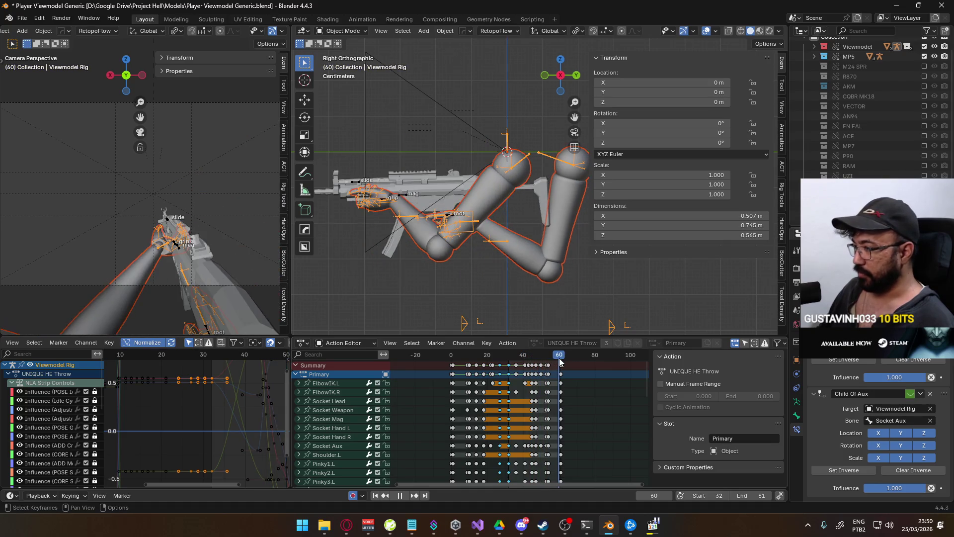
pyautogui.press('space')
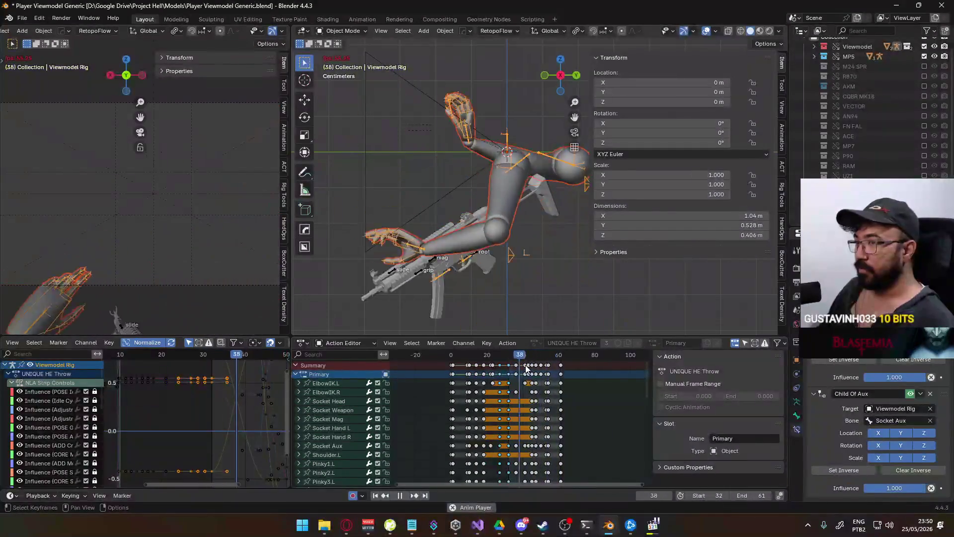
pyautogui.moveTo(518, 362); pyautogui.dragTo(509, 359)
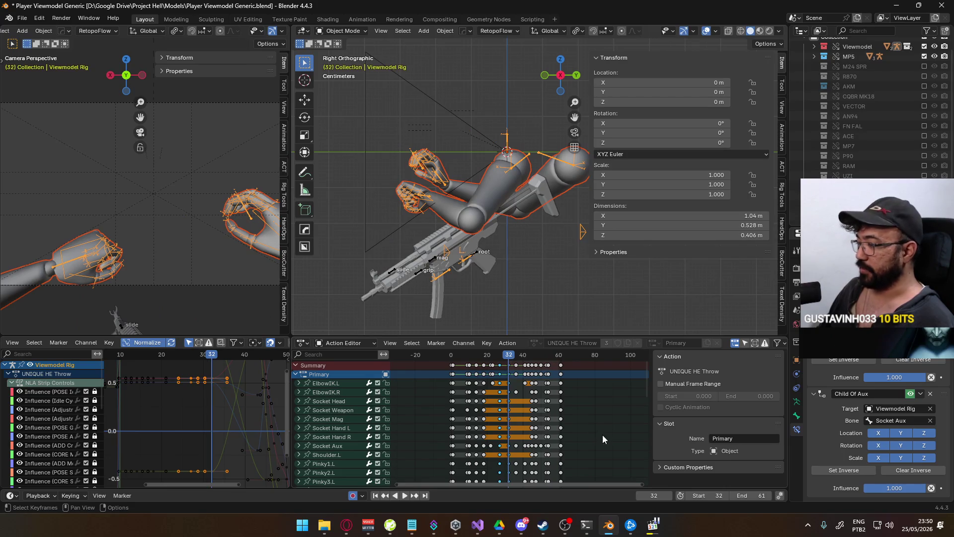
# - Open Unity Hub from the taskbar, then return to the browser and scroll the YouTube page
pyautogui.click(455, 525)
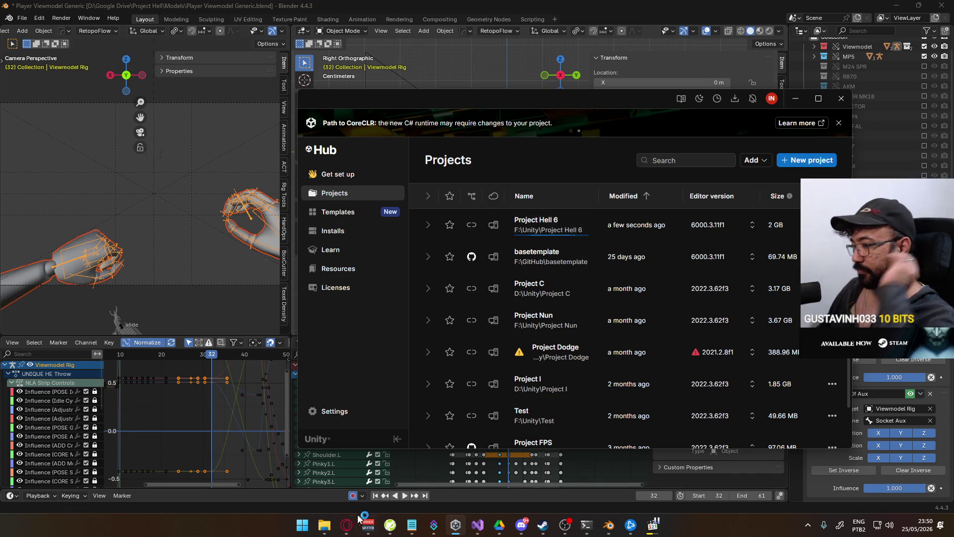
pyautogui.click(346, 525)
pyautogui.scroll(-3, 407, 365)
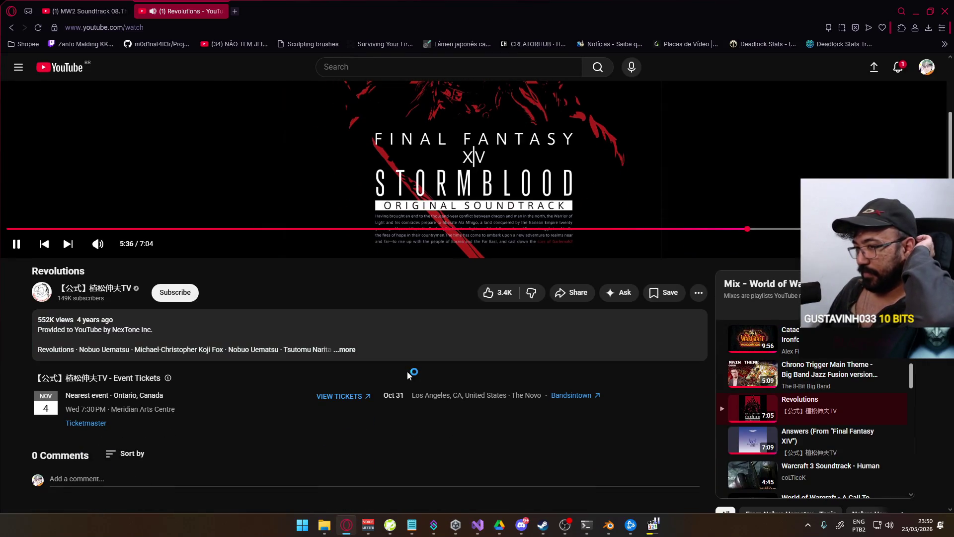
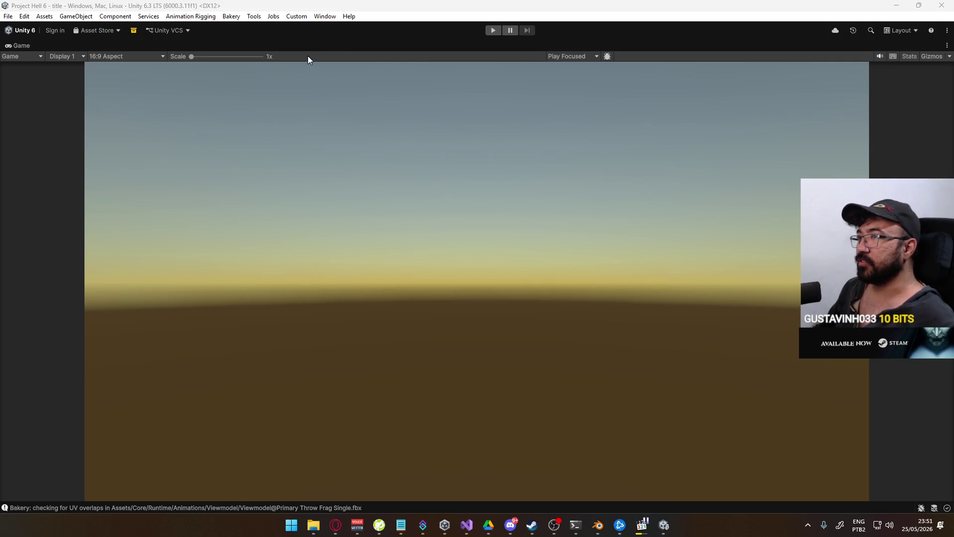
# - Un-maximize the Game view to bring back the full editor layout
pyautogui.rightClick(368, 56)
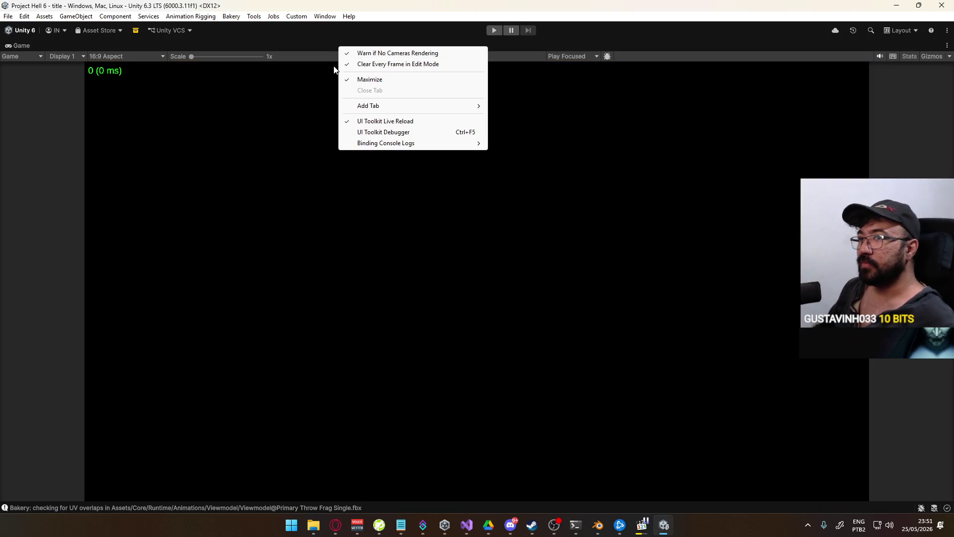
pyautogui.click(385, 81)
pyautogui.hotkey('shift', 'space')
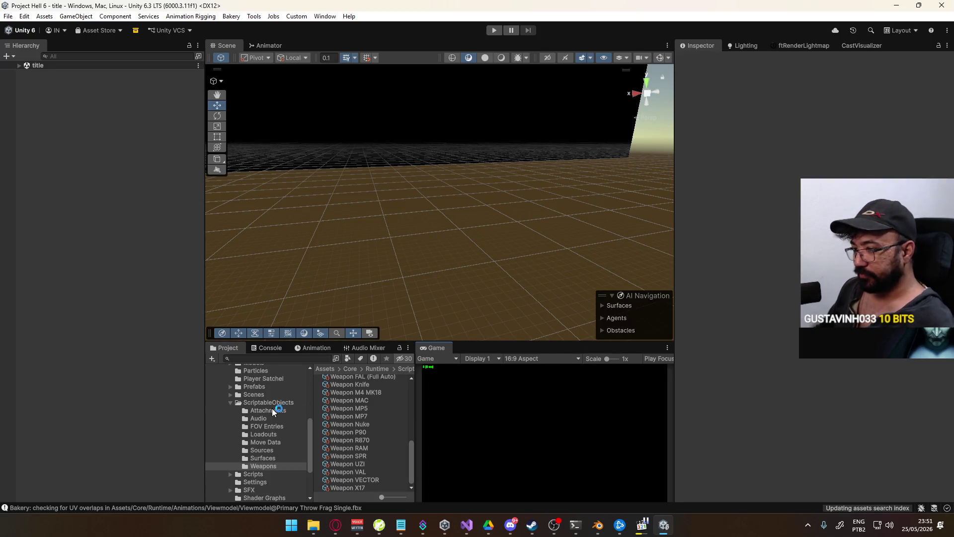
# - Scroll the Project folder tree and open the Animations folder
pyautogui.scroll(-3, 258, 437)
pyautogui.scroll(4, 258, 432)
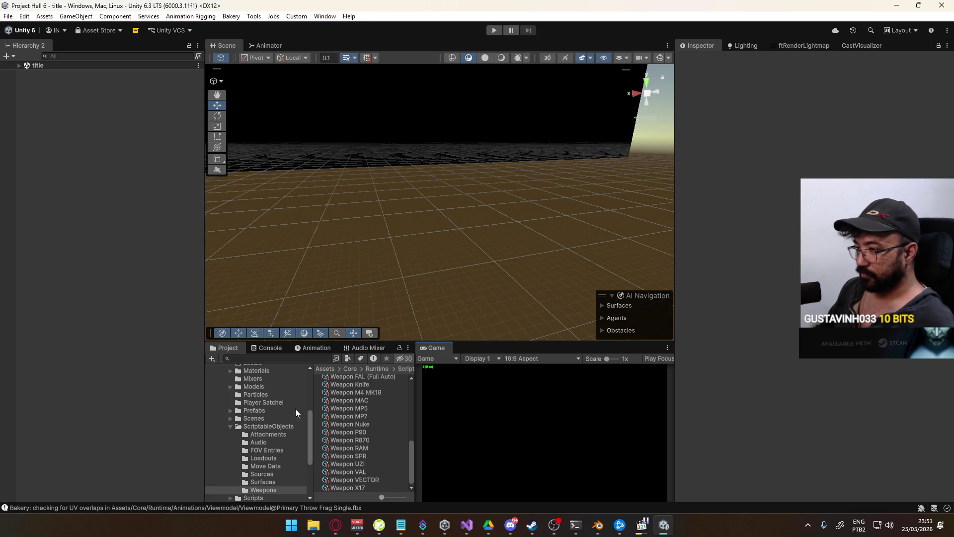
pyautogui.scroll(3, 295, 409)
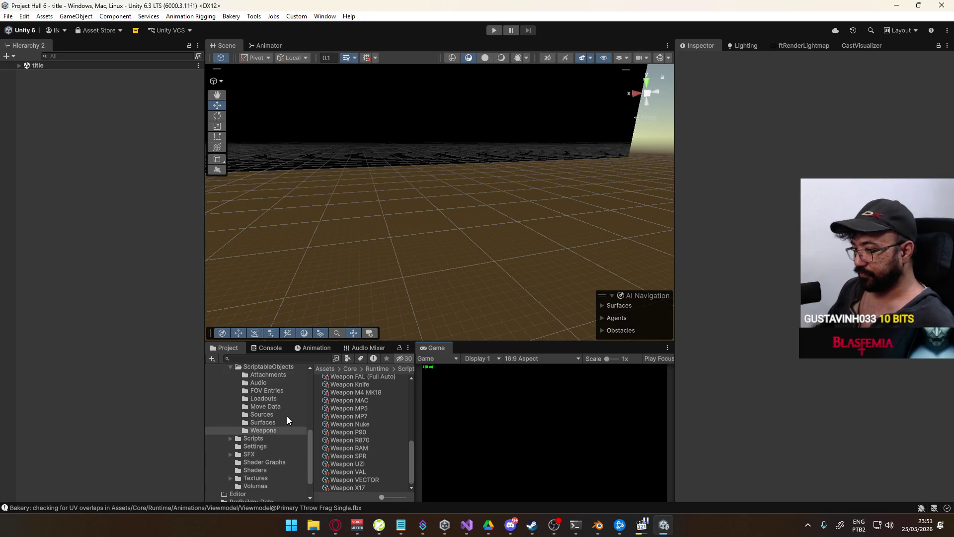
pyautogui.scroll(3, 280, 415)
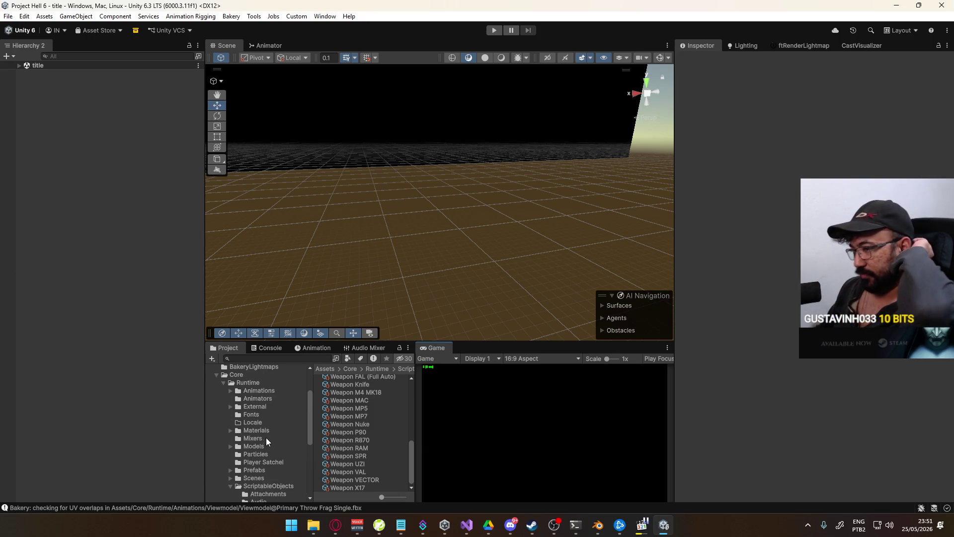
pyautogui.click(263, 390)
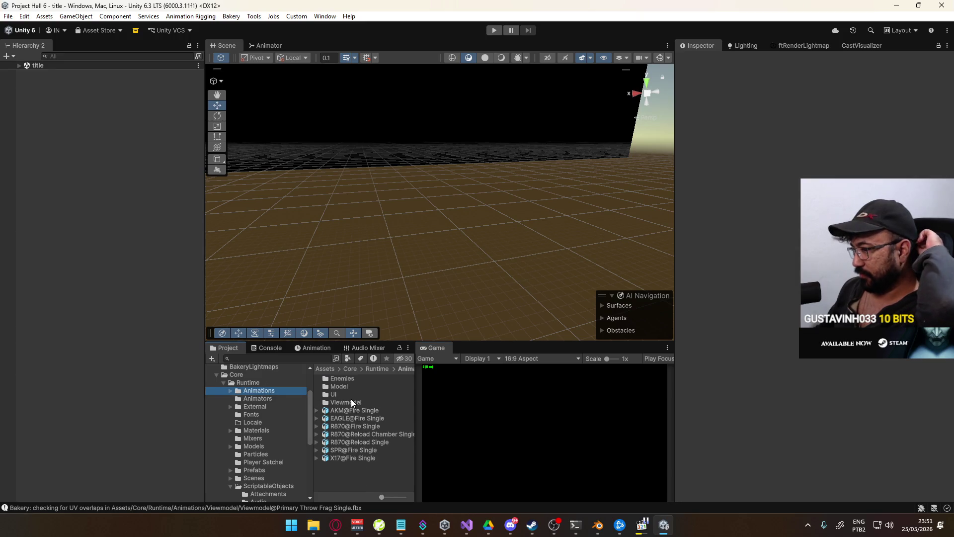
# - Open the Viewmodel folder, widen the asset pane and browse its Viewmodel@ clips
pyautogui.doubleClick(351, 403)
pyautogui.moveTo(416, 398); pyautogui.dragTo(459, 398)
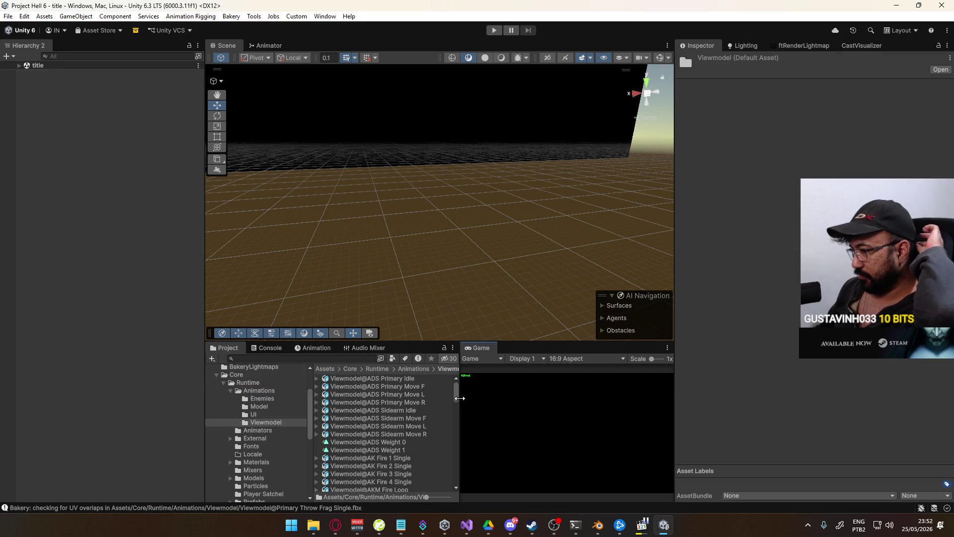
pyautogui.scroll(-15, 450, 442)
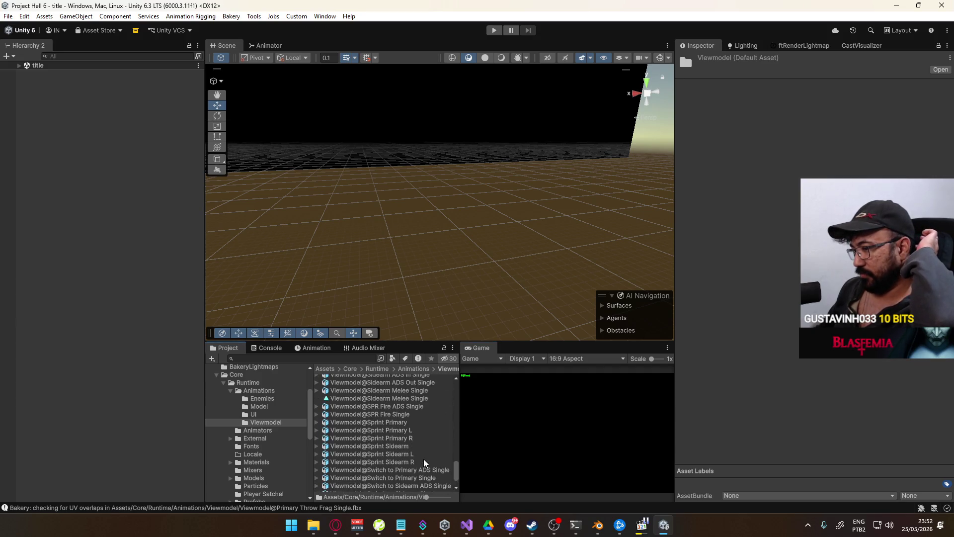
pyautogui.scroll(5, 432, 464)
pyautogui.scroll(2, 424, 462)
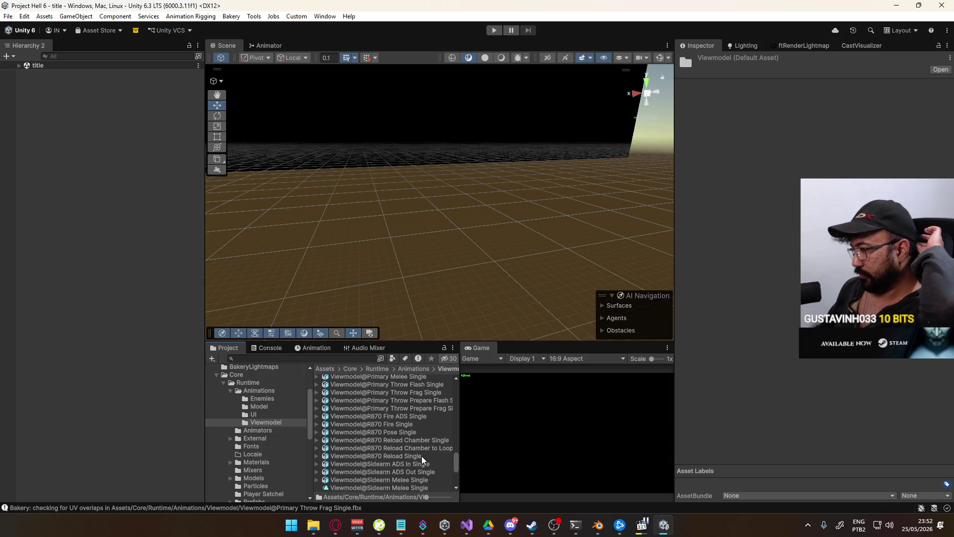
pyautogui.scroll(4, 421, 460)
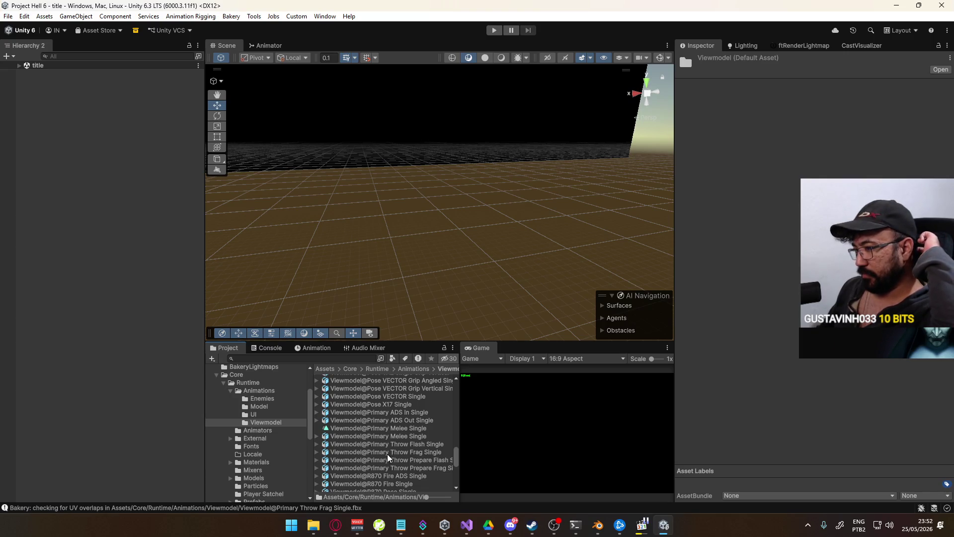
pyautogui.scroll(2, 387, 458)
pyautogui.scroll(2, 393, 457)
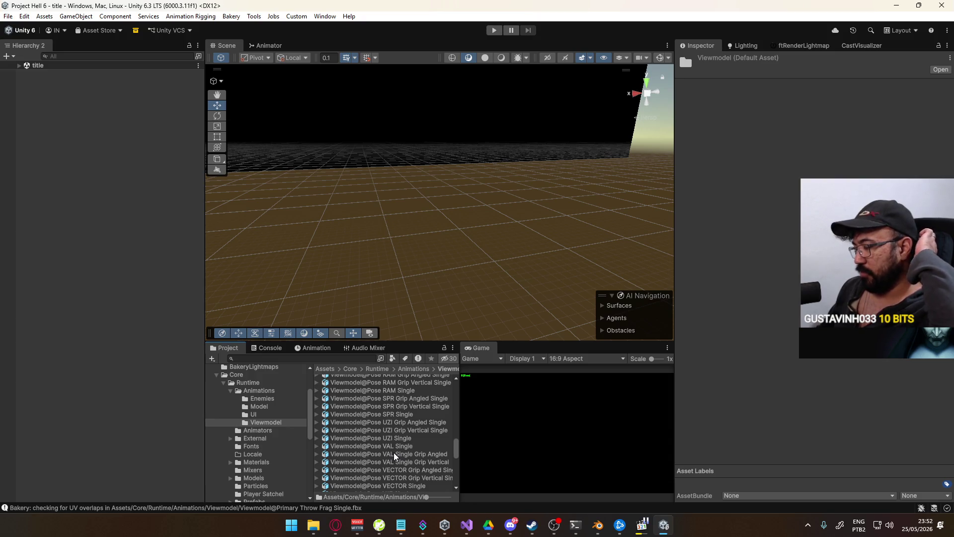
pyautogui.moveTo(457, 451); pyautogui.dragTo(458, 481)
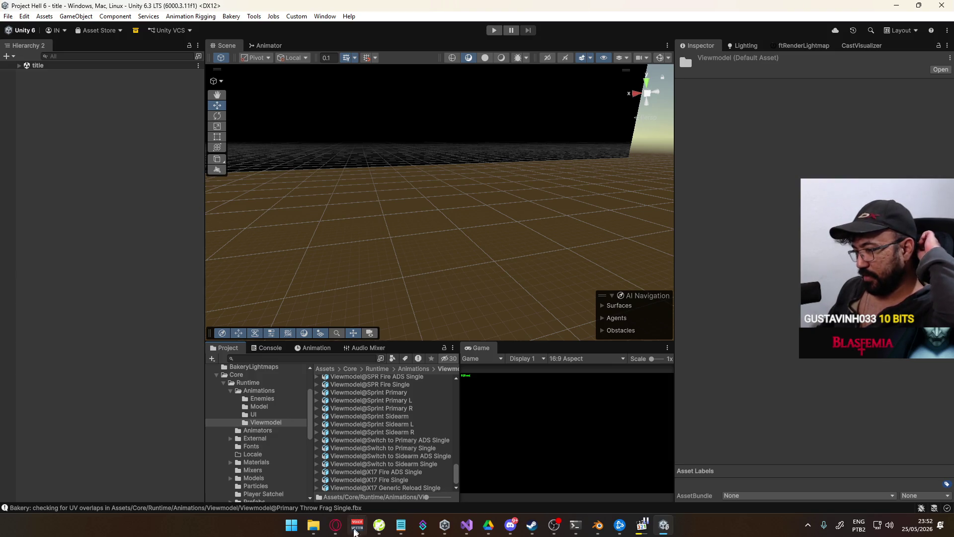
pyautogui.click(335, 525)
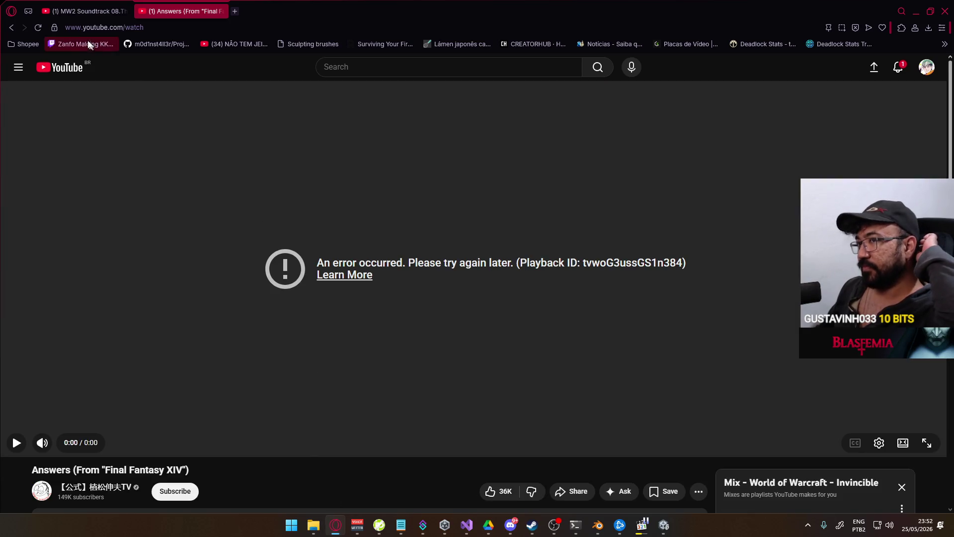
pyautogui.click(38, 27)
pyautogui.click(335, 527)
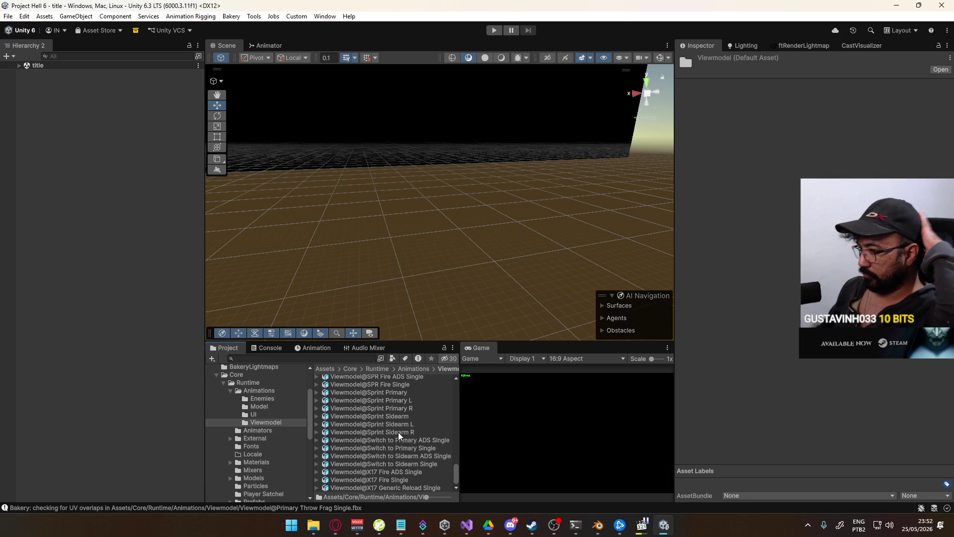
pyautogui.scroll(8, 414, 430)
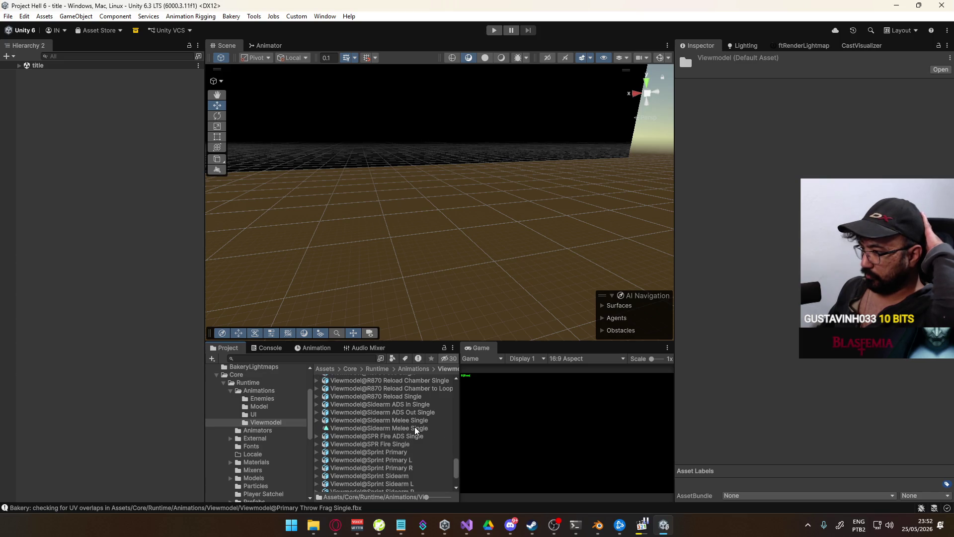
pyautogui.scroll(3, 415, 430)
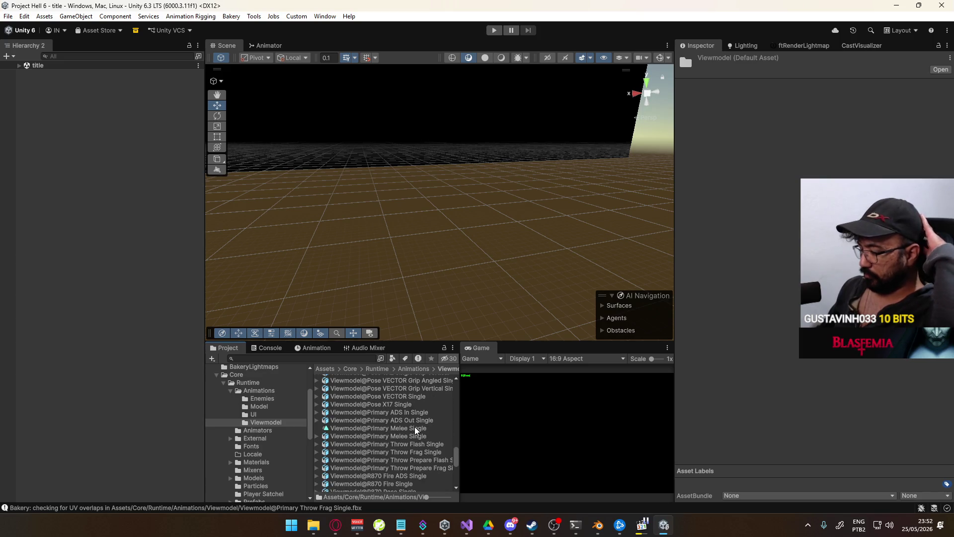
pyautogui.scroll(10, 413, 430)
pyautogui.scroll(-10, 406, 429)
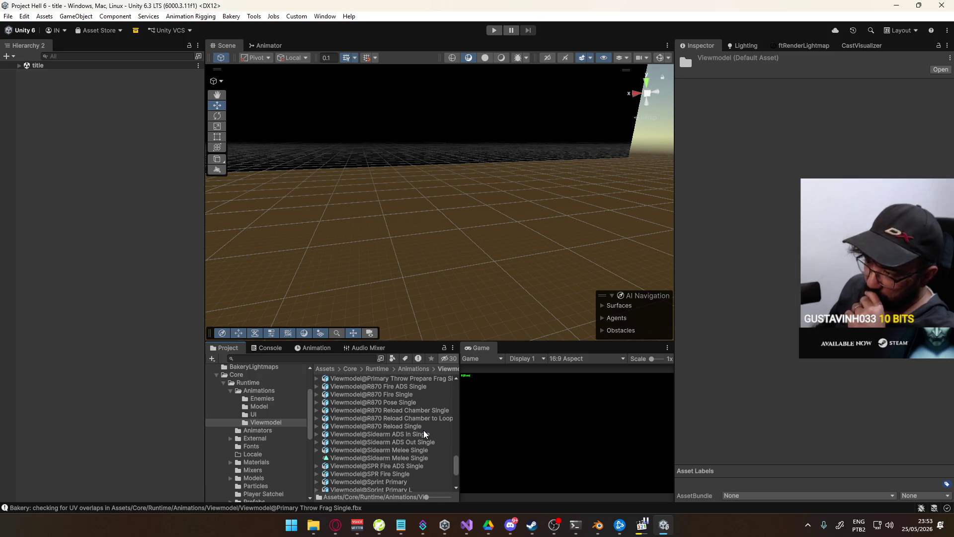
pyautogui.scroll(-4, 424, 434)
pyautogui.scroll(8, 424, 434)
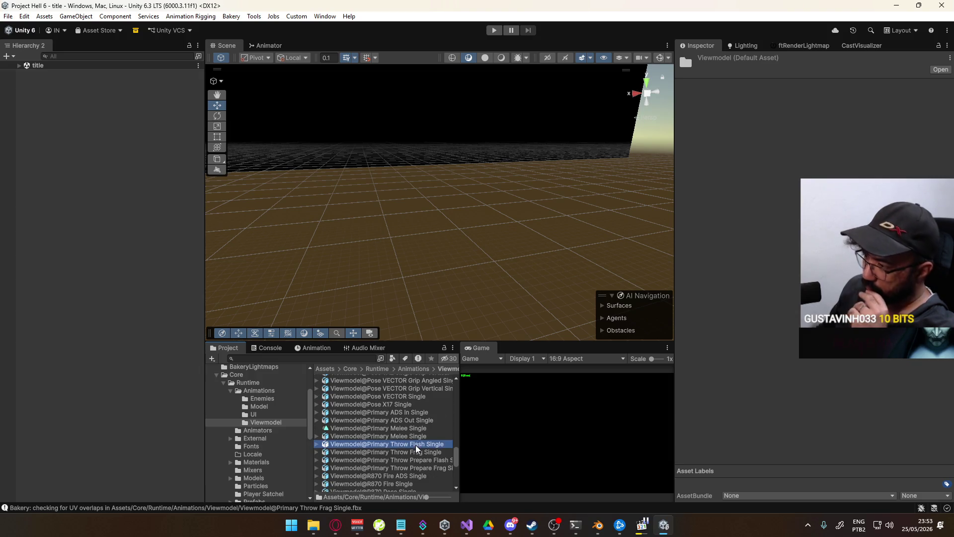
# - Give Primary Throw Frag Single an additive reference pose and clip start 33, then go to Blender
pyautogui.click(390, 452)
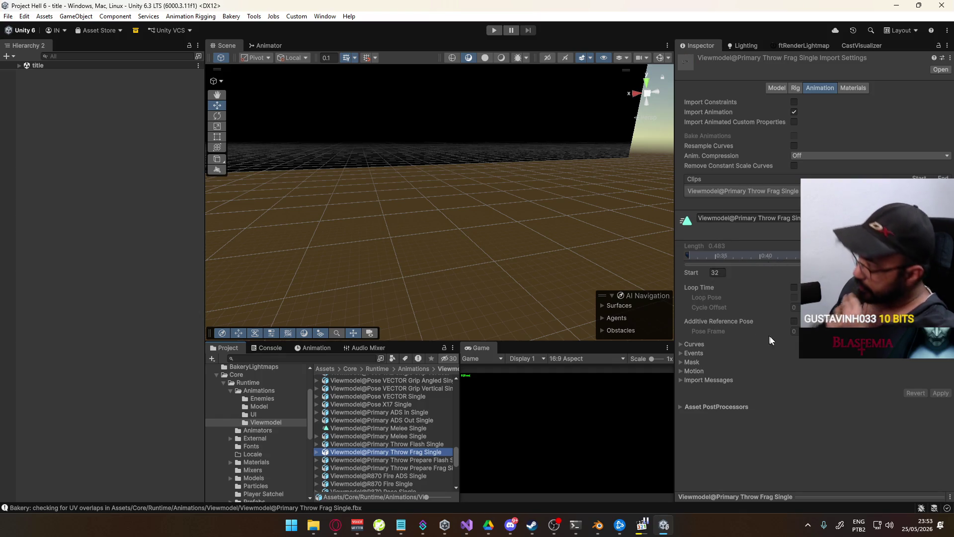
pyautogui.click(793, 321)
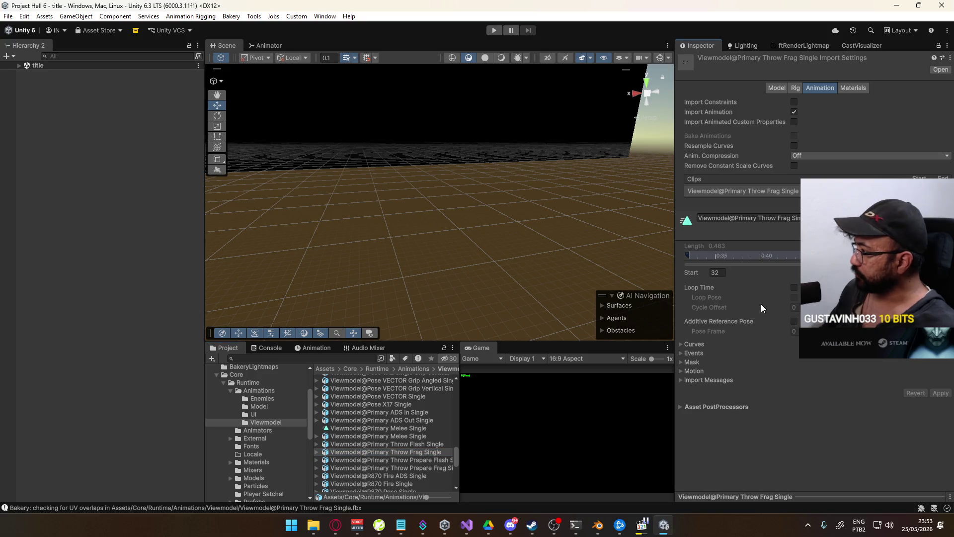
pyautogui.click(716, 275)
pyautogui.write('33')
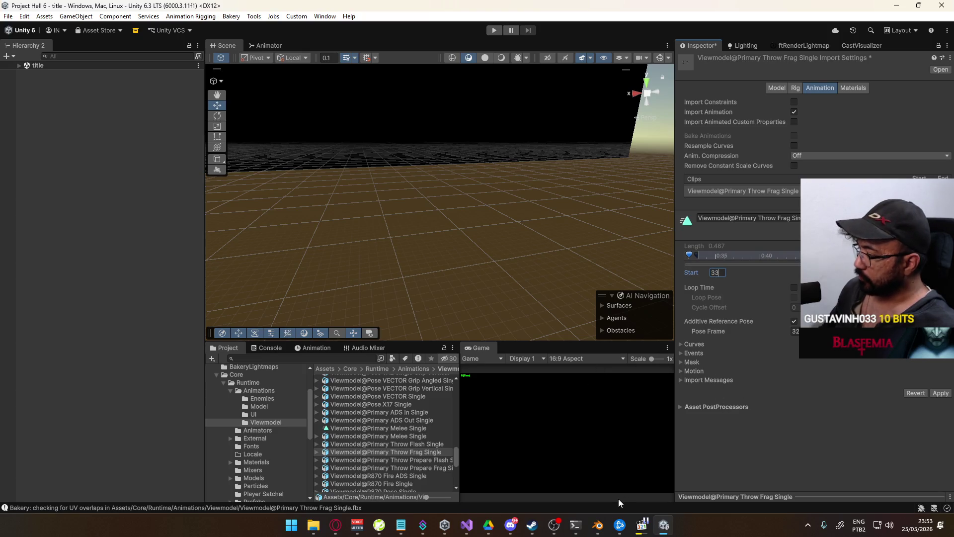
pyautogui.click(598, 525)
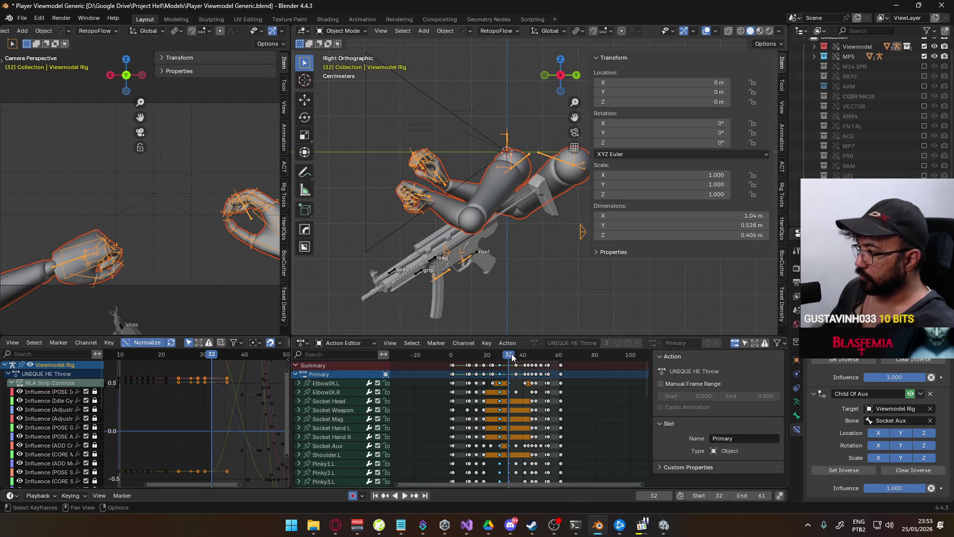
# - Scrub the throw action, select its keyframes and paste copied keys around frame 32
pyautogui.moveTo(511, 354); pyautogui.dragTo(451, 366)
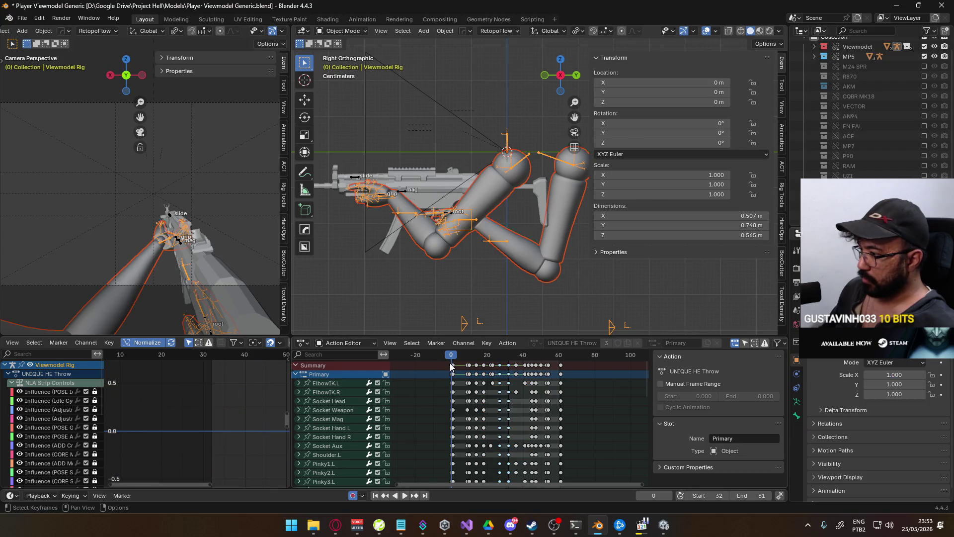
pyautogui.click(451, 367)
pyautogui.moveTo(506, 358); pyautogui.dragTo(509, 355)
pyautogui.hotkey('ctrl', 'v')
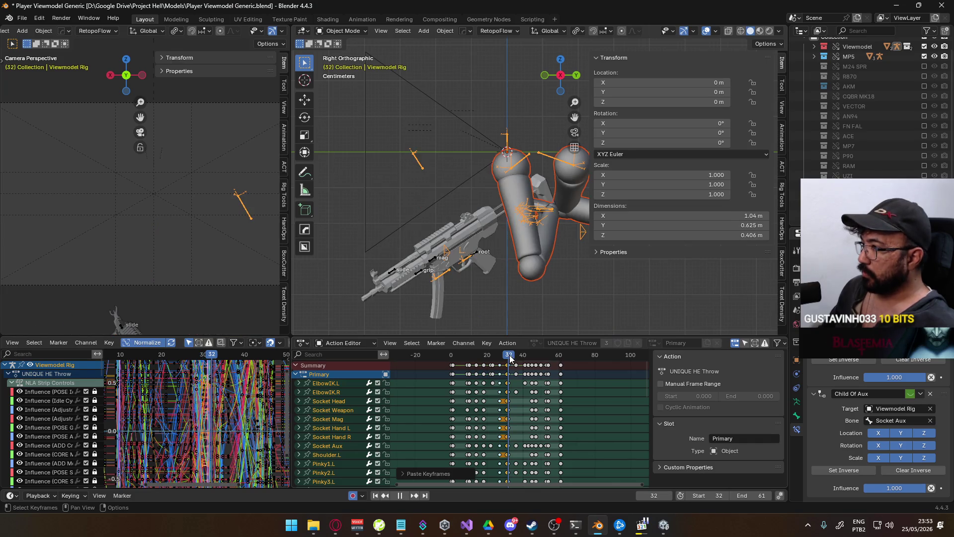
pyautogui.press('Left')
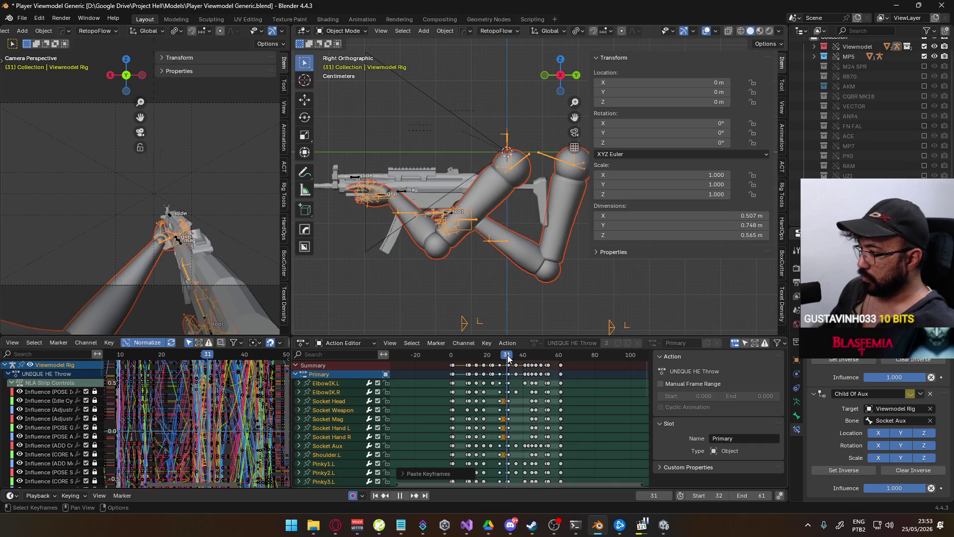
pyautogui.scroll(-5, 517, 366)
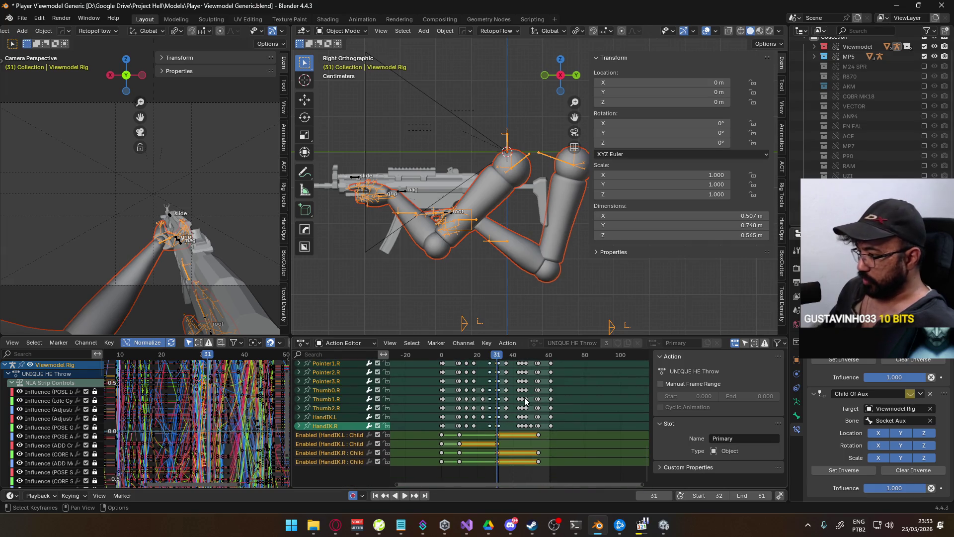
# - Copy the hand constraint keys from frame 10 to frame 32 and check playback
pyautogui.click(460, 355)
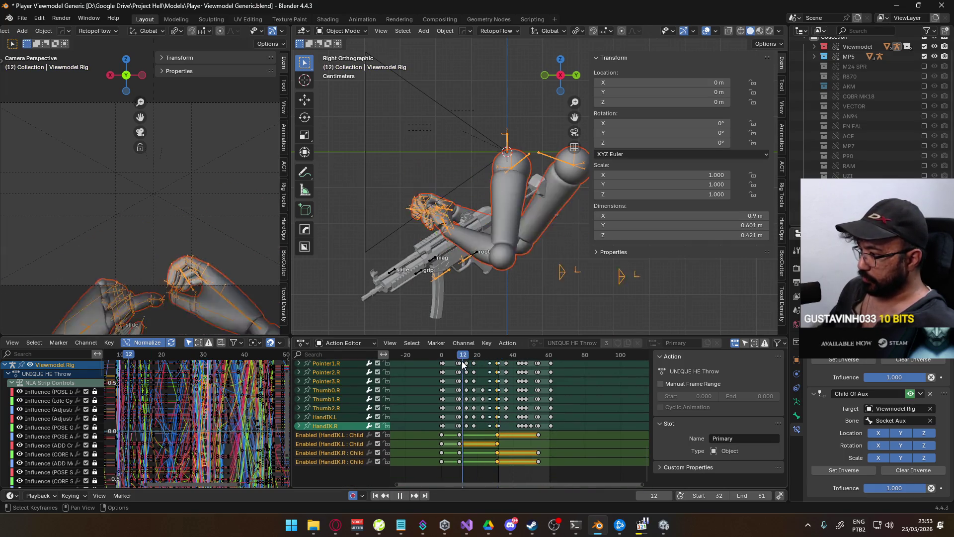
pyautogui.moveTo(448, 431); pyautogui.dragTo(470, 468)
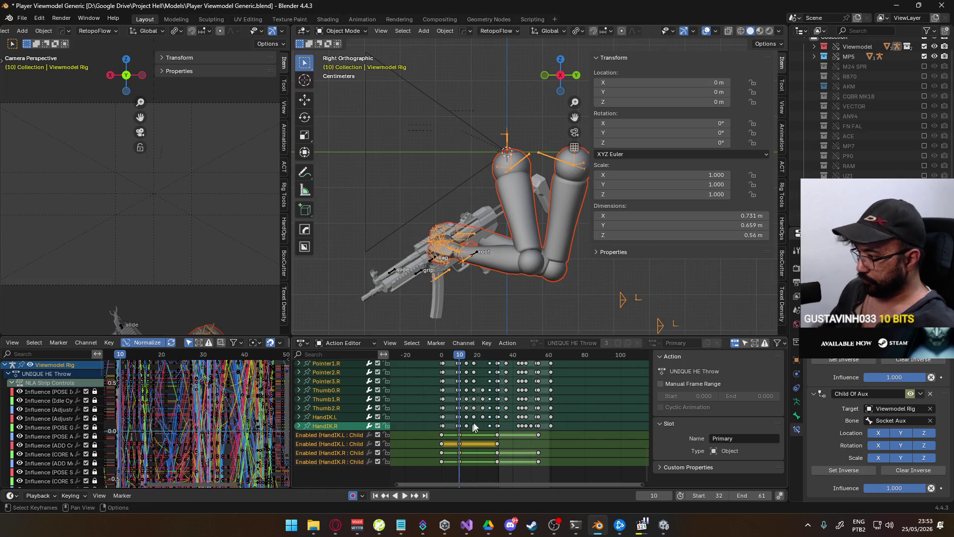
pyautogui.hotkey('shift', 'ctrl', 'space')
pyautogui.press('space')
pyautogui.click(499, 360)
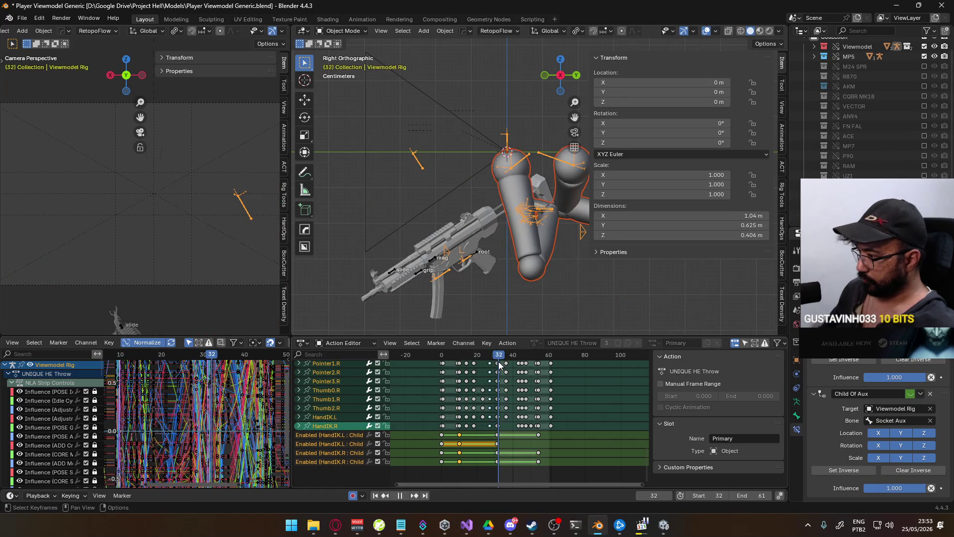
pyautogui.hotkey('ctrl', 'v')
pyautogui.press('space')
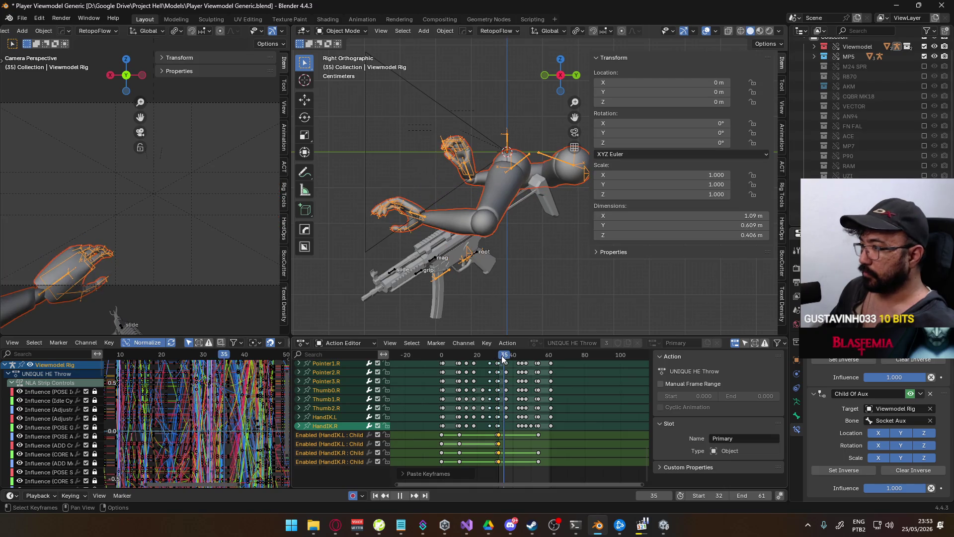
pyautogui.moveTo(499, 357); pyautogui.dragTo(511, 358)
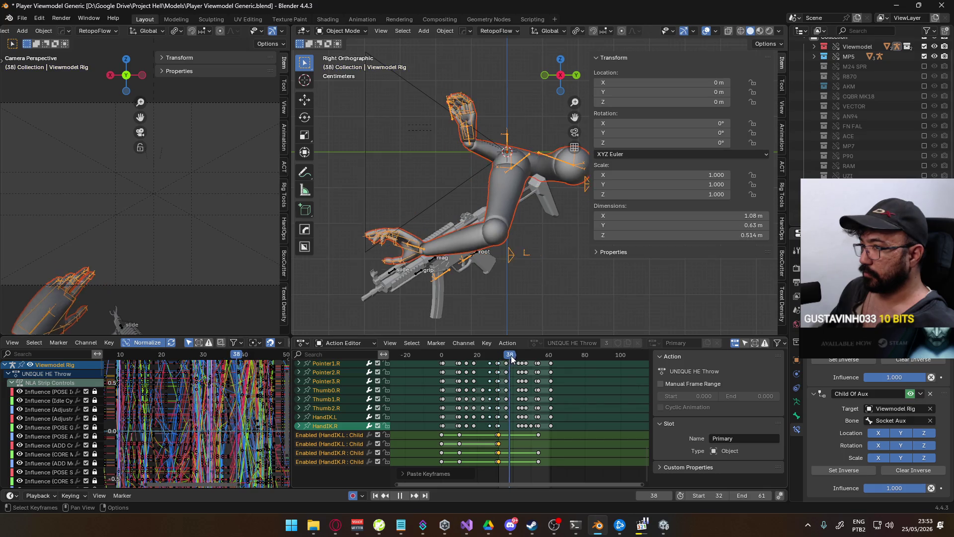
pyautogui.click(499, 365)
pyautogui.press('space')
# - Set the playback range start to 31 and save Player Viewmodel Generic.blend
pyautogui.click(689, 495)
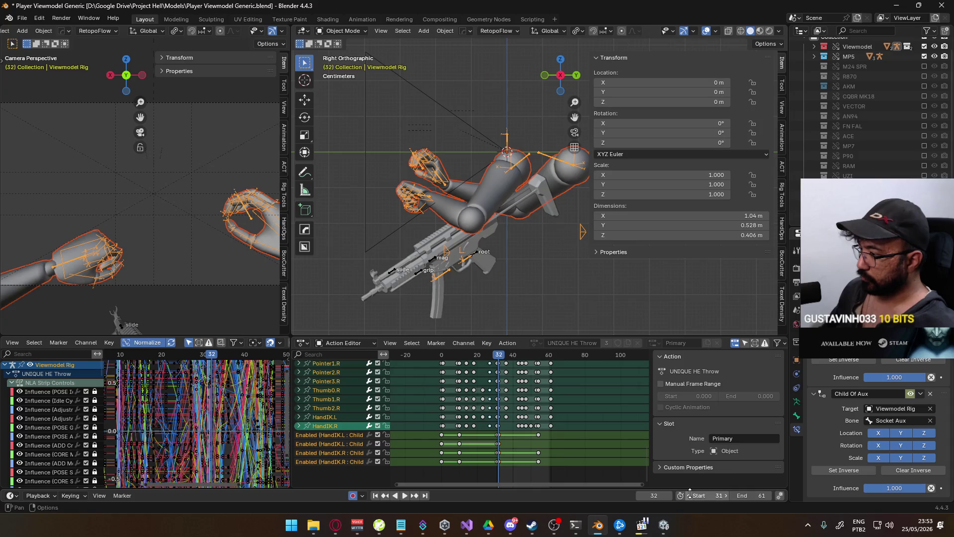
pyautogui.press('Home')
pyautogui.keyDown('shift'); pyautogui.scroll(5, 546, 367); pyautogui.keyUp('shift')
pyautogui.scroll(4, 541, 378)
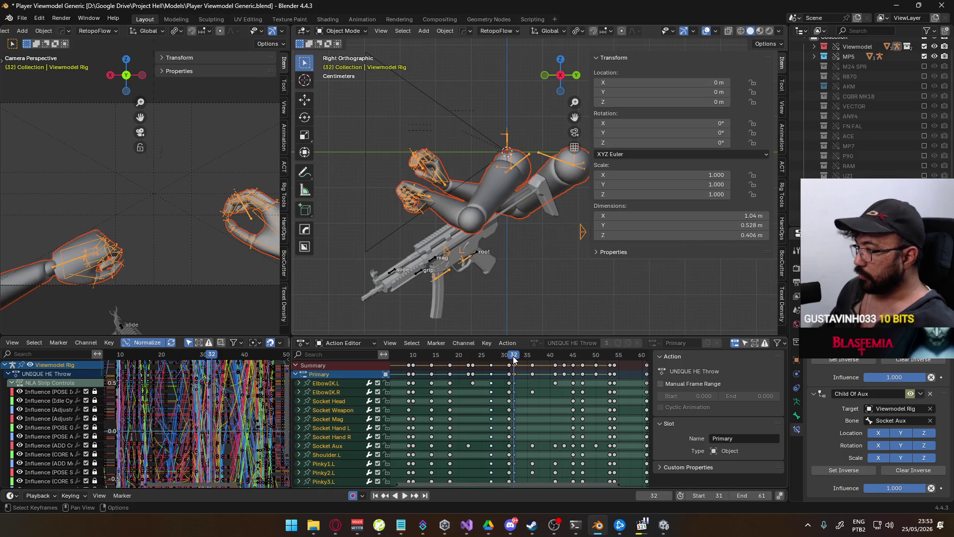
pyautogui.press('Left')
pyautogui.hotkey('ctrl', 's')
pyautogui.click(22, 18)
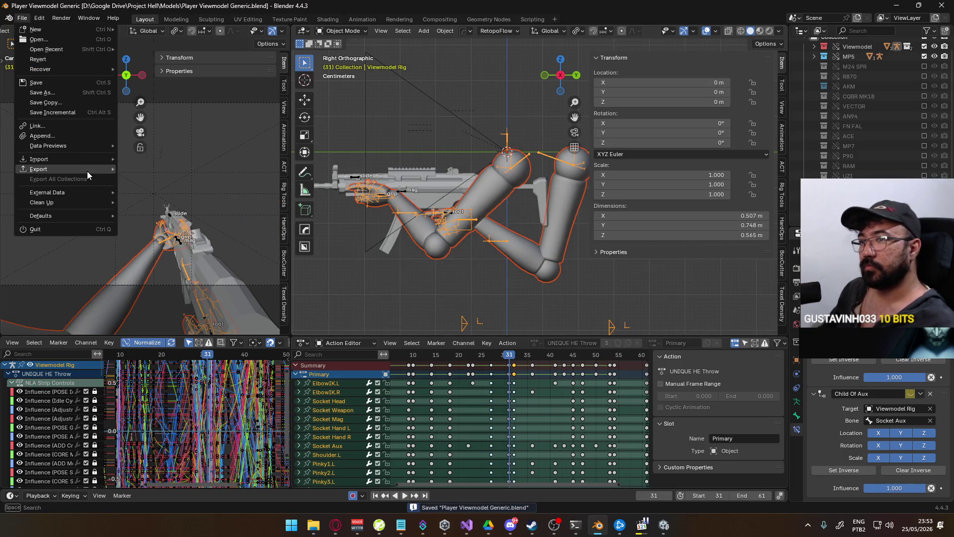
# - Export FBX over Viewmodel@Primary Throw Frag Single.fbx, located by filtering for 'throw'
pyautogui.moveTo(87, 171)
pyautogui.click(226, 246)
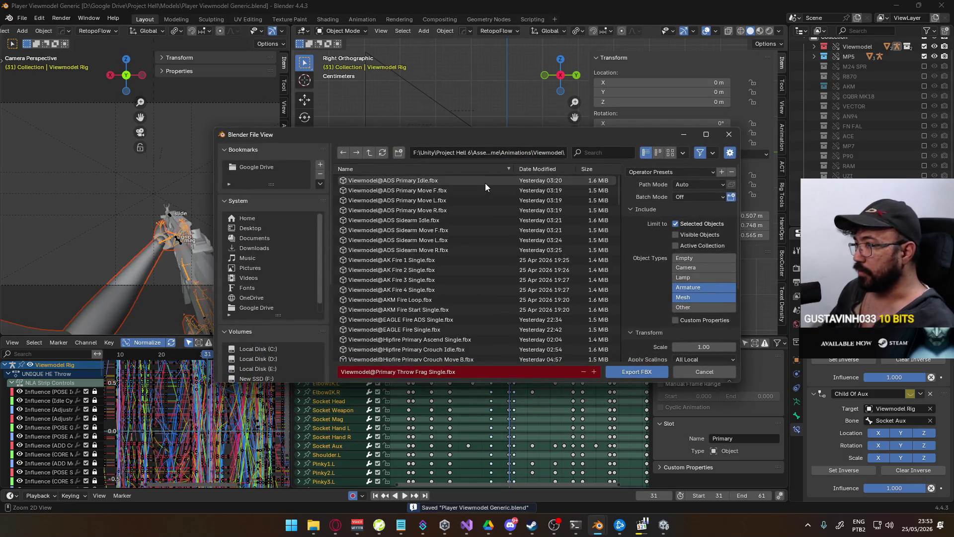
pyautogui.click(600, 150)
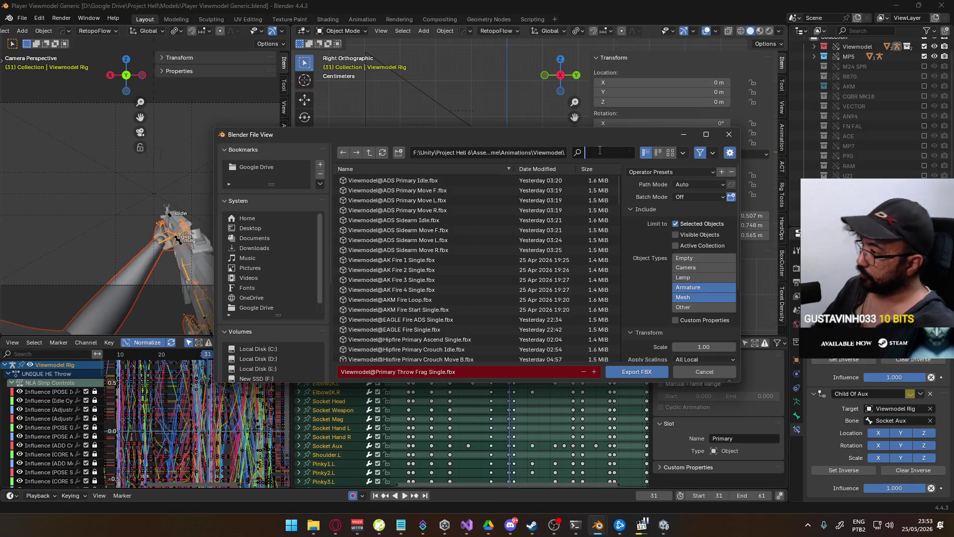
pyautogui.write('throw')
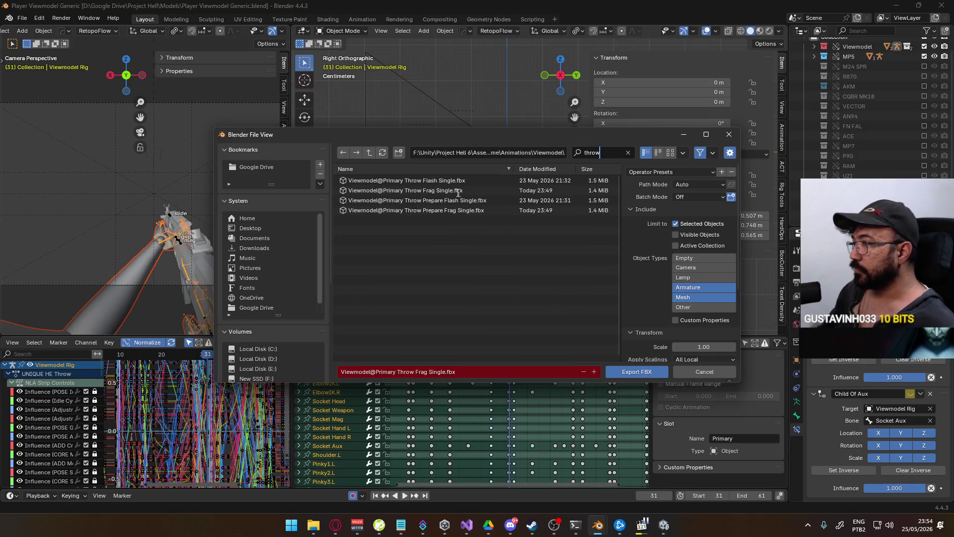
pyautogui.click(451, 190)
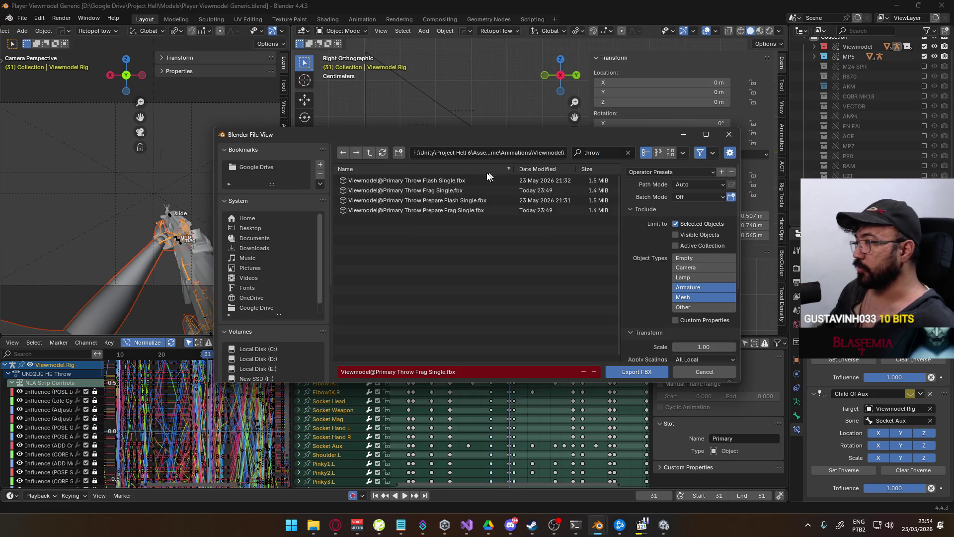
pyautogui.doubleClick(445, 190)
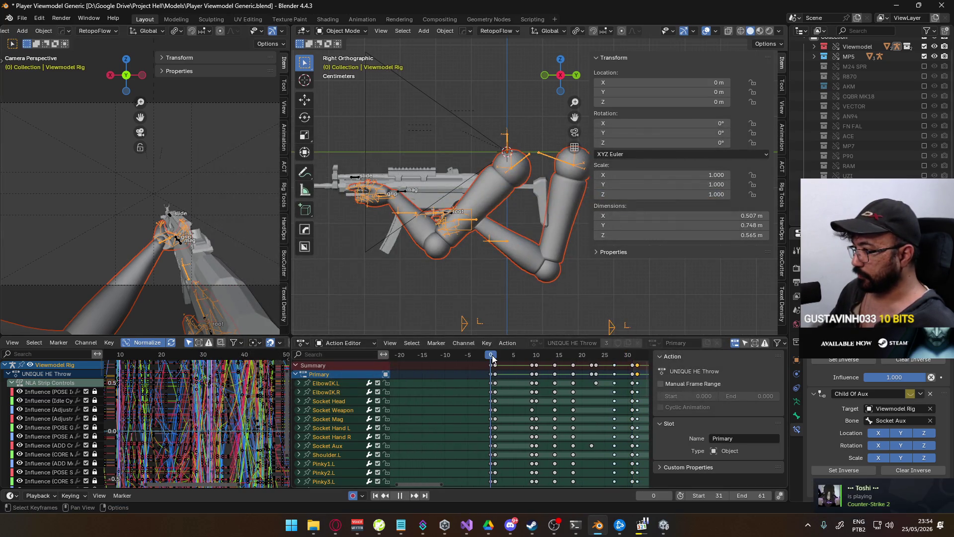
pyautogui.keyDown('ctrl'); pyautogui.hscroll(3, 555, 395); pyautogui.keyUp('ctrl')
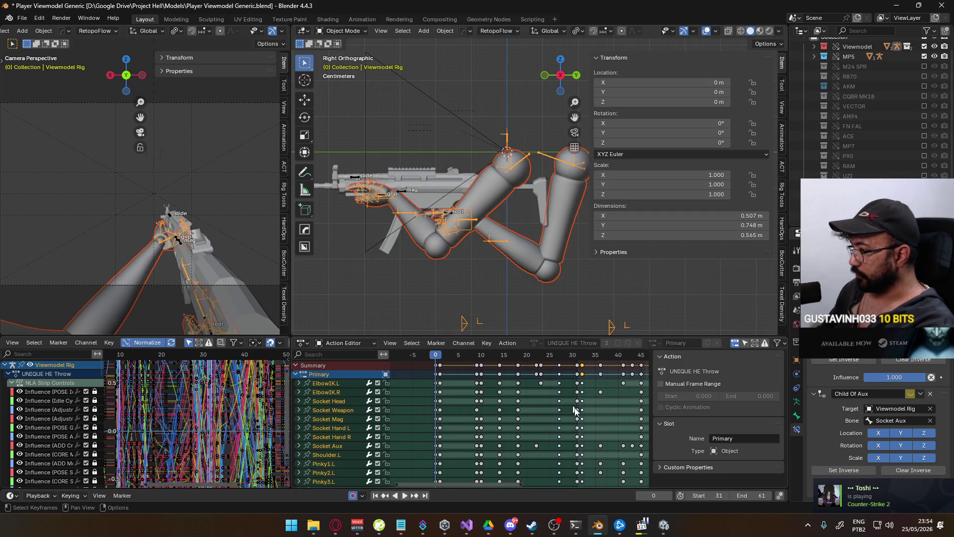
# - Jump to frame 27, undo the playback range edits, and return to Unity
pyautogui.click(559, 354)
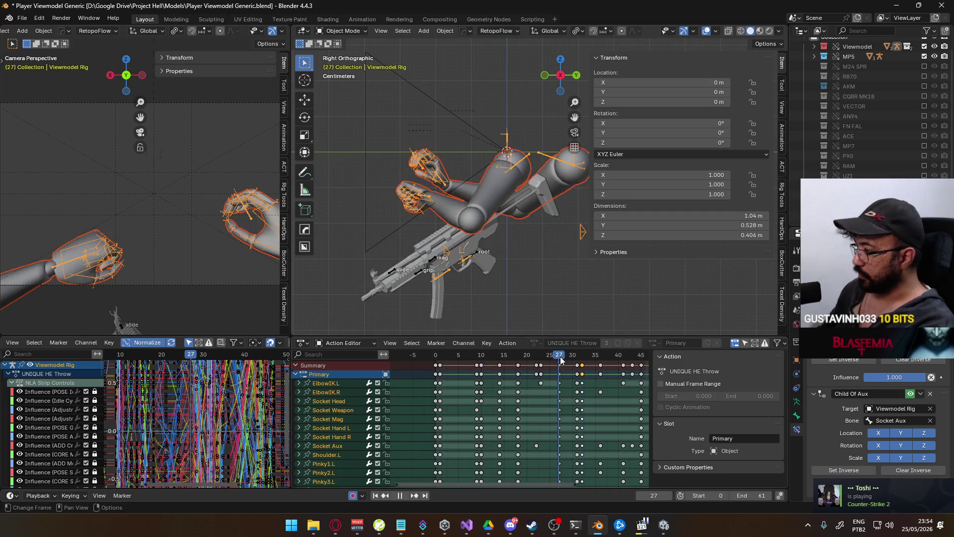
pyautogui.click(762, 492)
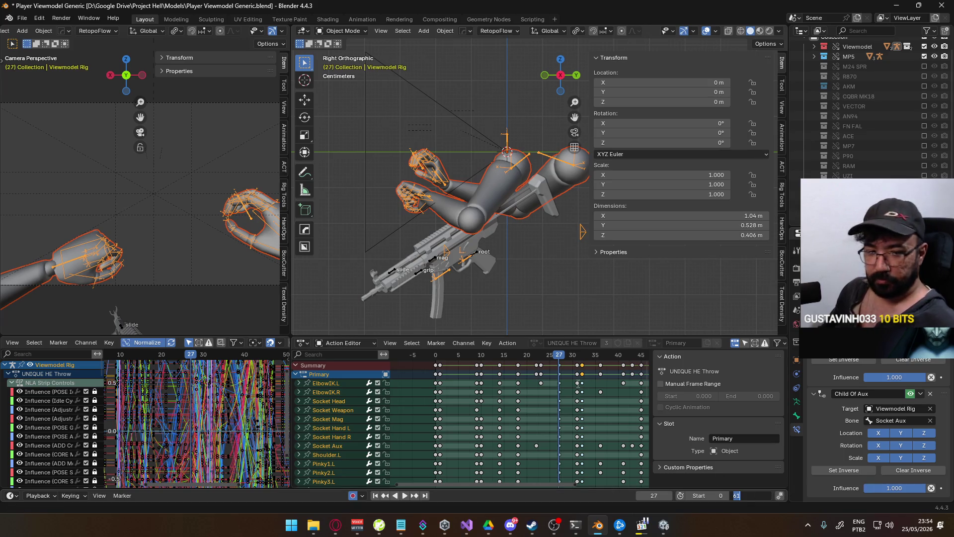
pyautogui.press('Escape')
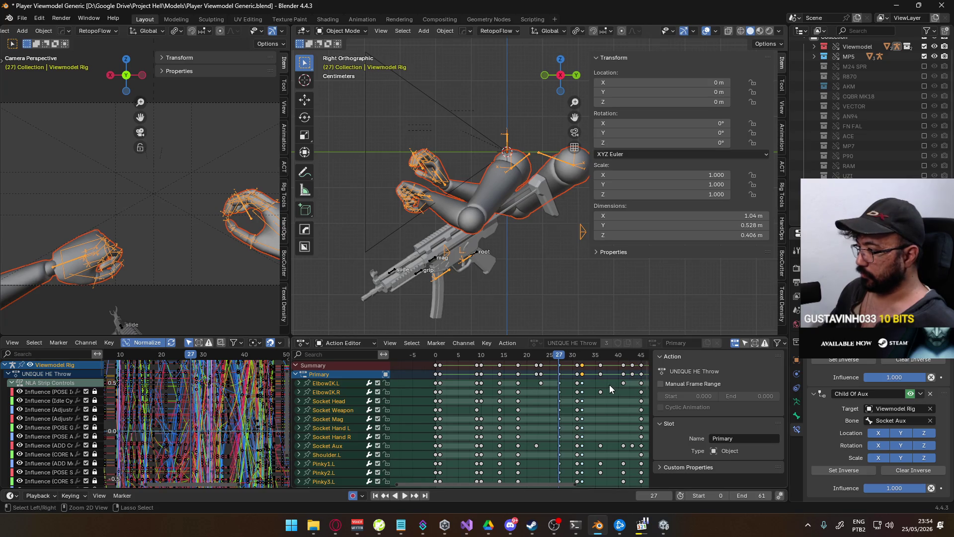
pyautogui.hotkey('ctrl', 'z')
pyautogui.hotkey('alt', 'Tab')
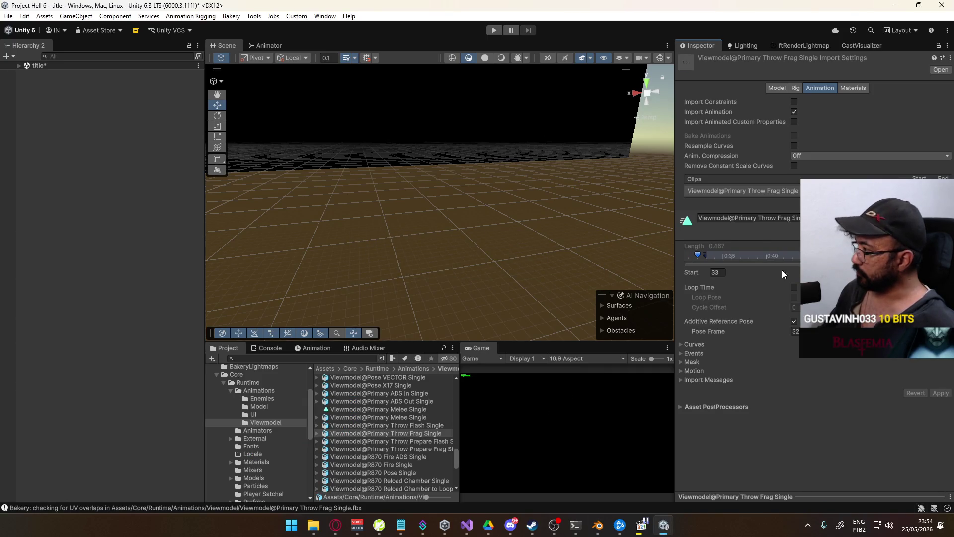
# - Set the Frag throw clip start to 32 and apply the import settings
pyautogui.write('32')
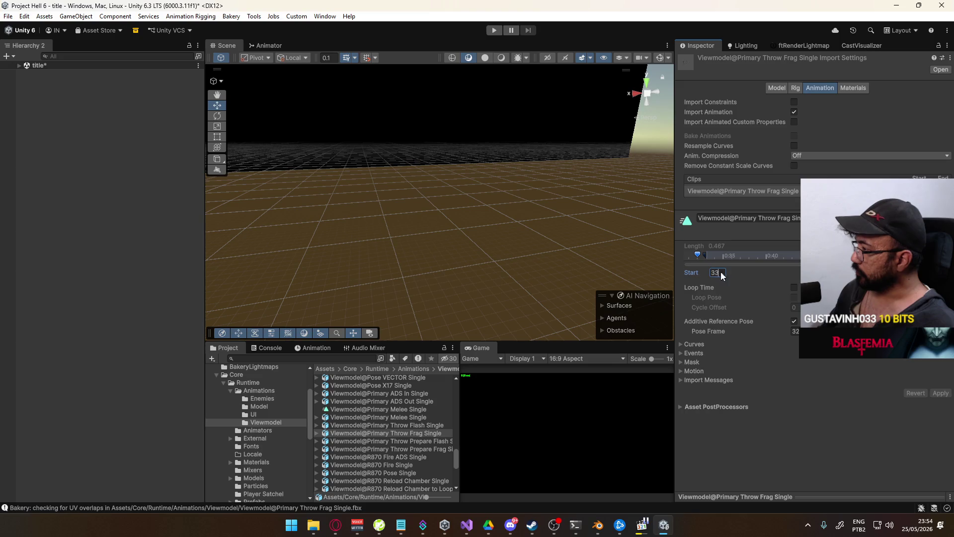
pyautogui.press('Tab')
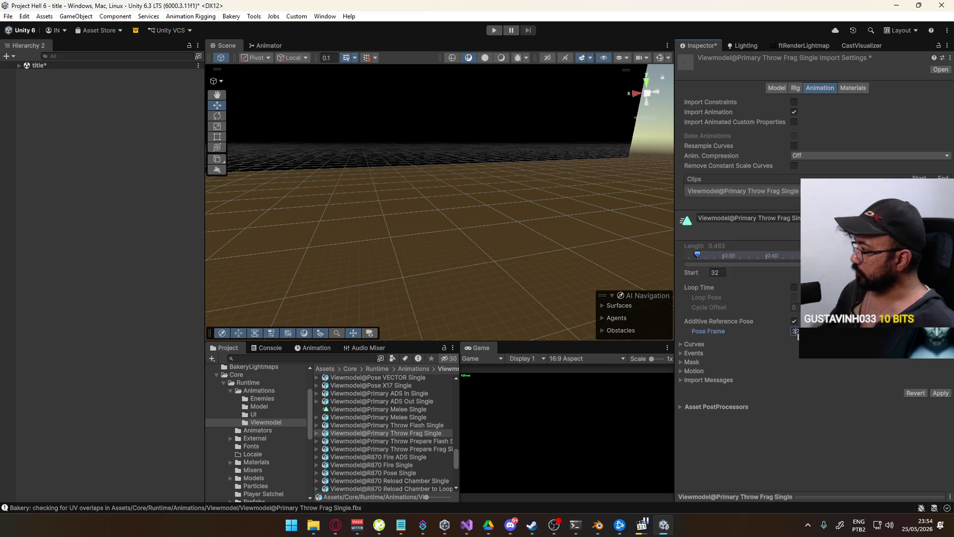
pyautogui.write('31')
pyautogui.click(940, 393)
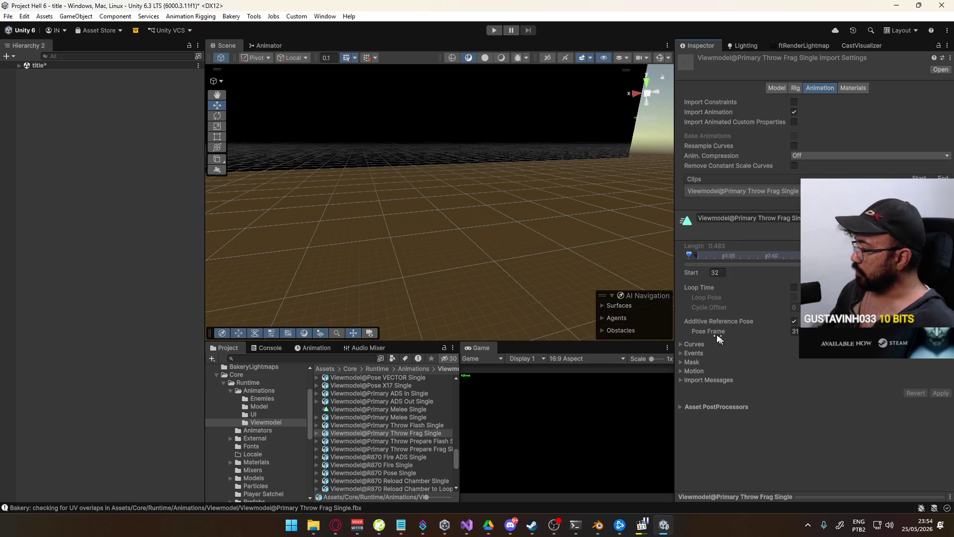
pyautogui.click(782, 496)
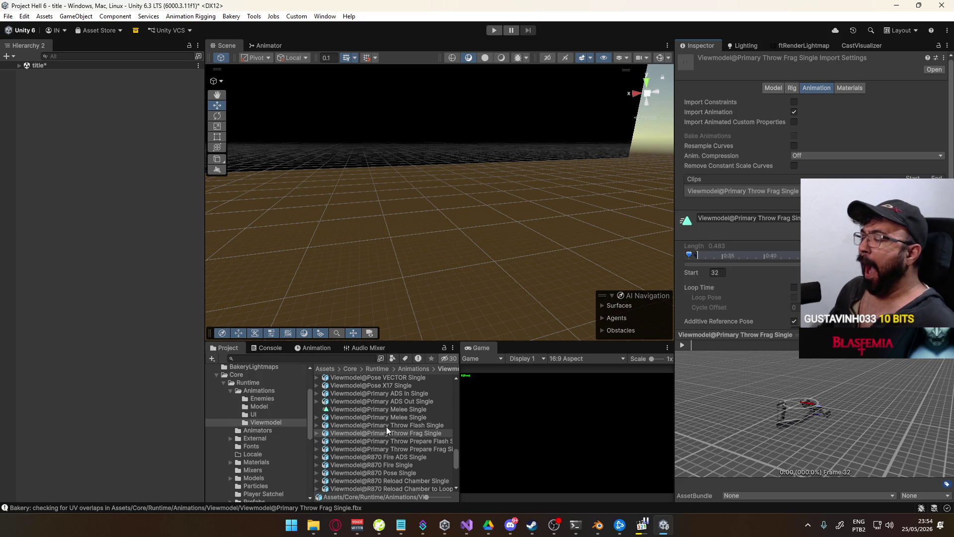
# - Make all four throw FBXs copy their avatar from Mannequin Male AAvatar
pyautogui.click(392, 449)
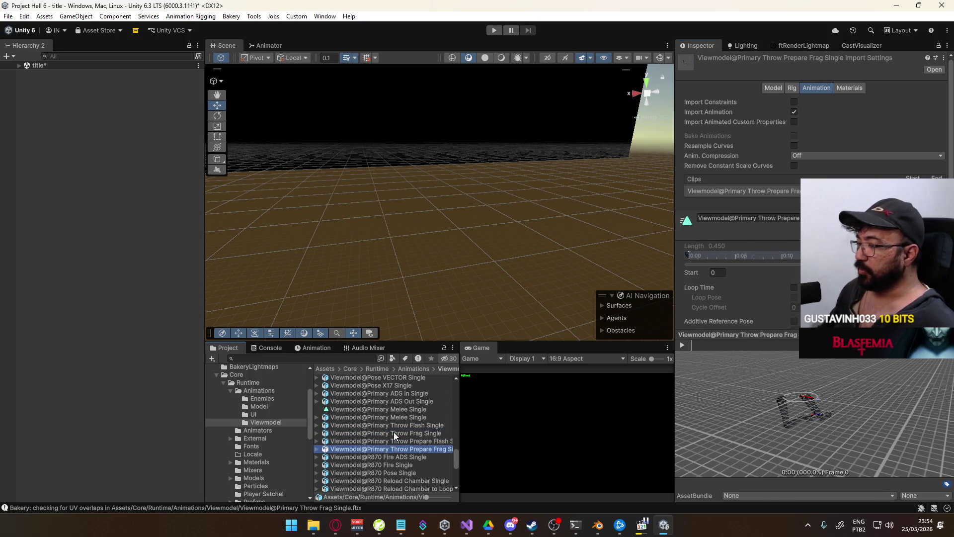
pyautogui.keyDown('shift'); pyautogui.click(392, 425); pyautogui.keyUp('shift')
pyautogui.click(795, 88)
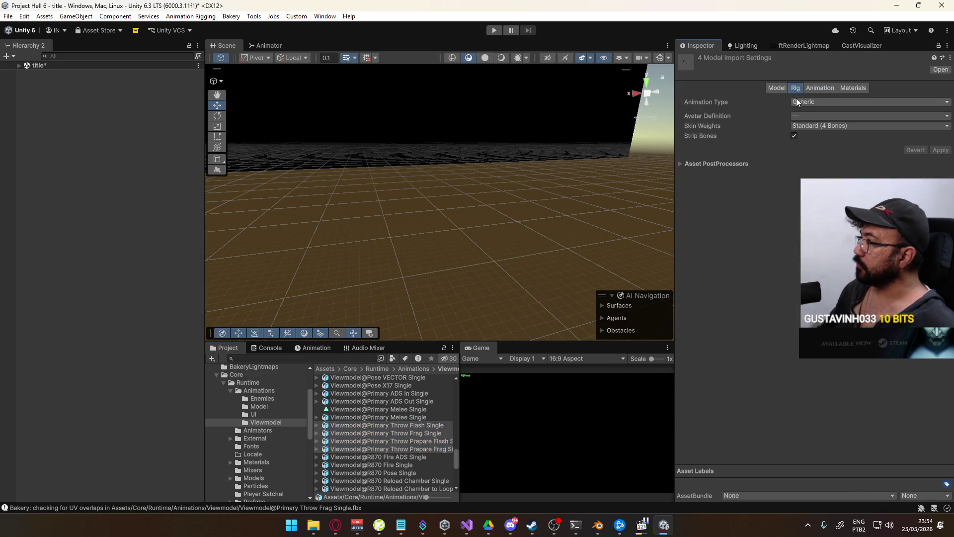
pyautogui.click(799, 114)
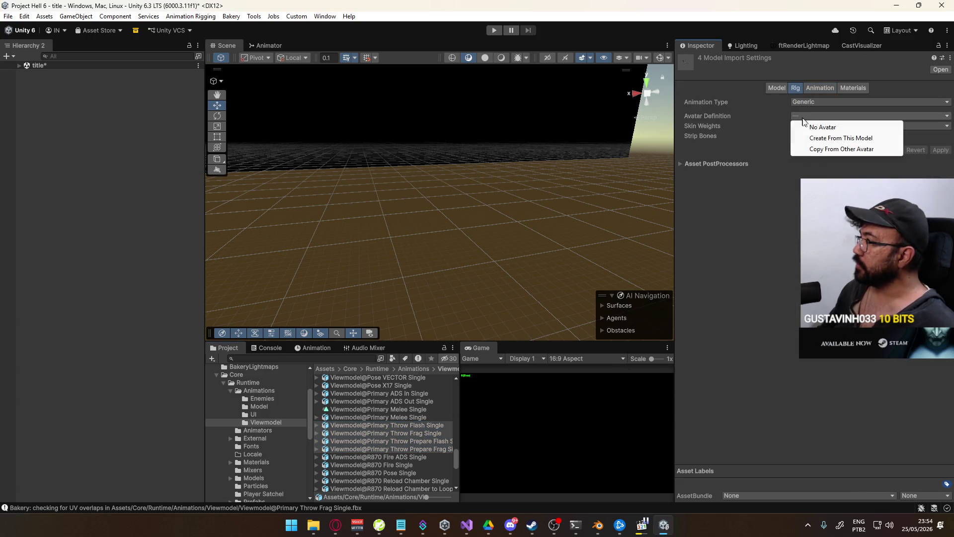
pyautogui.click(819, 148)
pyautogui.click(947, 151)
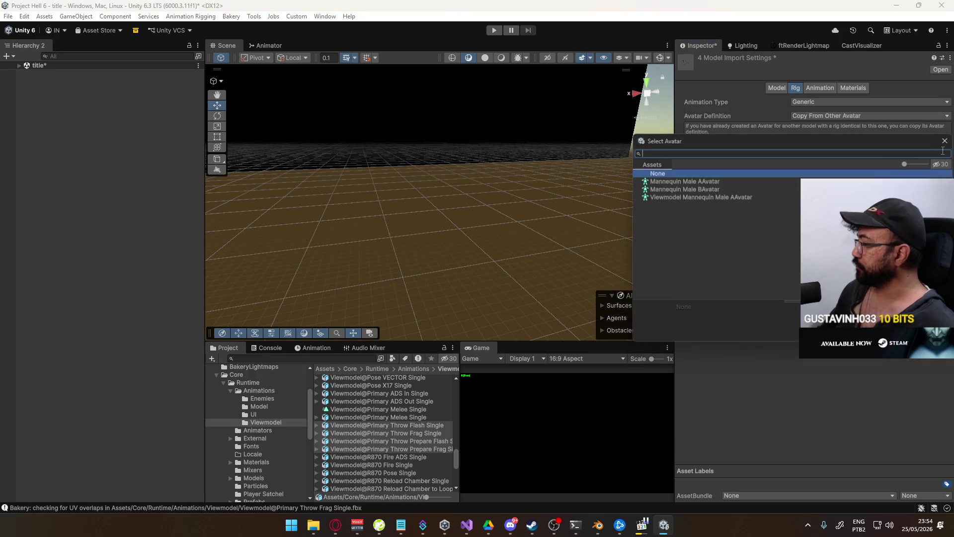
pyautogui.doubleClick(707, 180)
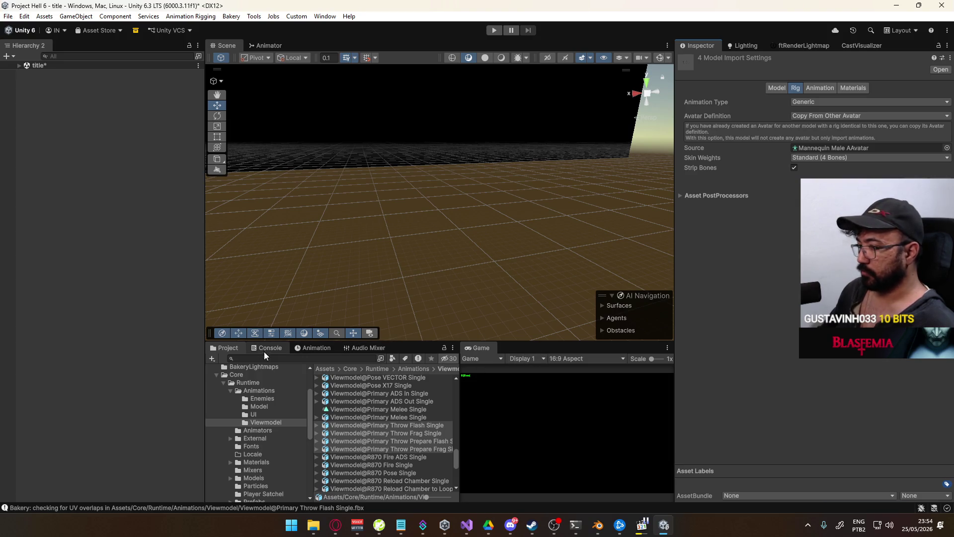
pyautogui.click(230, 390)
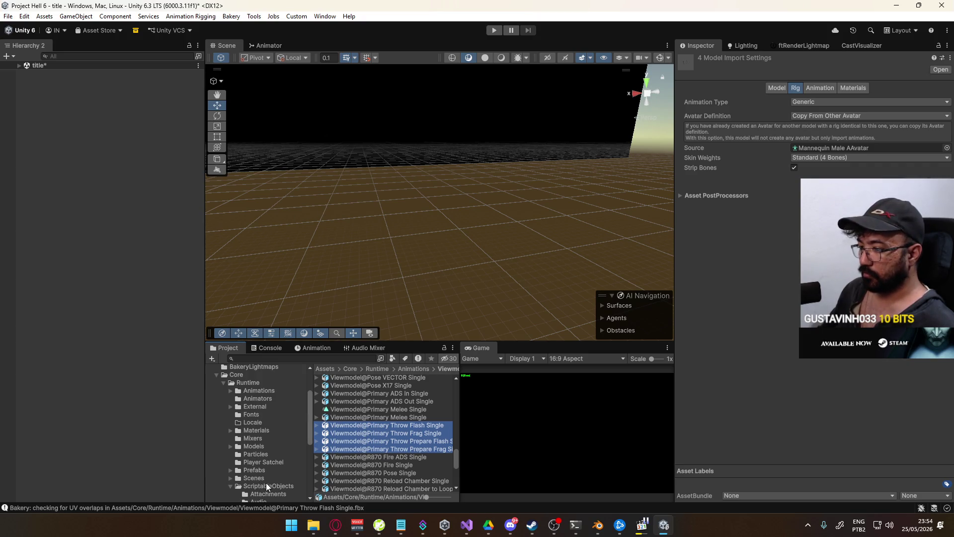
# - Open the Player prefab and view the Viewmodel controller's parameters in the Animator
pyautogui.scroll(-3, 228, 450)
pyautogui.click(230, 426)
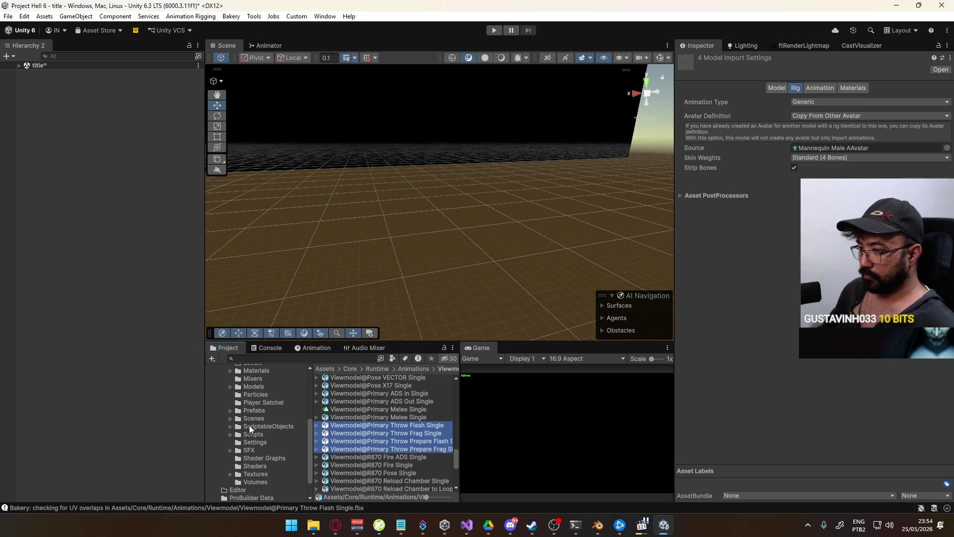
pyautogui.click(268, 411)
pyautogui.scroll(10, 369, 443)
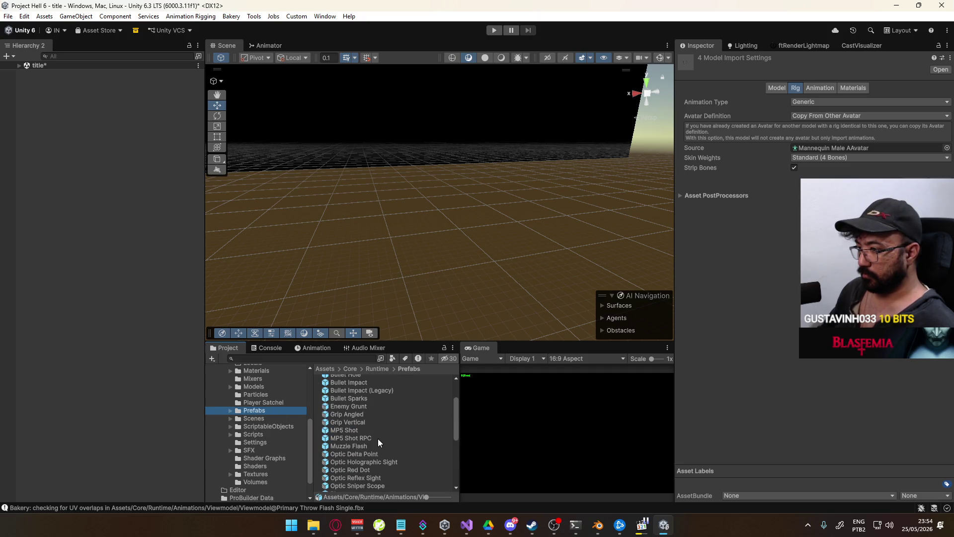
pyautogui.scroll(-6, 356, 428)
pyautogui.doubleClick(354, 426)
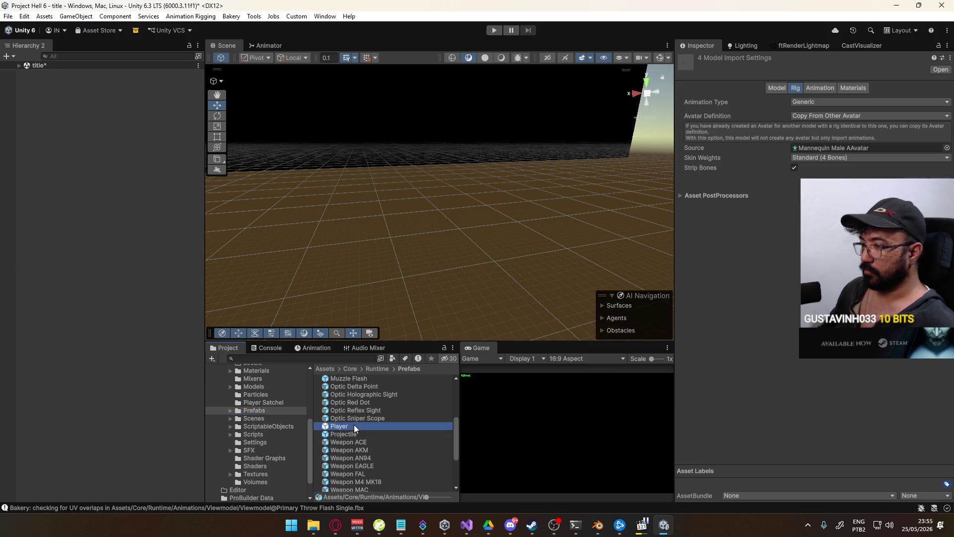
pyautogui.click(272, 46)
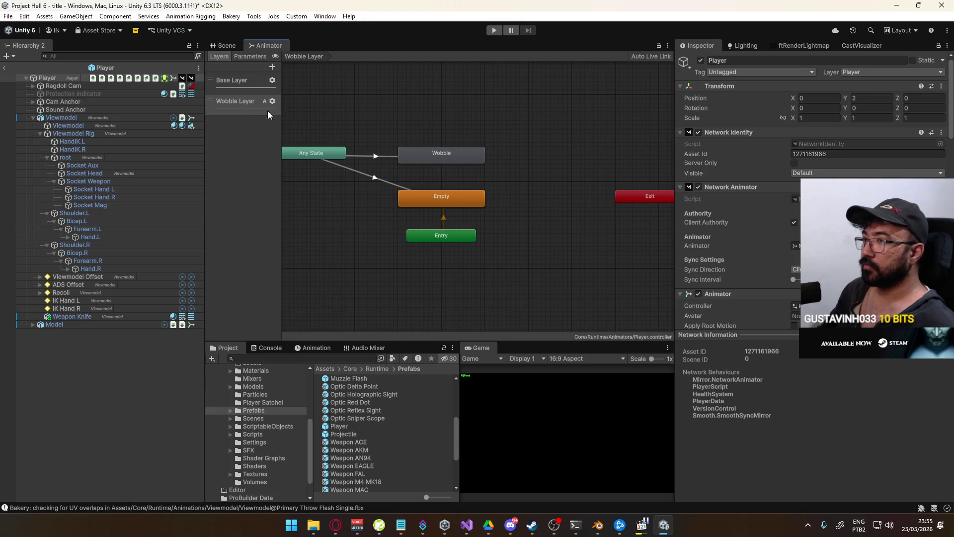
pyautogui.click(246, 57)
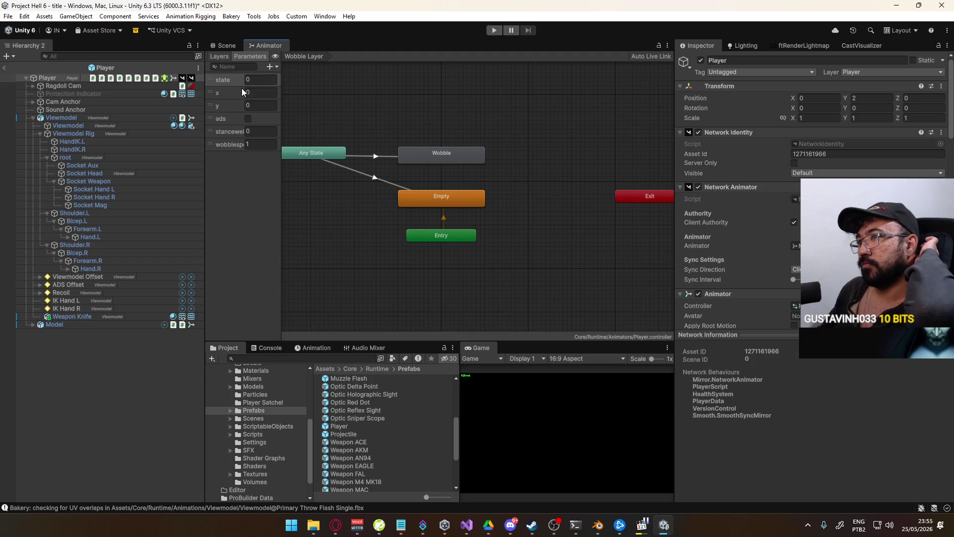
pyautogui.click(122, 118)
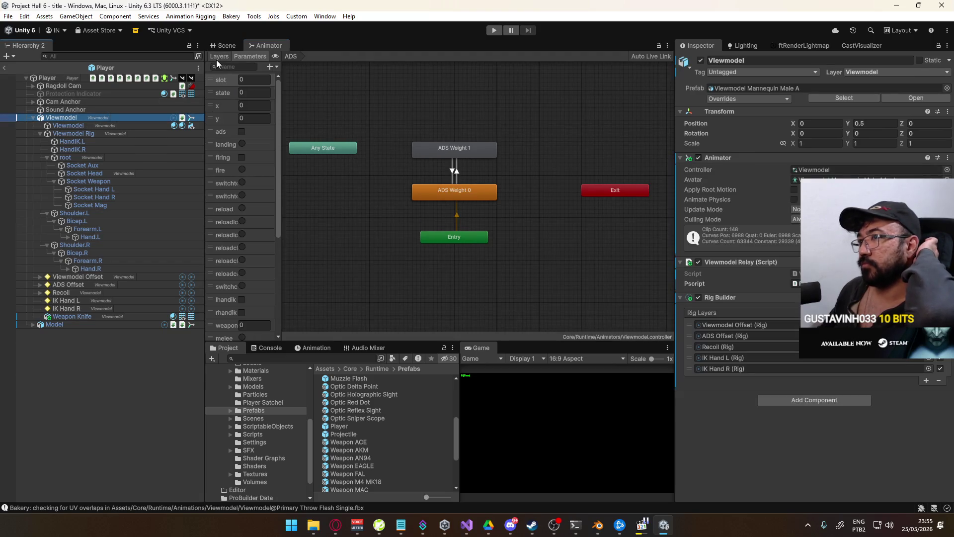
# - Switch the Animator to the Layers list and open the Off-Hand Layer graph
pyautogui.click(218, 57)
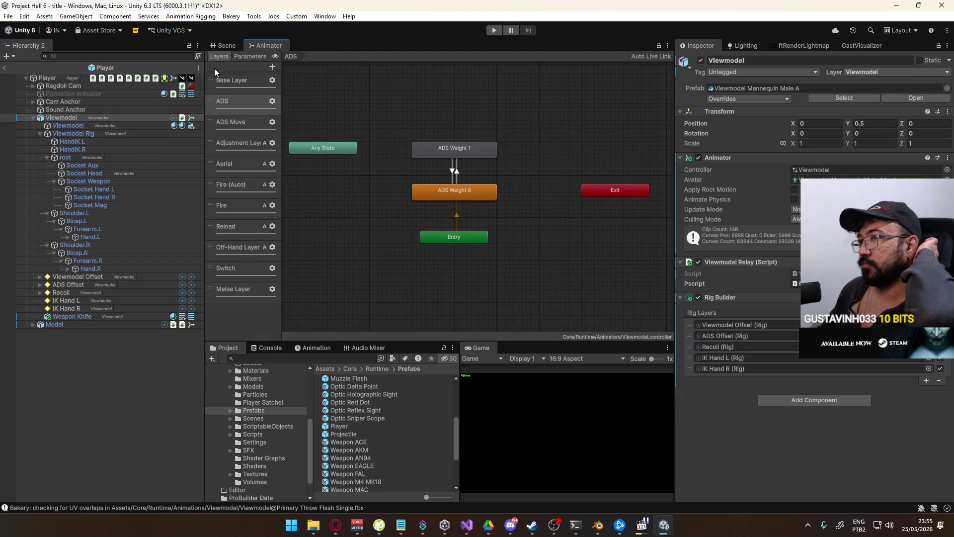
pyautogui.click(246, 248)
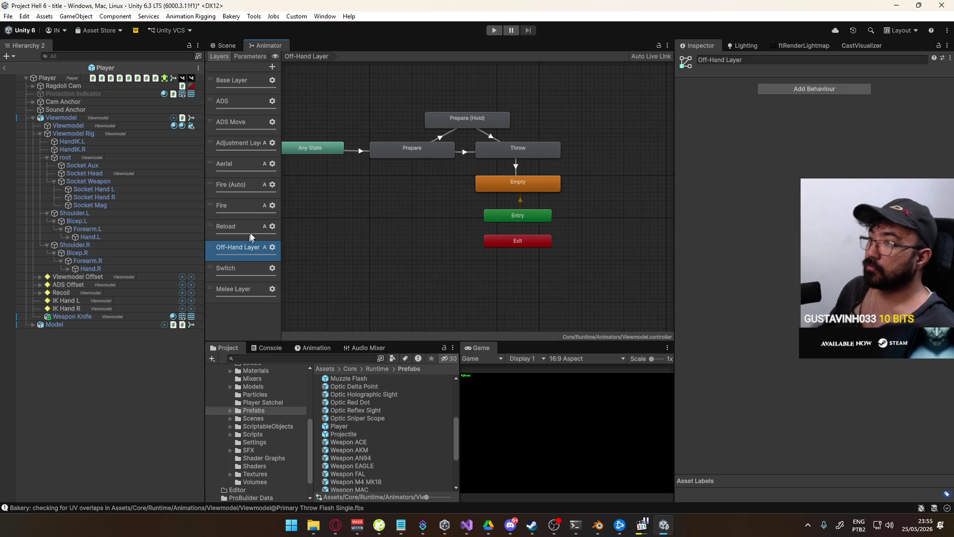
# - Add an additive layer named 'Main Hand layer' directly below Off-Hand Layer
pyautogui.click(273, 67)
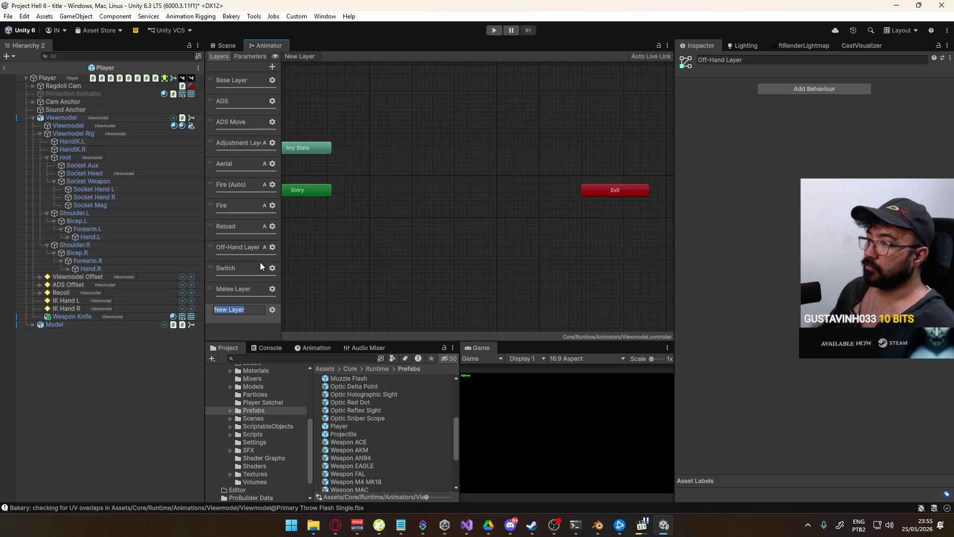
pyautogui.write('M')
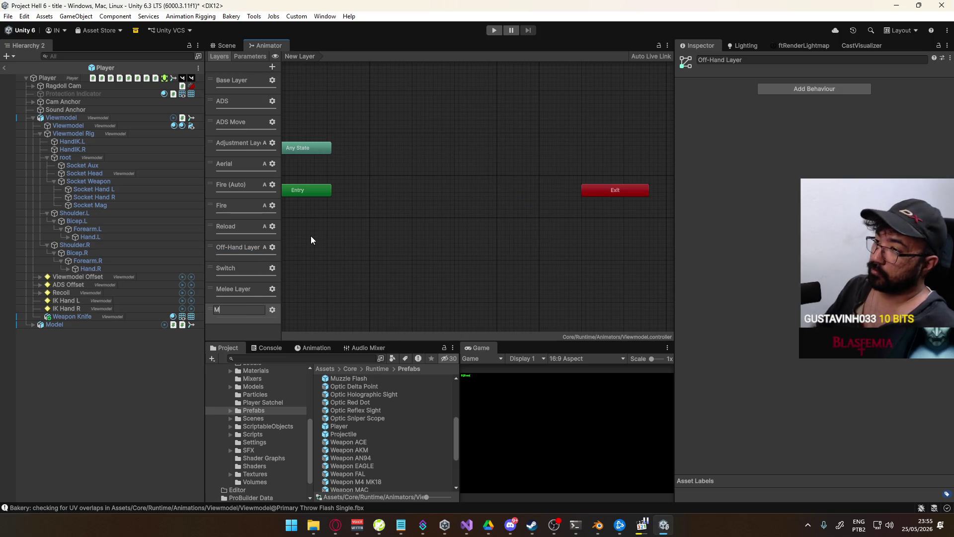
pyautogui.write('ain Hand layer')
pyautogui.press('Return')
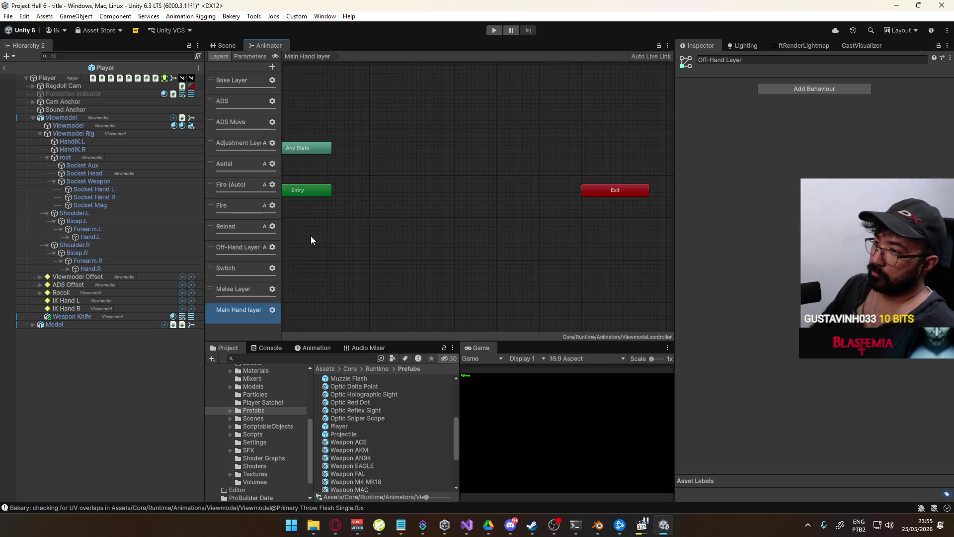
pyautogui.moveTo(220, 308); pyautogui.dragTo(237, 267)
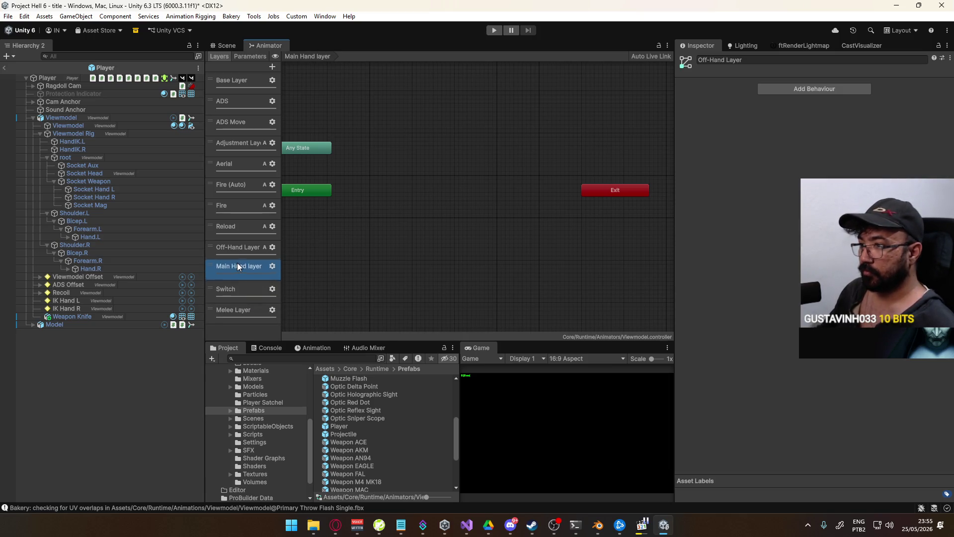
pyautogui.click(273, 264)
pyautogui.click(401, 289)
pyautogui.click(366, 311)
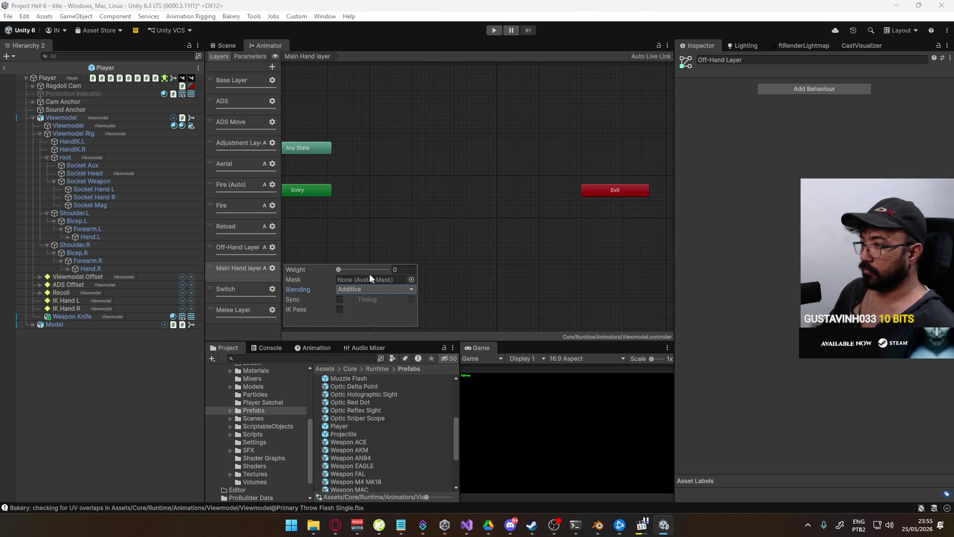
pyautogui.click(488, 270)
# - Copy all Off-Hand Layer states into Main Hand layer and arrange Entry and Any State
pyautogui.click(240, 247)
pyautogui.moveTo(404, 212); pyautogui.dragTo(433, 220, button='middle')
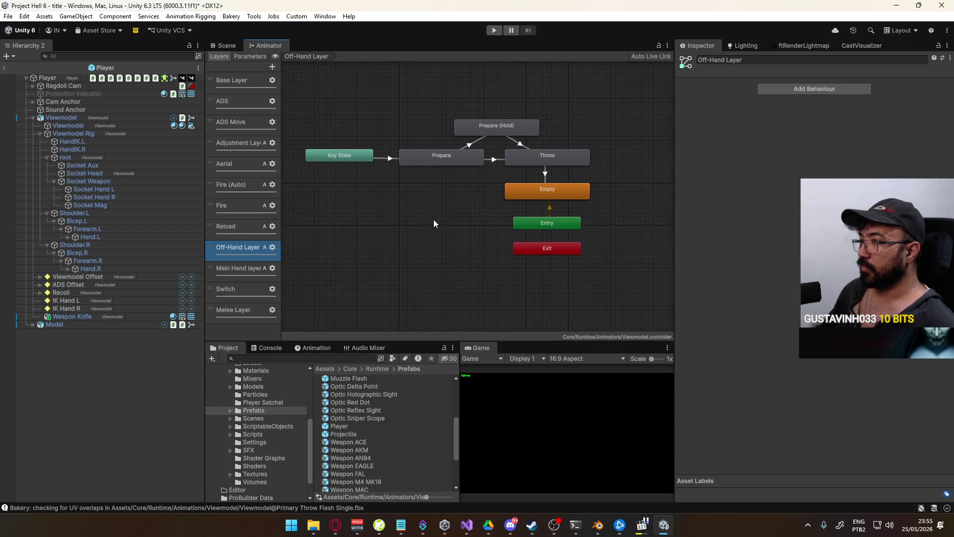
pyautogui.moveTo(307, 94)
pyautogui.mouseDown()
pyautogui.moveTo(457, 125)
pyautogui.moveTo(603, 201)
pyautogui.moveTo(612, 222)
pyautogui.mouseUp()
pyautogui.click(239, 269)
pyautogui.moveTo(338, 203)
pyautogui.mouseDown()
pyautogui.moveTo(471, 289)
pyautogui.moveTo(517, 257)
pyautogui.mouseUp()
pyautogui.moveTo(335, 155); pyautogui.dragTo(326, 190)
pyautogui.click(353, 165)
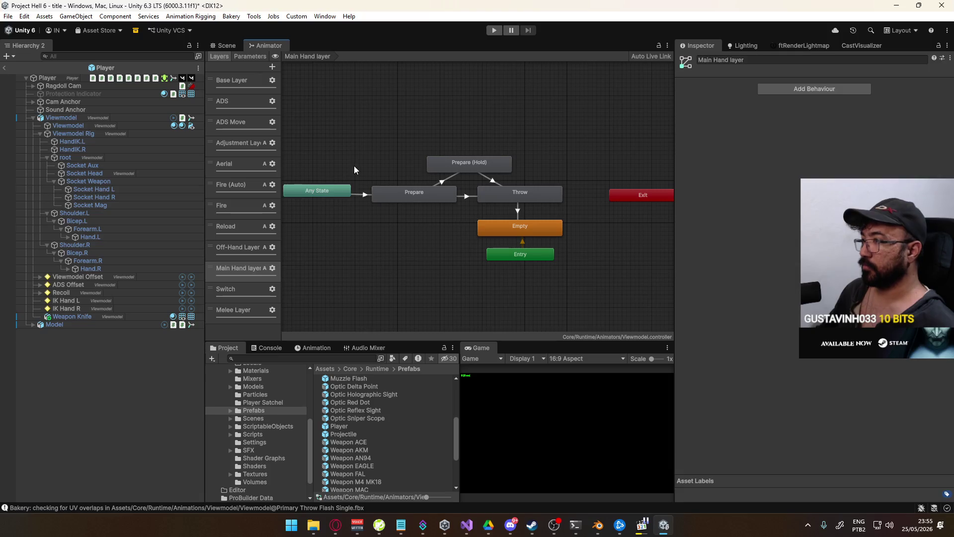
pyautogui.click(416, 194)
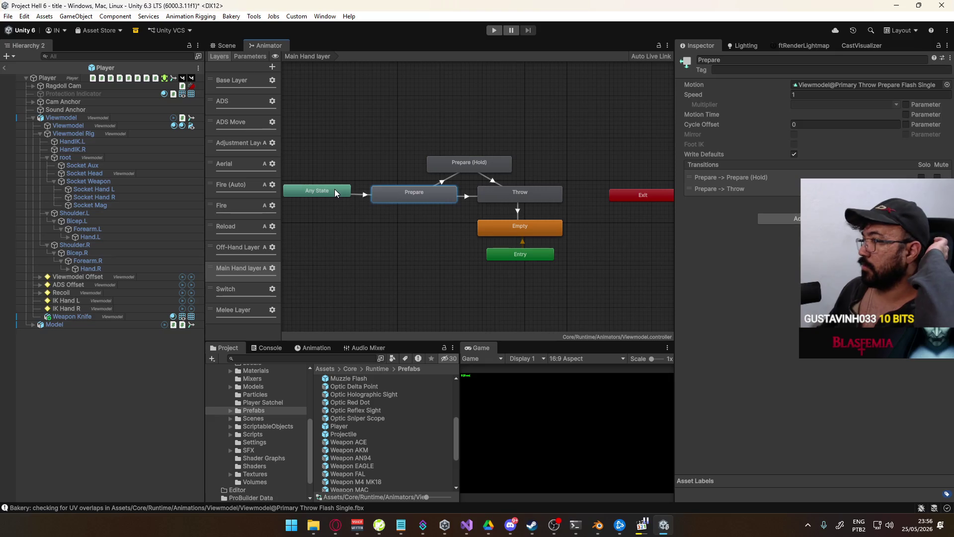
pyautogui.click(360, 195)
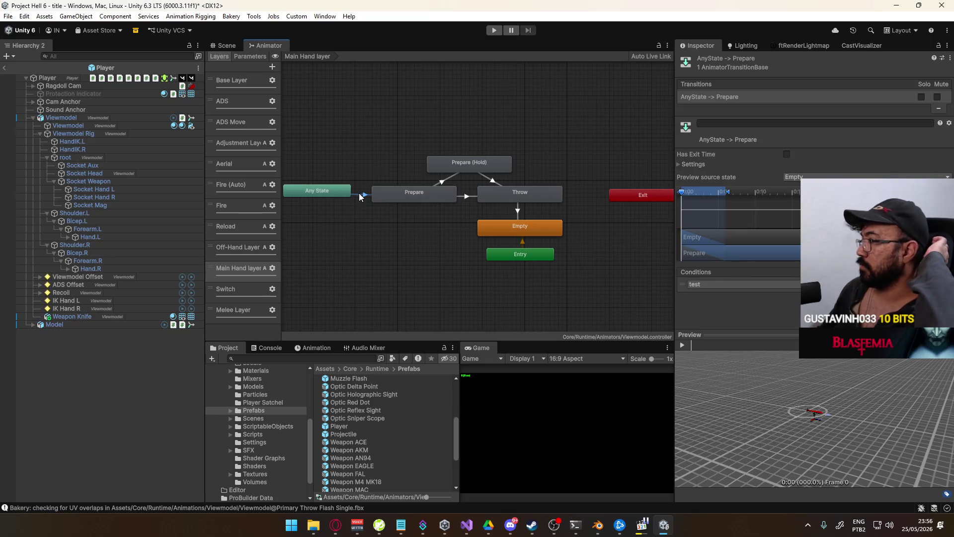
pyautogui.click(423, 195)
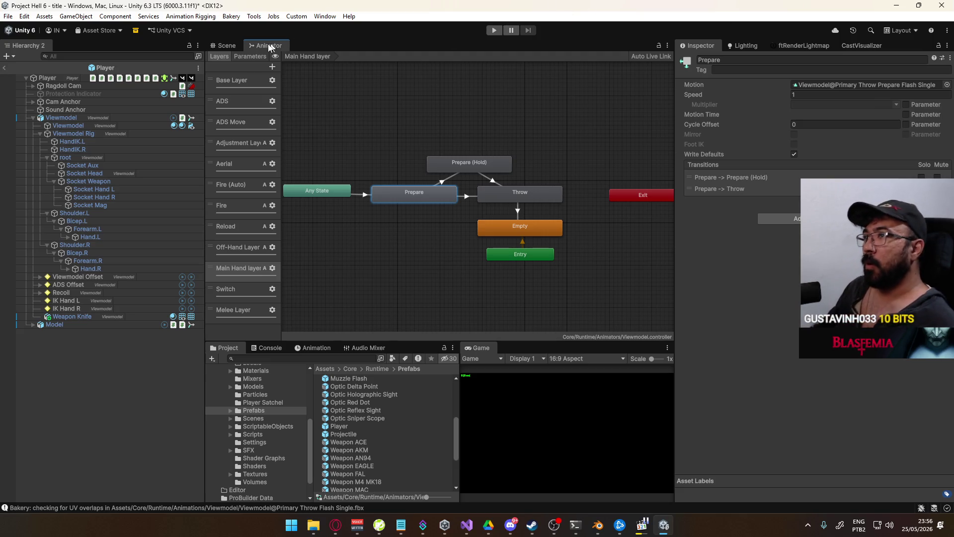
# - Add an Int parameter named lethal to the Viewmodel controller's parameter list
pyautogui.click(248, 56)
pyautogui.scroll(-5, 262, 109)
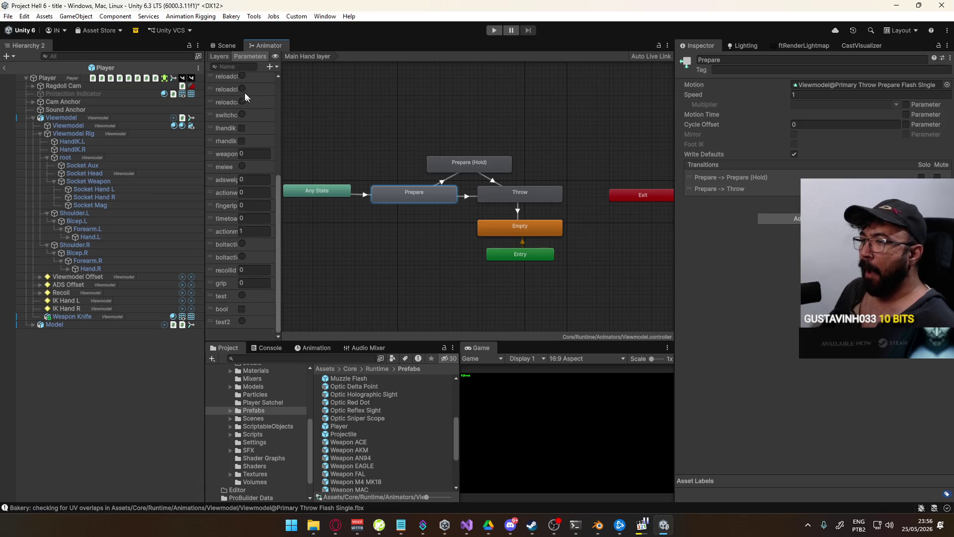
pyautogui.click(273, 68)
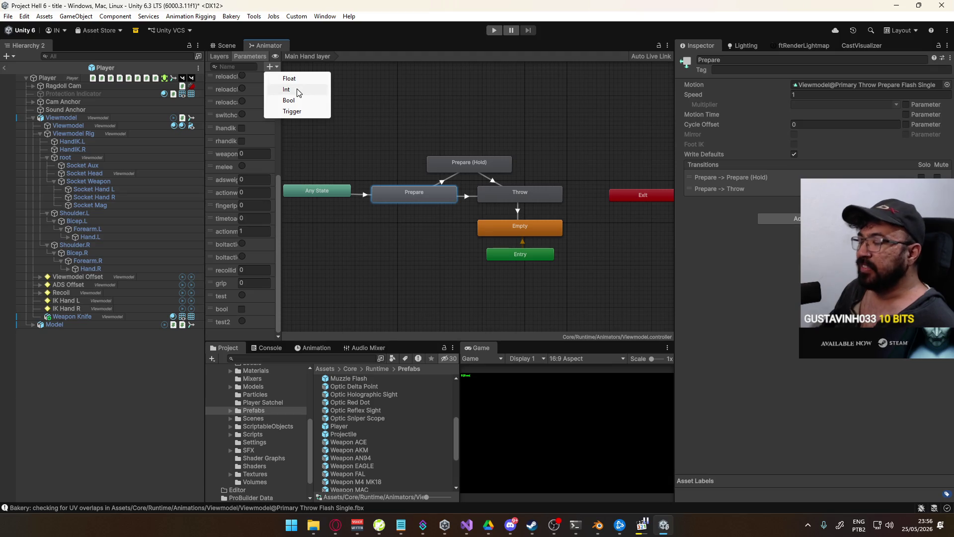
pyautogui.click(298, 90)
pyautogui.write('lethal')
pyautogui.press('Return')
# - Add a spare New Int parameter, then delete it
pyautogui.click(273, 66)
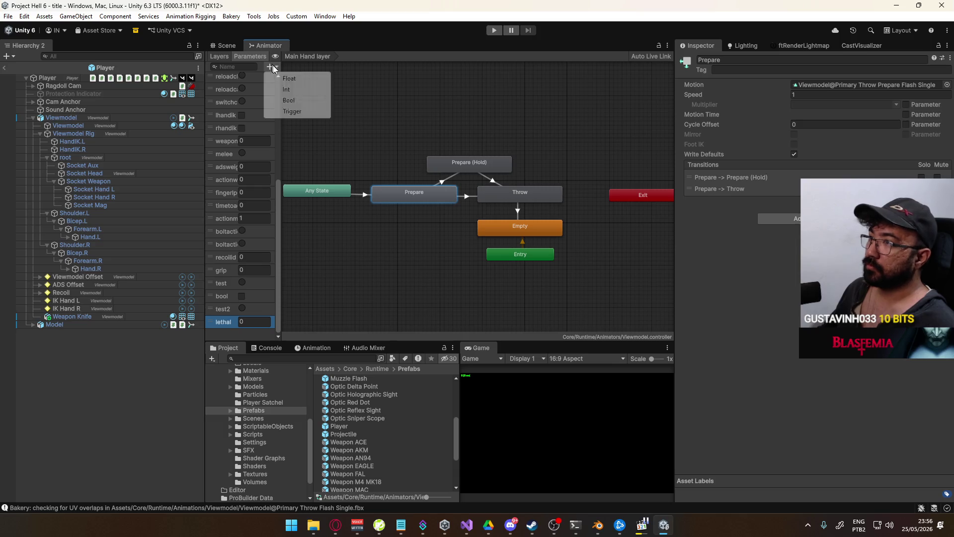
pyautogui.click(298, 89)
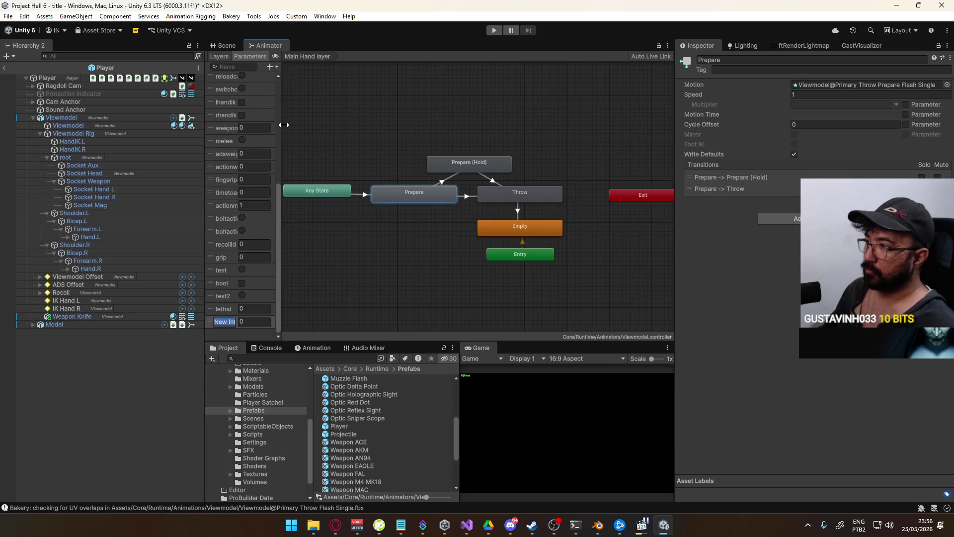
pyautogui.click(306, 301)
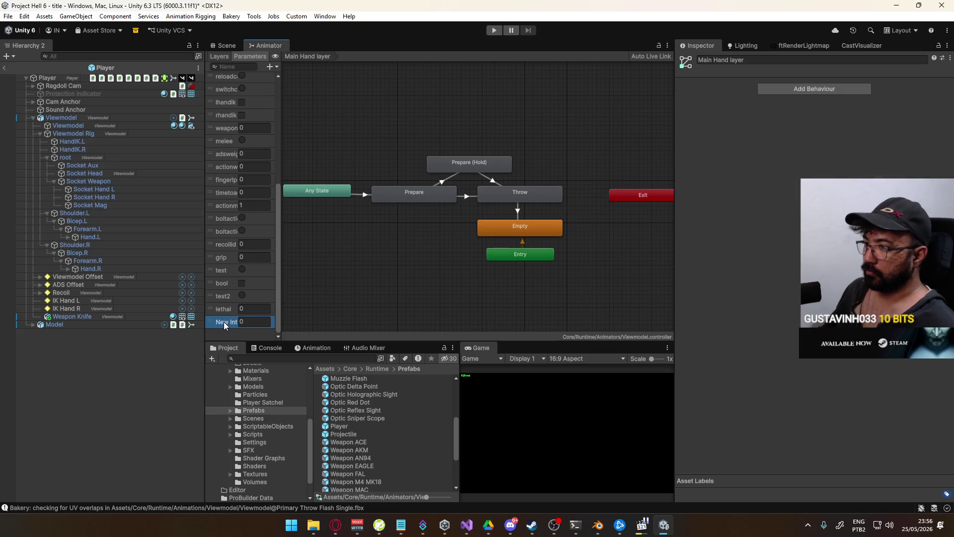
pyautogui.press('Delete')
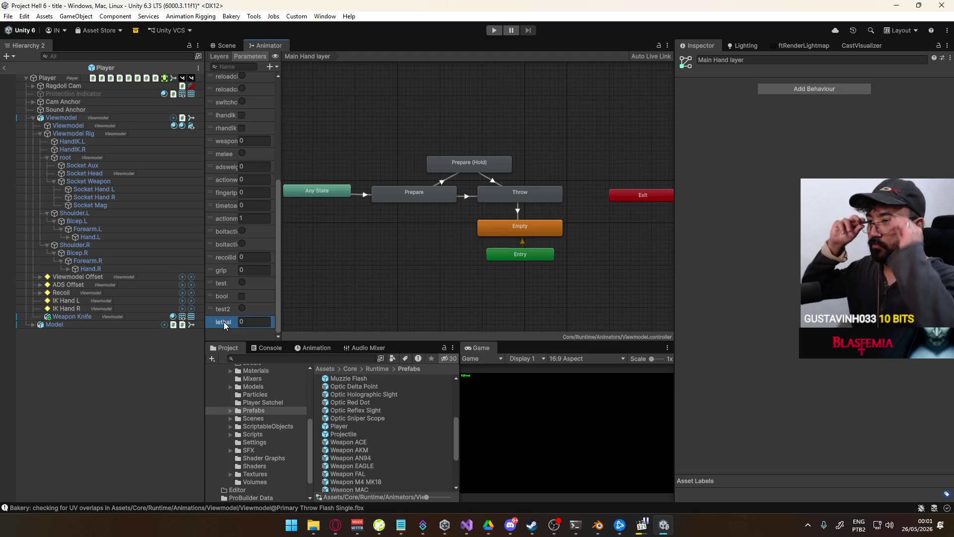
# - Start renaming the lethal parameter in the parameter list
pyautogui.doubleClick(223, 321)
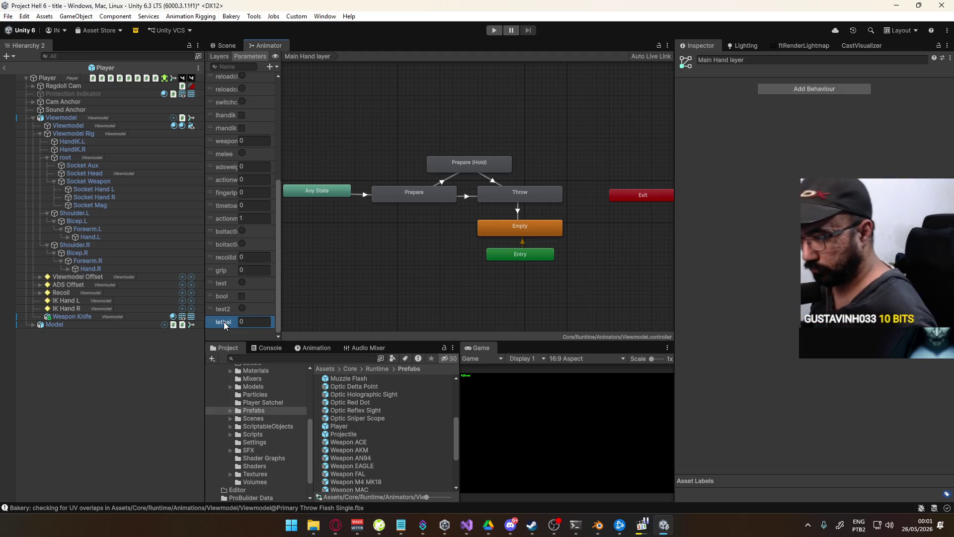
# - Rename a parameter to equipm, recentre the graph, then delete the misnamed and bool parameters
pyautogui.write('equi')
pyautogui.write('pm')
pyautogui.press('Return')
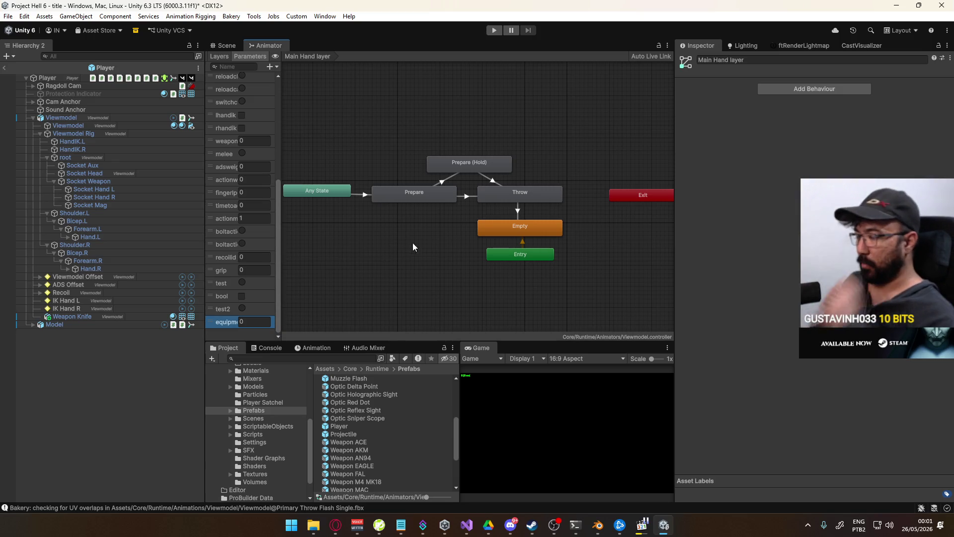
pyautogui.moveTo(366, 256)
pyautogui.mouseDown(button='middle')
pyautogui.moveTo(385, 238)
pyautogui.moveTo(424, 228)
pyautogui.mouseUp(button='middle')
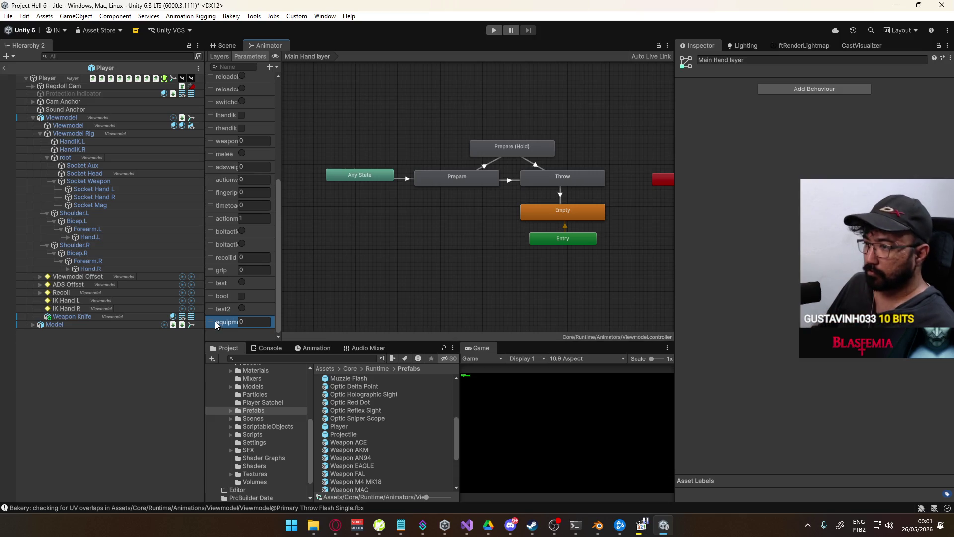
pyautogui.press('Escape')
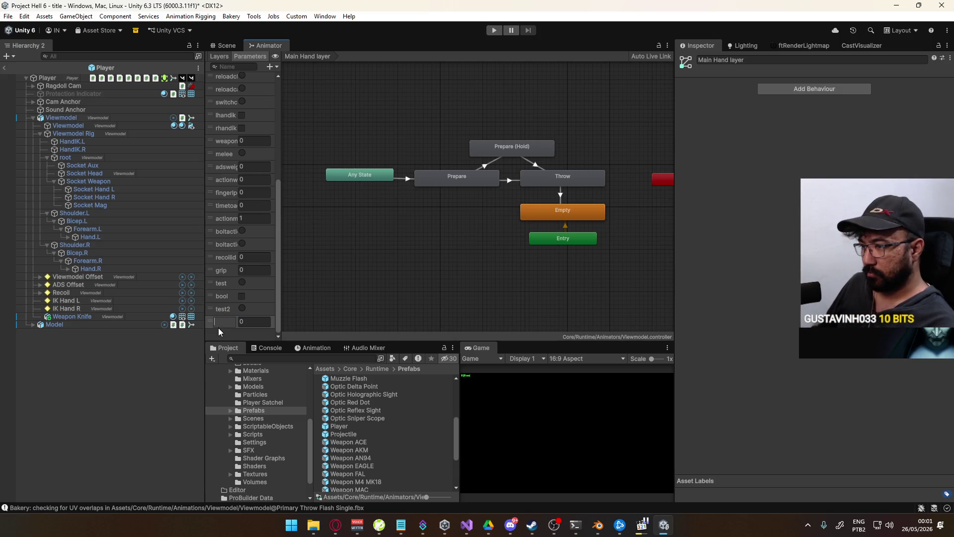
pyautogui.press('Delete')
pyautogui.click(228, 311)
pyautogui.press('Delete')
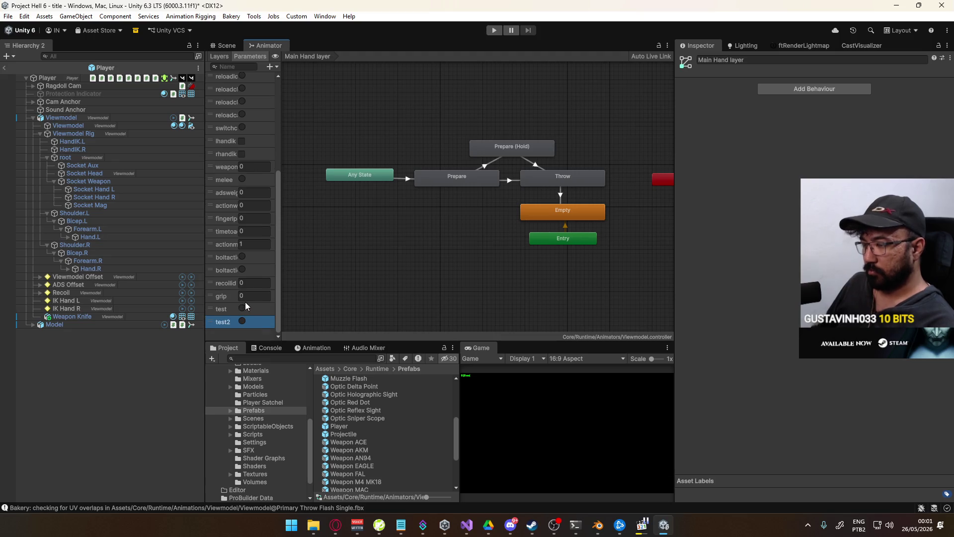
# - Rename the test parameter to lethalprepare and test2 to lethal
pyautogui.doubleClick(216, 311)
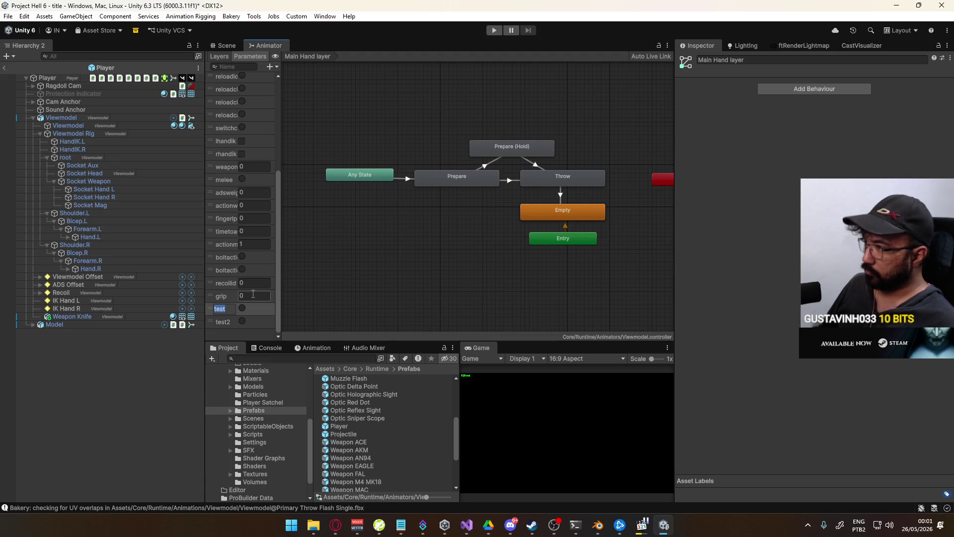
pyautogui.write('thalrep')
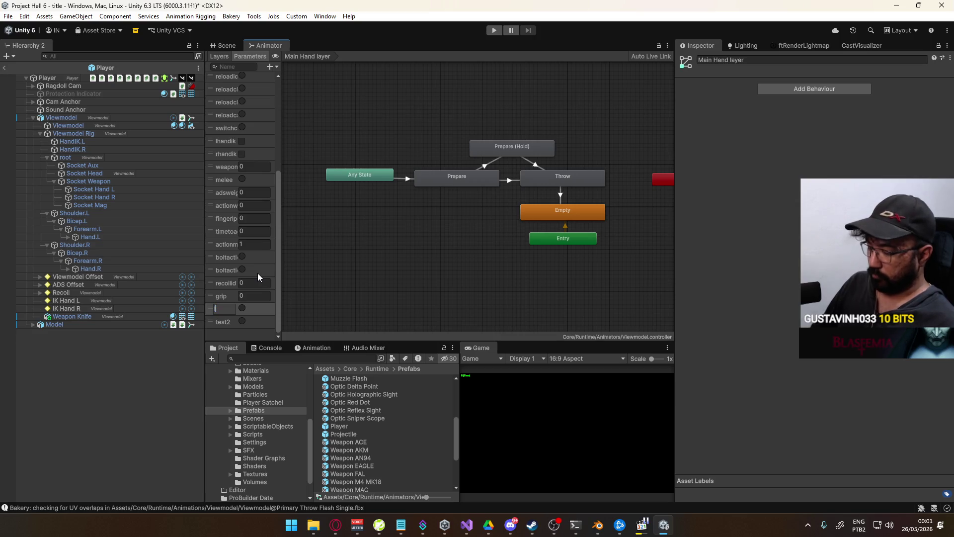
pyautogui.press('BackSpace')
pyautogui.press('BackSpace')
pyautogui.press('BackSpace')
pyautogui.write('prep')
pyautogui.press('Home')
pyautogui.write('le')
pyautogui.press('Return')
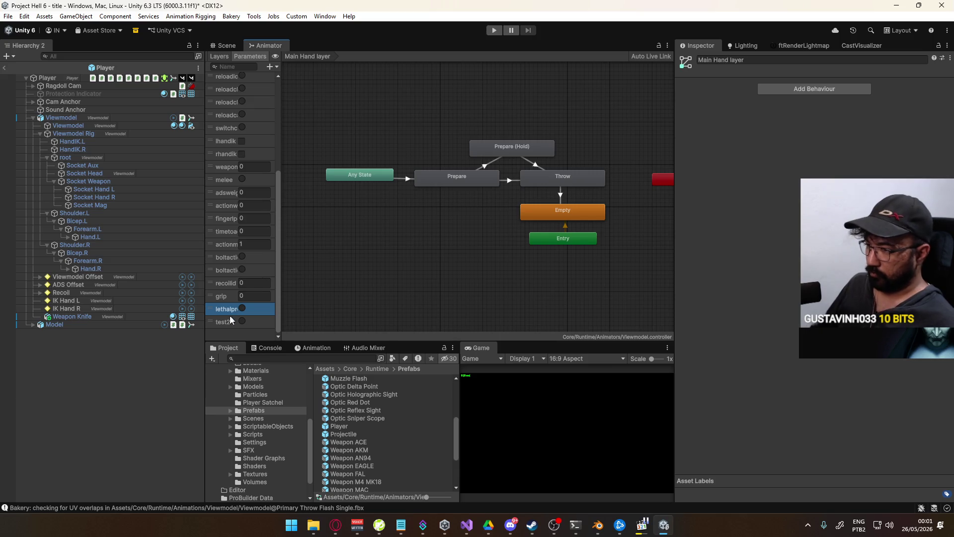
pyautogui.doubleClick(225, 322)
pyautogui.write('lethal')
pyautogui.press('Return')
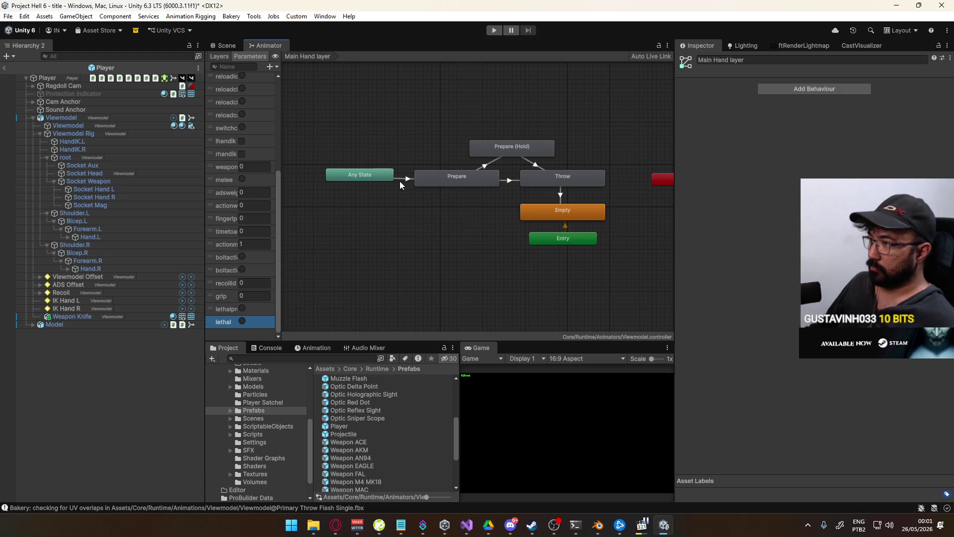
# - Rename lethalprepare to preparelethal and widen the parameter list so names fit
pyautogui.click(401, 181)
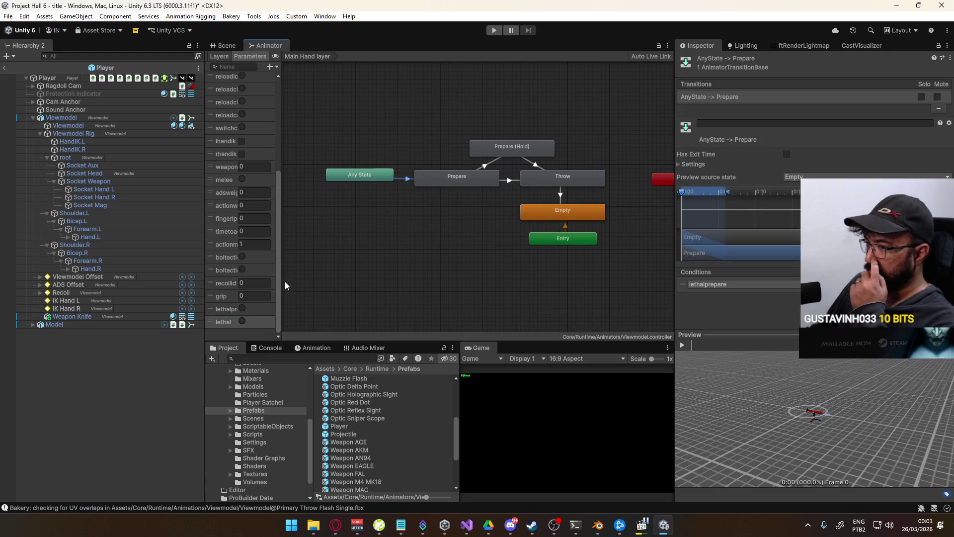
pyautogui.doubleClick(224, 308)
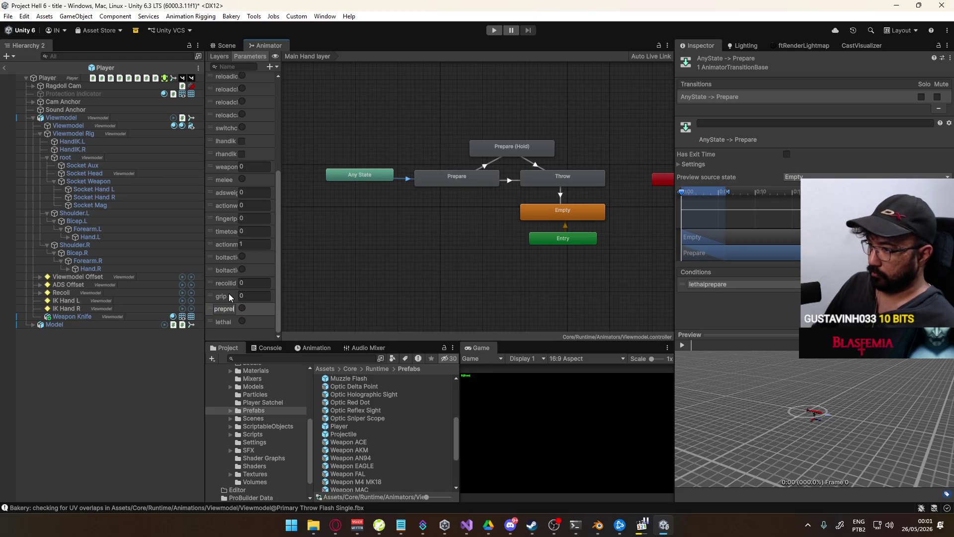
pyautogui.press('Return')
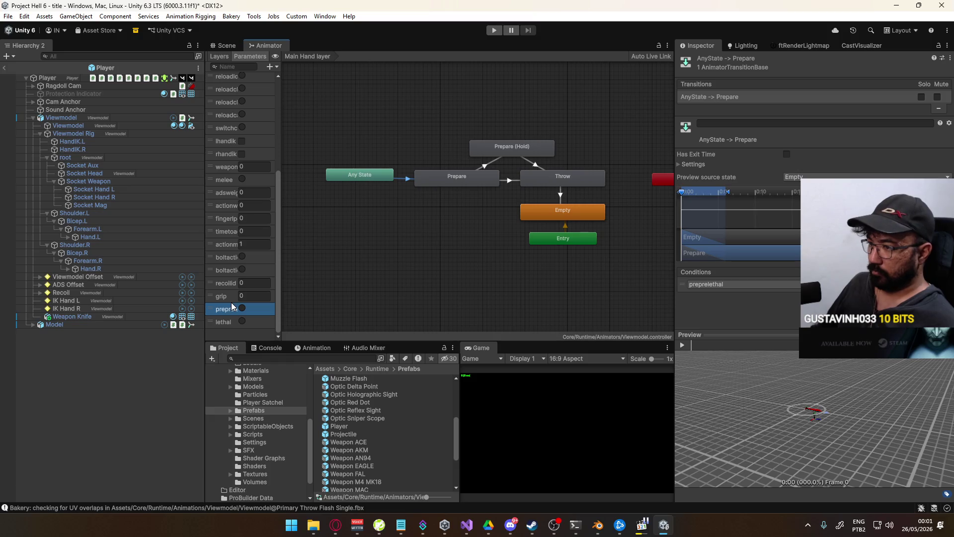
pyautogui.doubleClick(229, 307)
pyautogui.write('a')
pyautogui.press('Return')
pyautogui.moveTo(279, 307); pyautogui.dragTo(298, 308)
pyautogui.click(228, 330)
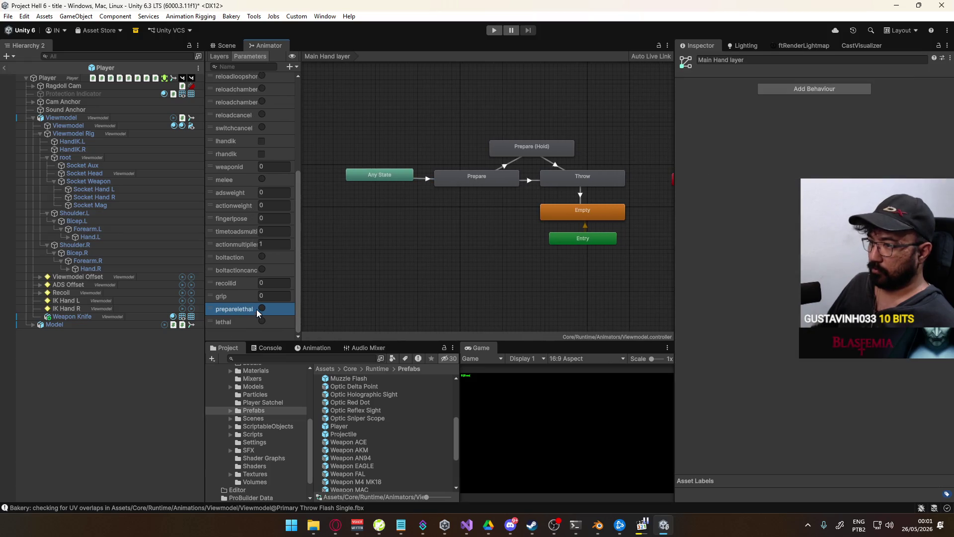
# - Add a new trigger parameter named prepare
pyautogui.click(291, 66)
pyautogui.click(311, 114)
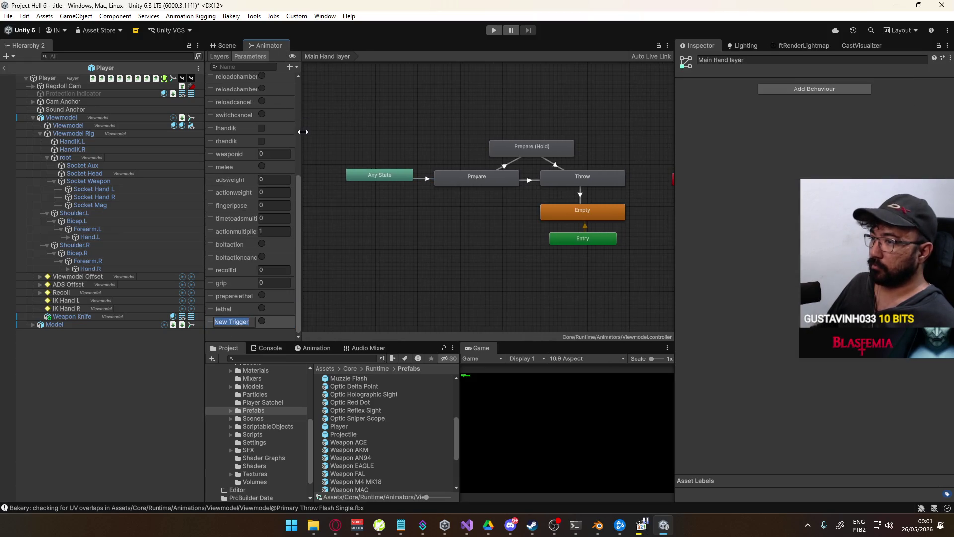
pyautogui.write('prepare')
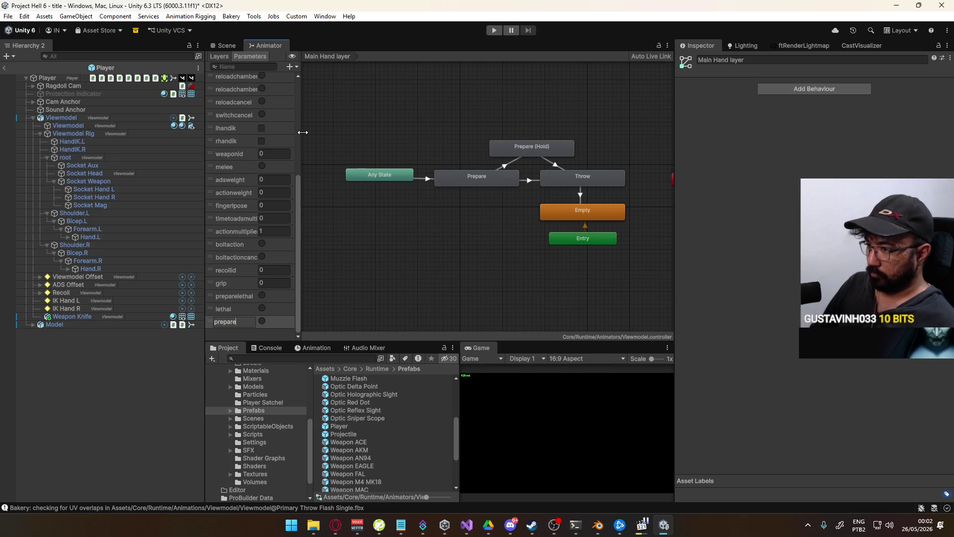
pyautogui.press('Return')
# - Rename the triggers to preparetactical, tactical and preparelethal
pyautogui.doubleClick(236, 295)
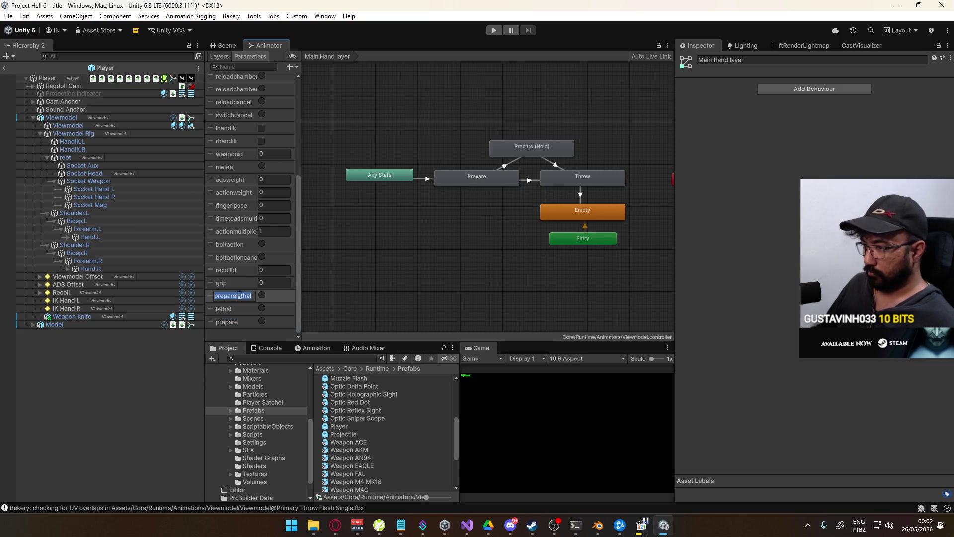
pyautogui.write('preparetactical')
pyautogui.press('Return')
pyautogui.doubleClick(233, 308)
pyautogui.write('tactical')
pyautogui.press('Return')
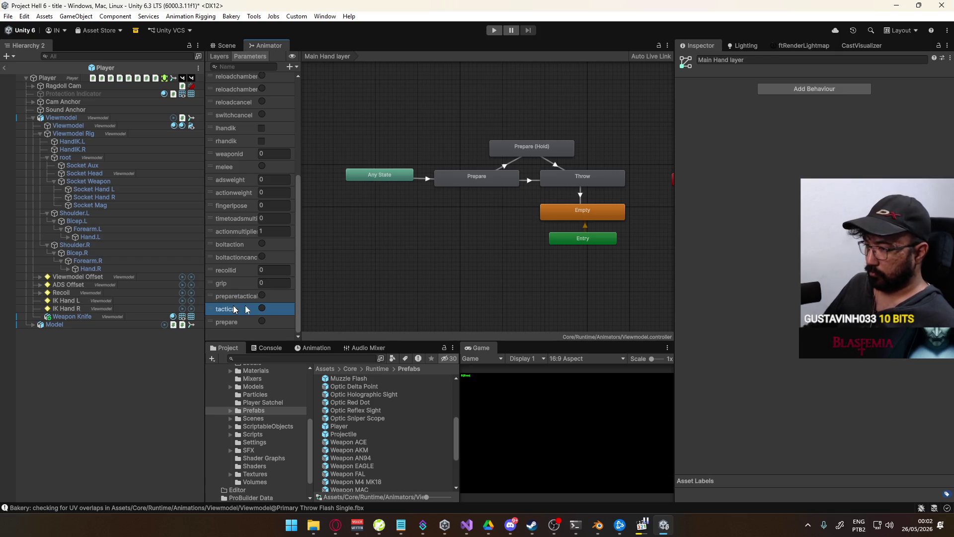
pyautogui.doubleClick(237, 323)
pyautogui.write('lethal')
pyautogui.press('Return')
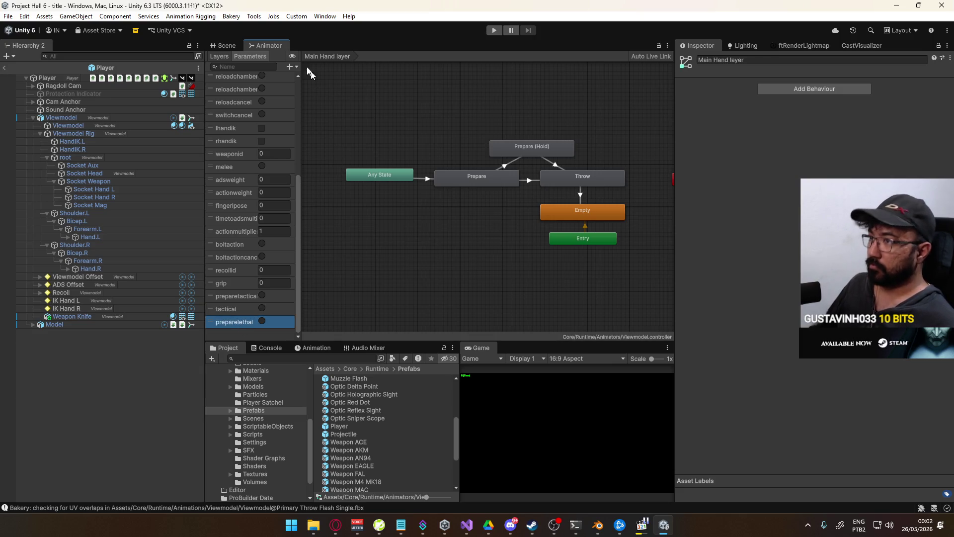
# - Add another trigger named lethal and select the Any State→Prepare transition
pyautogui.click(293, 66)
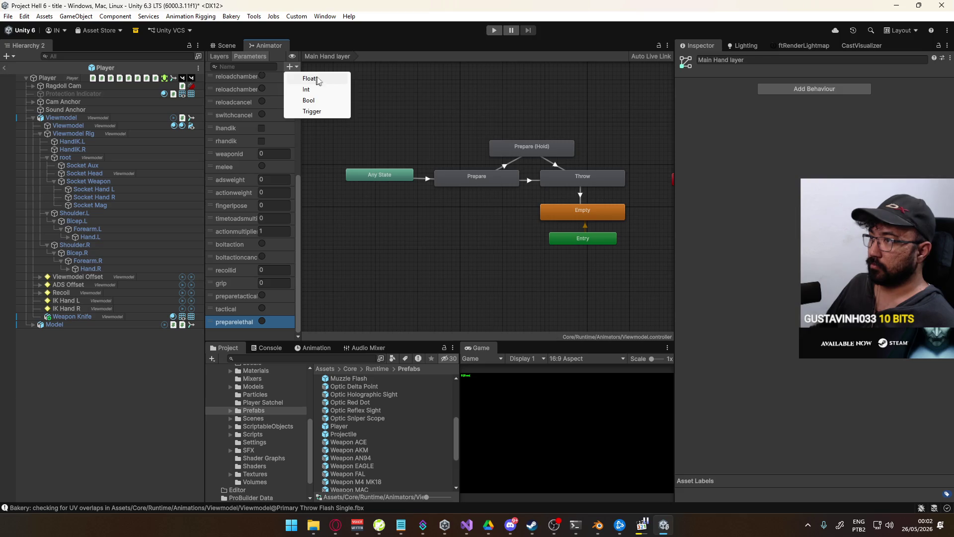
pyautogui.click(324, 112)
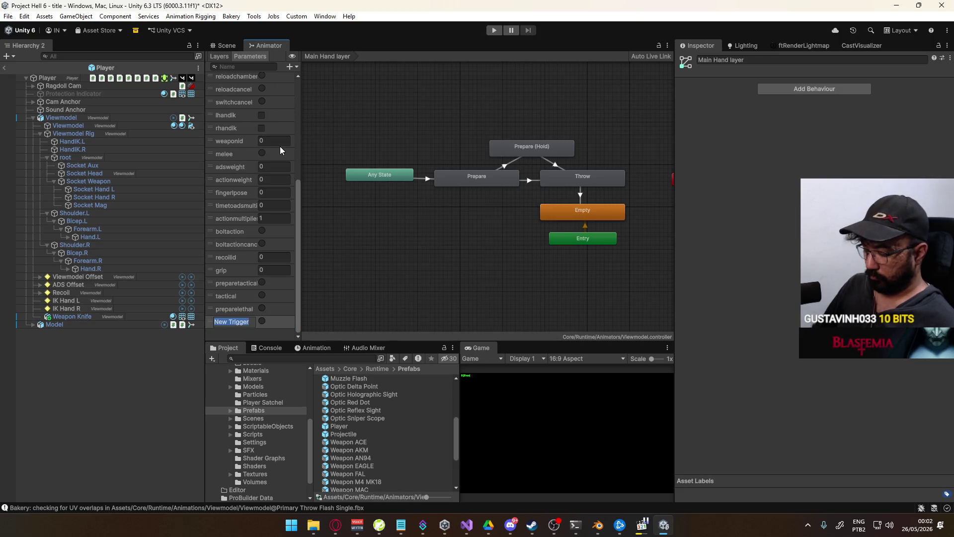
pyautogui.write('lethal')
pyautogui.press('Return')
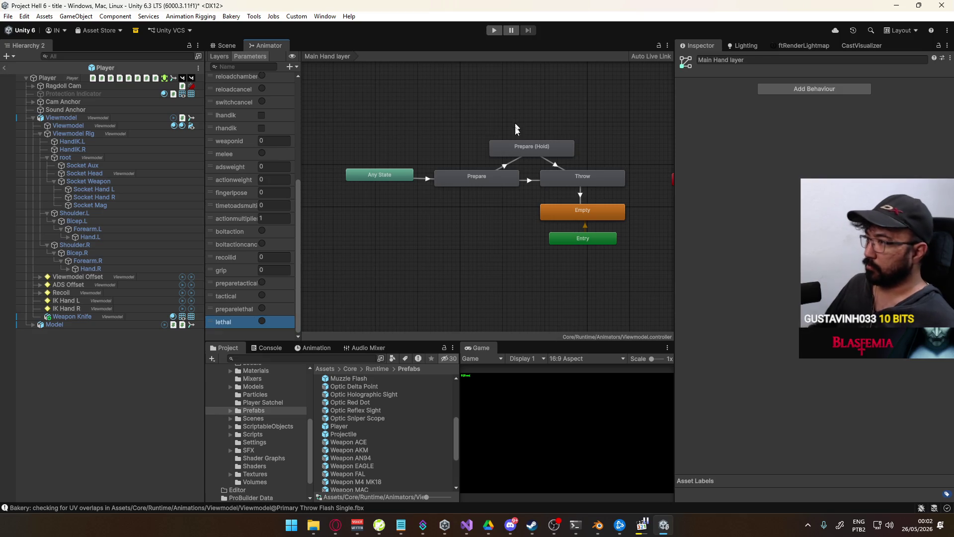
pyautogui.click(427, 180)
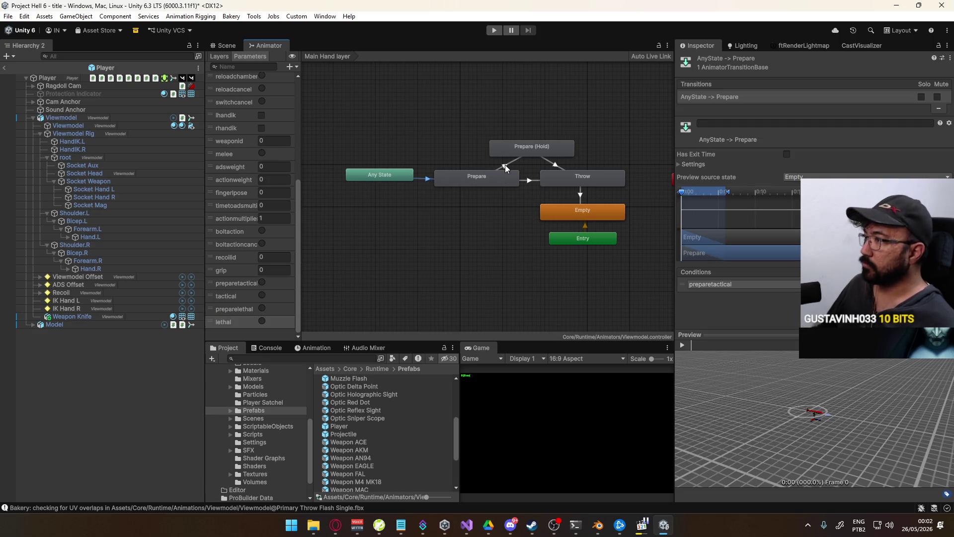
# - On the Main Hand layer, set the Any State→Prepare condition to preparelethal
pyautogui.click(226, 47)
pyautogui.click(269, 46)
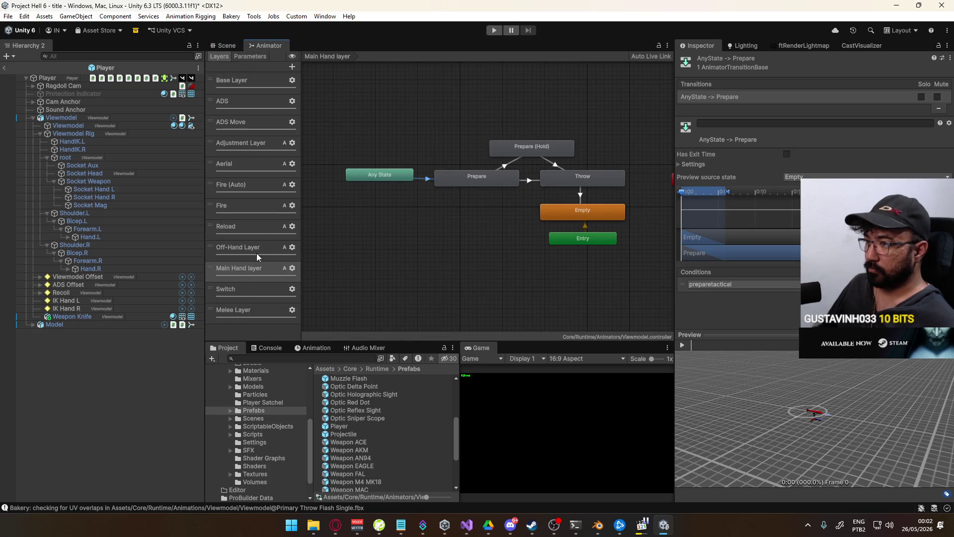
pyautogui.click(237, 248)
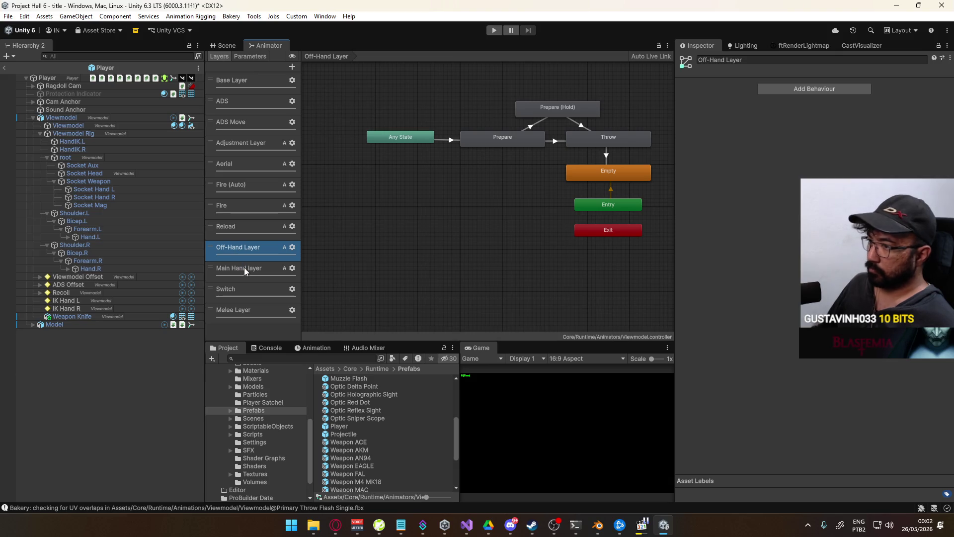
pyautogui.click(244, 270)
pyautogui.click(426, 179)
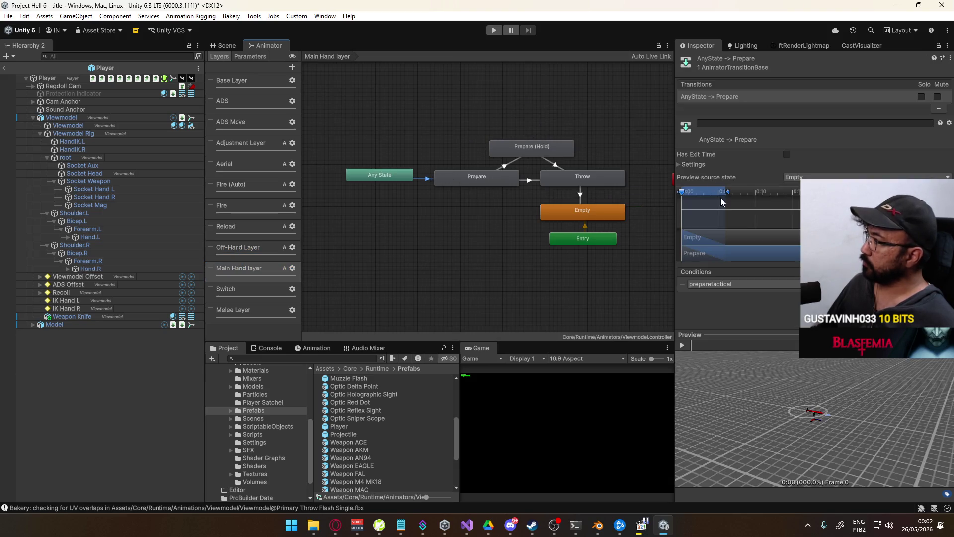
pyautogui.click(749, 287)
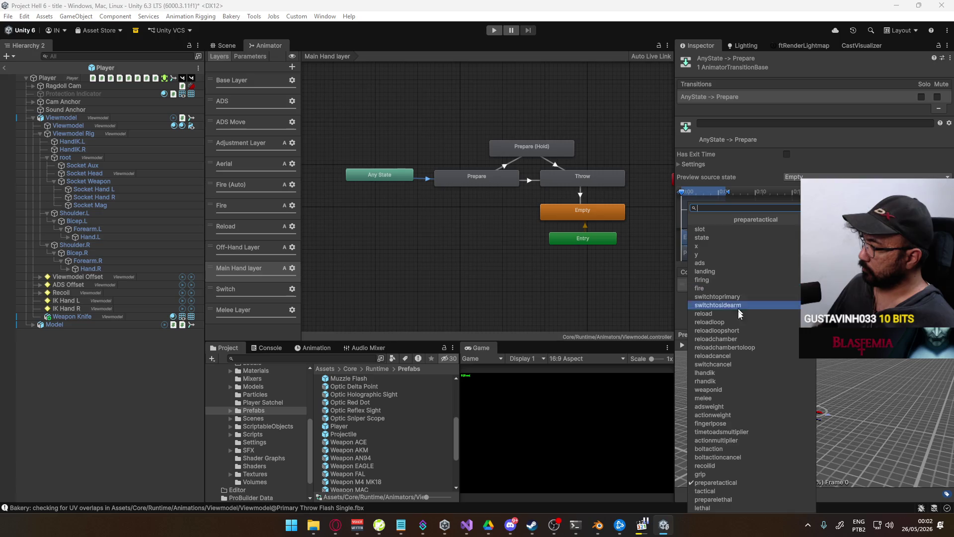
pyautogui.click(728, 499)
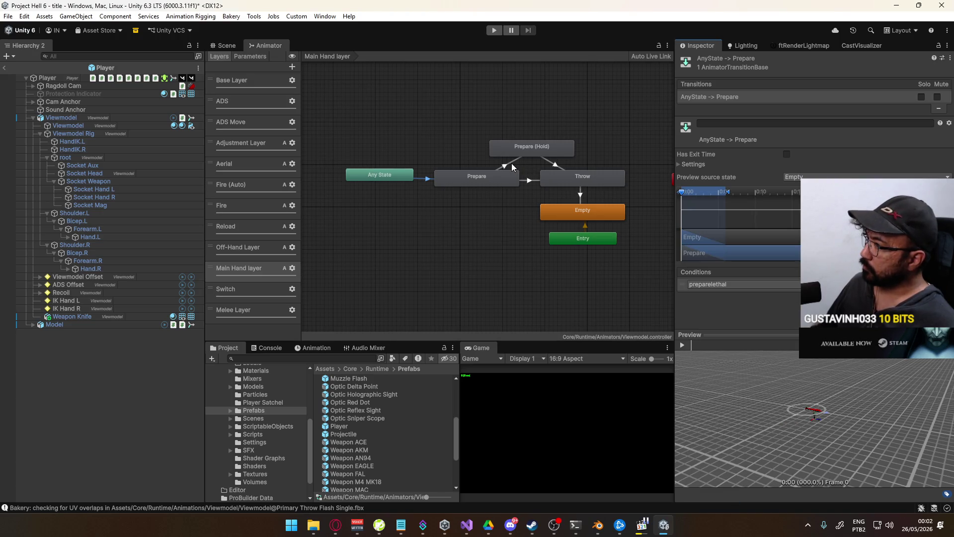
# - Set both Prepare→Throw and Prepare (Hold)→Throw conditions to lethal
pyautogui.click(511, 165)
pyautogui.click(534, 180)
pyautogui.click(724, 267)
pyautogui.click(714, 505)
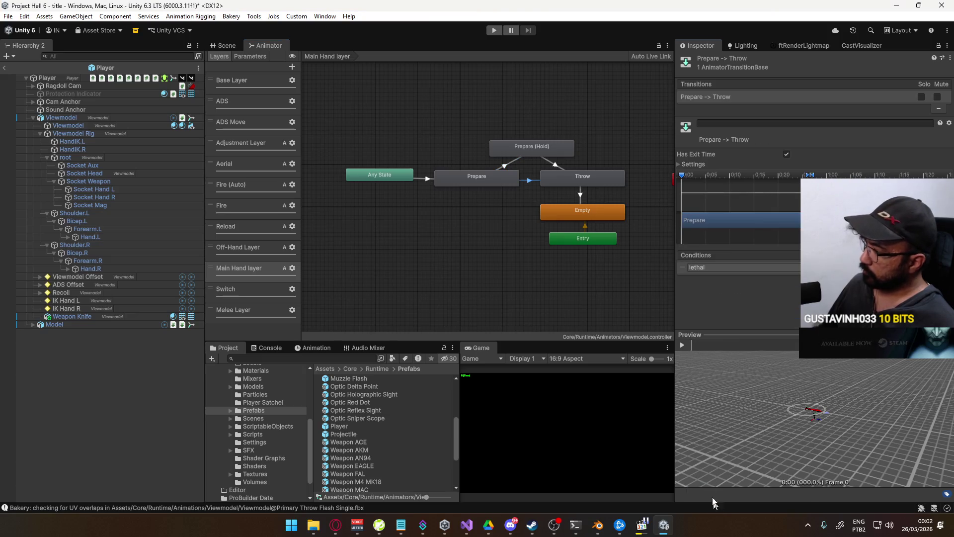
pyautogui.click(559, 166)
pyautogui.click(731, 269)
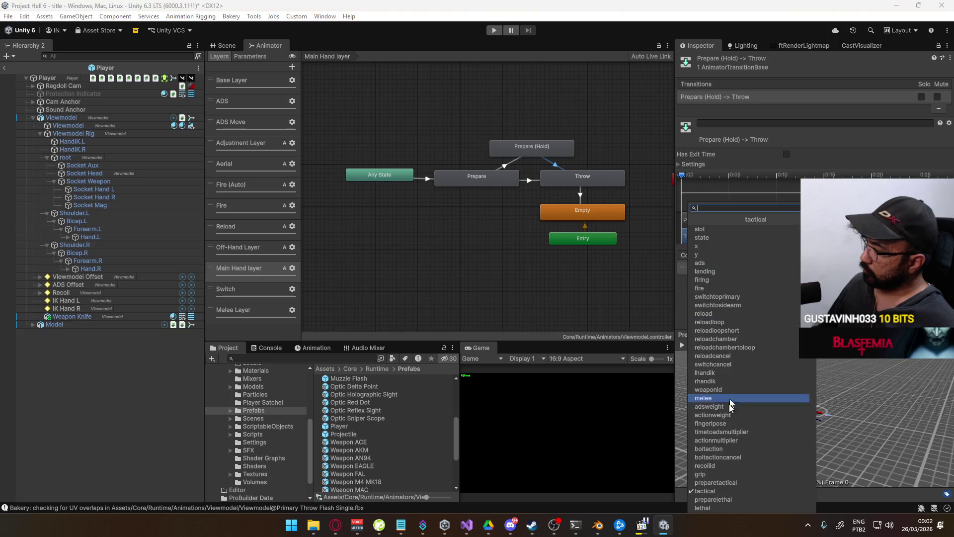
pyautogui.click(706, 505)
pyautogui.click(594, 175)
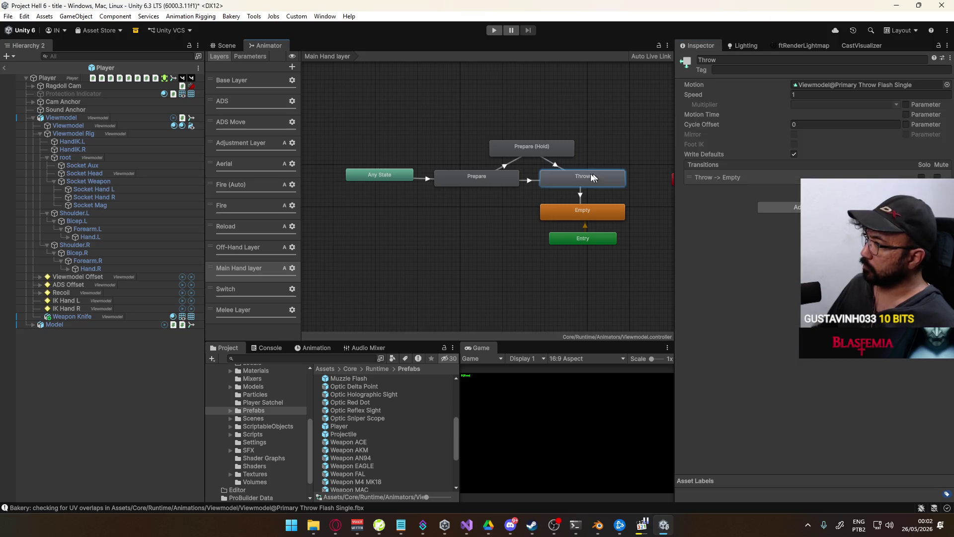
# - Assign the Primary Throw Prepare Frag Single clip to the Prepare and Prepare (Hold) states
pyautogui.click(477, 177)
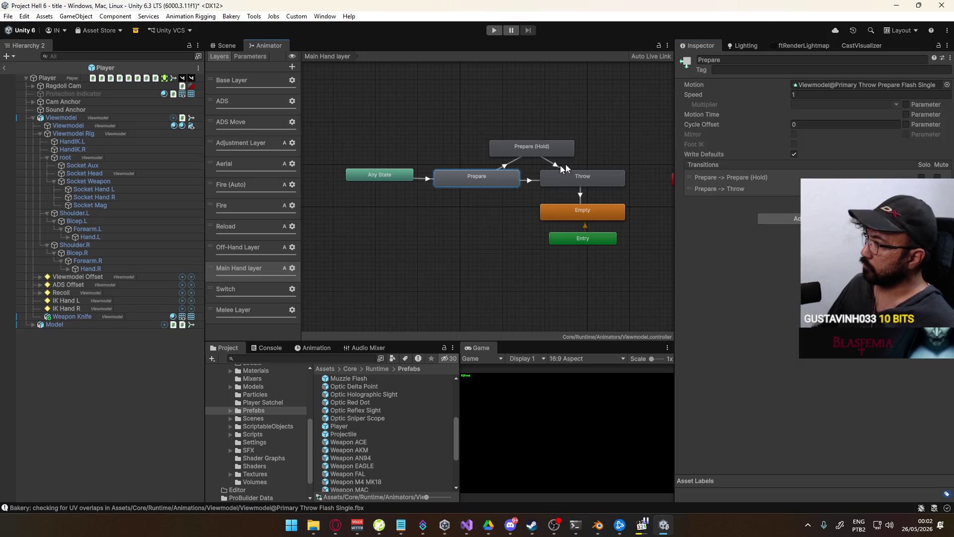
pyautogui.click(947, 85)
pyautogui.write('primary thro')
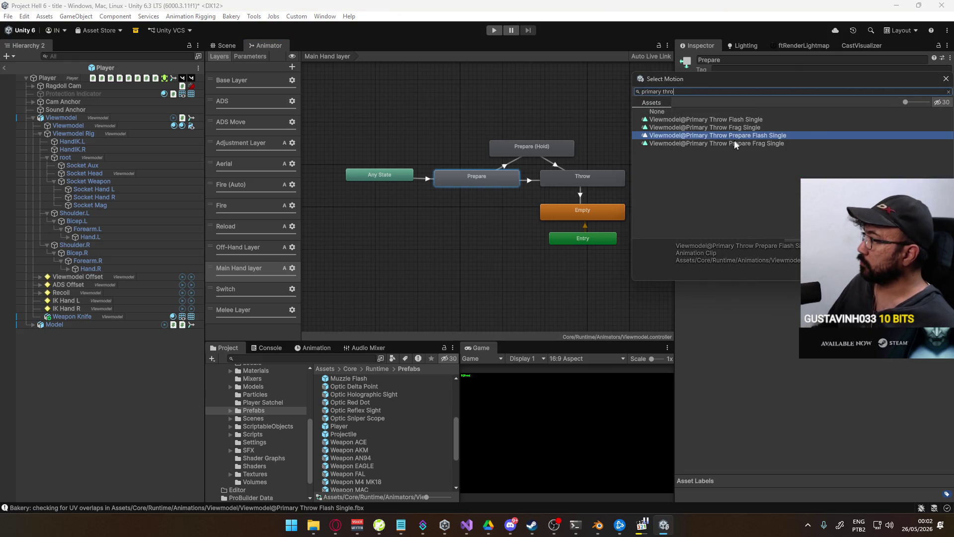
pyautogui.doubleClick(737, 144)
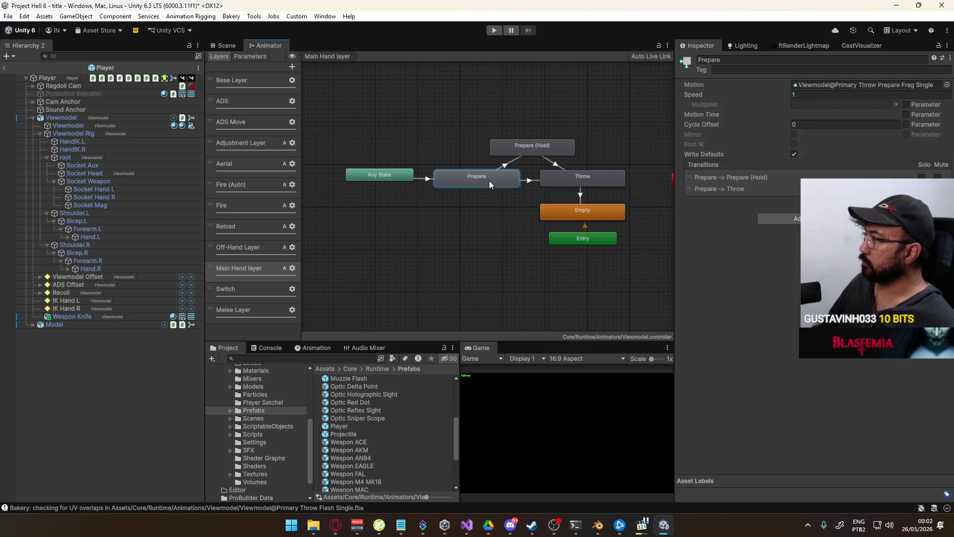
pyautogui.click(538, 147)
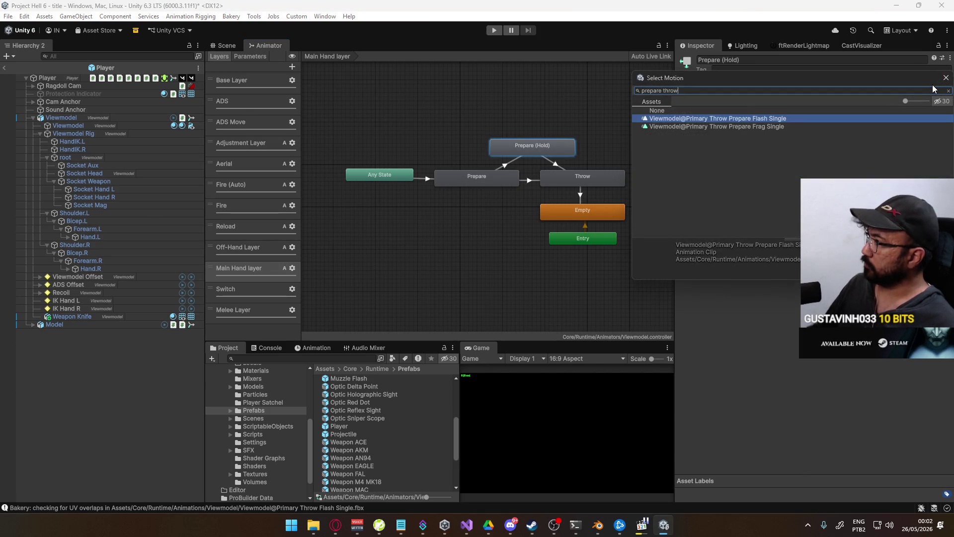
pyautogui.doubleClick(720, 117)
# - Assign the Primary Throw Frag Single clip as the Throw state's motion
pyautogui.click(579, 176)
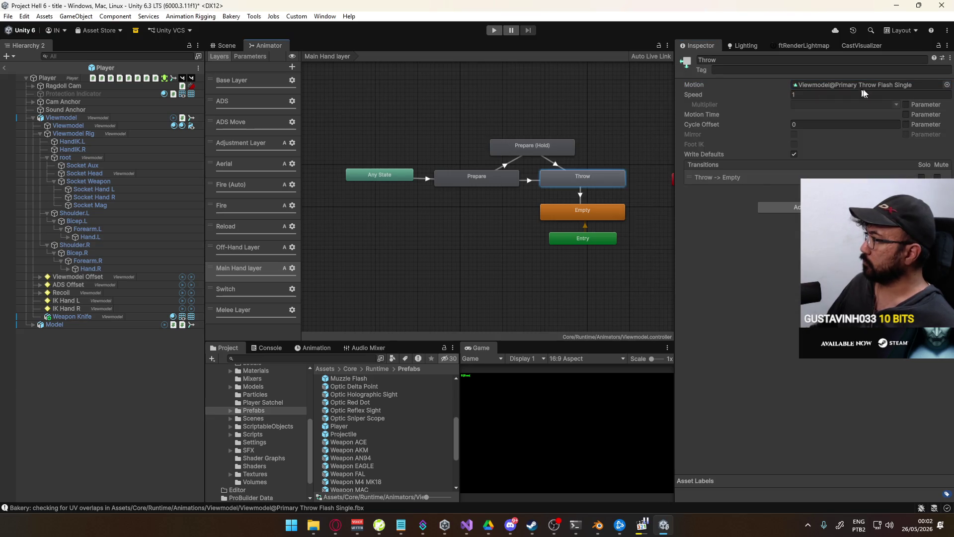
pyautogui.click(947, 85)
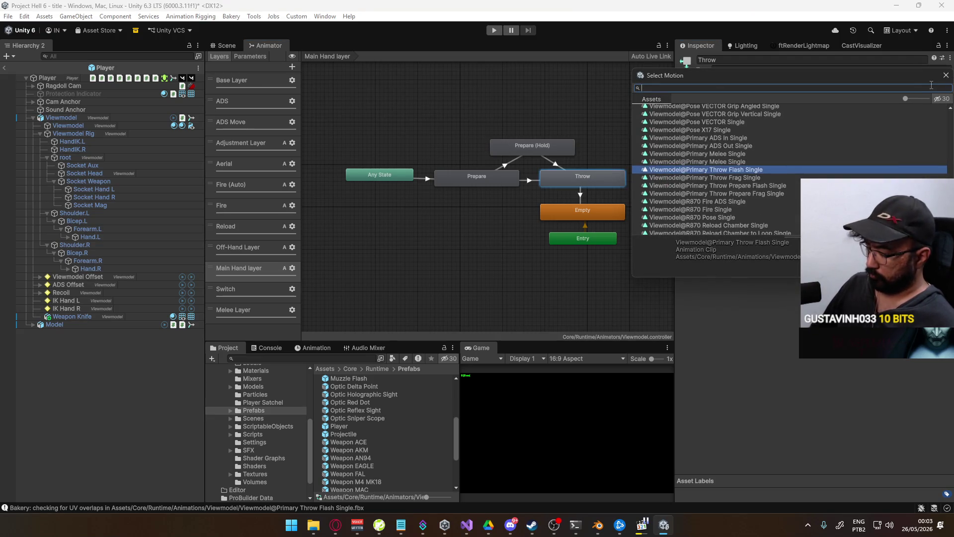
pyautogui.write('throw gren')
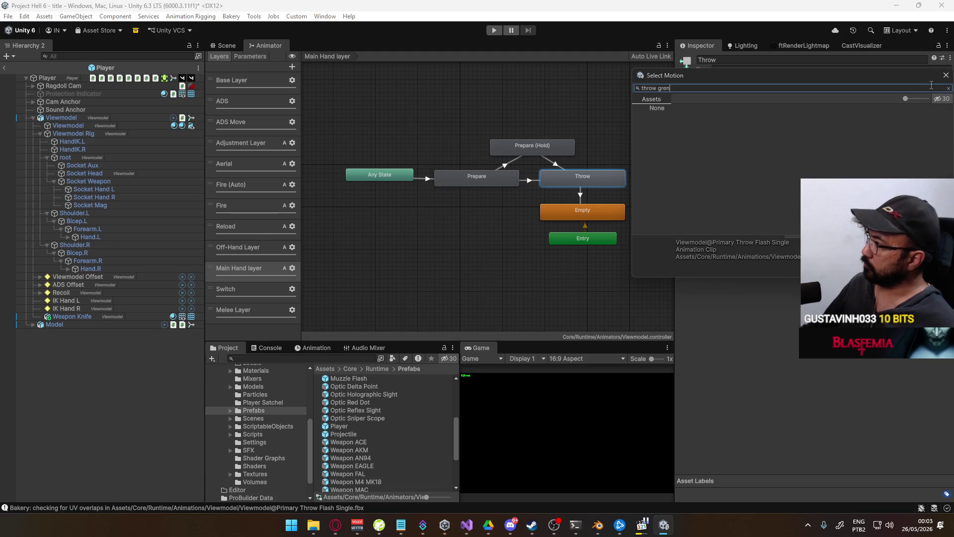
pyautogui.press('BackSpace')
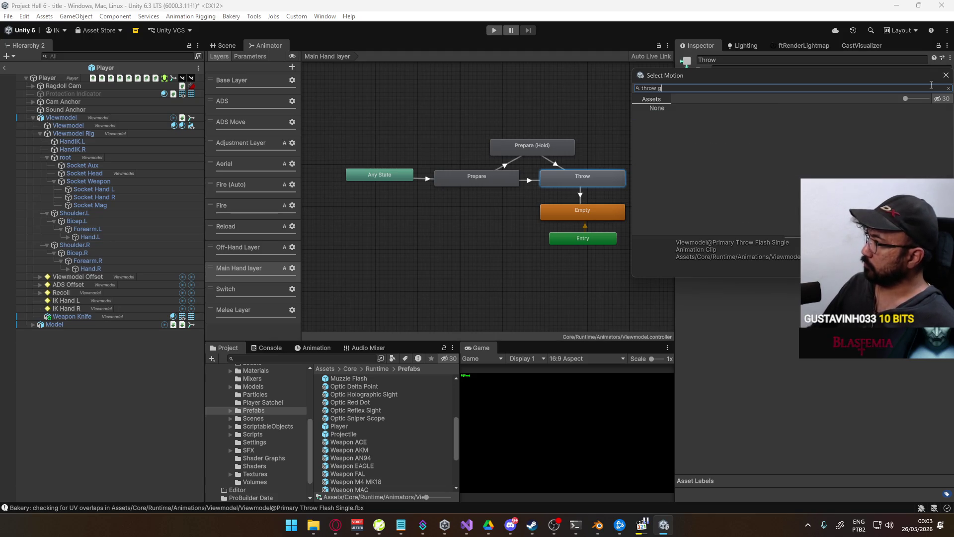
pyautogui.press('BackSpace')
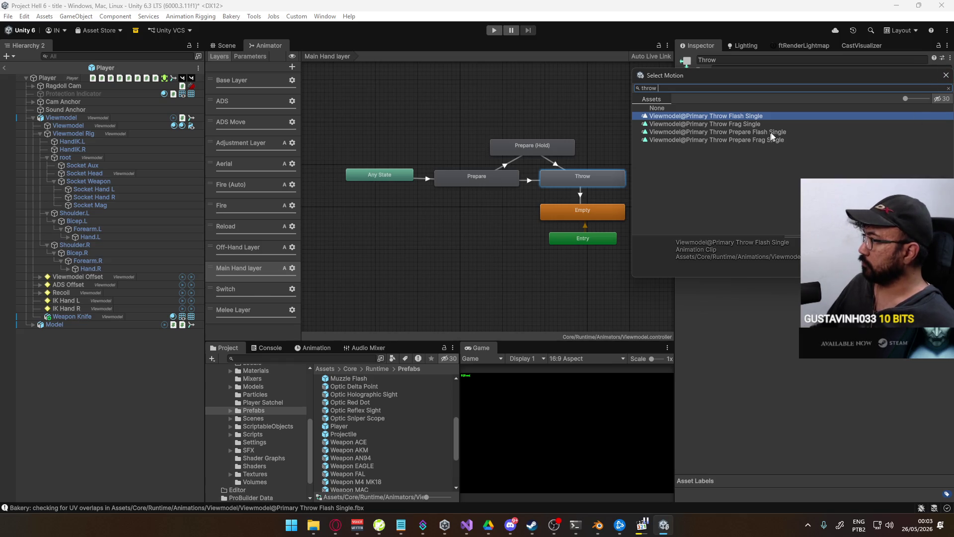
pyautogui.click(723, 124)
pyautogui.click(726, 119)
pyautogui.click(726, 125)
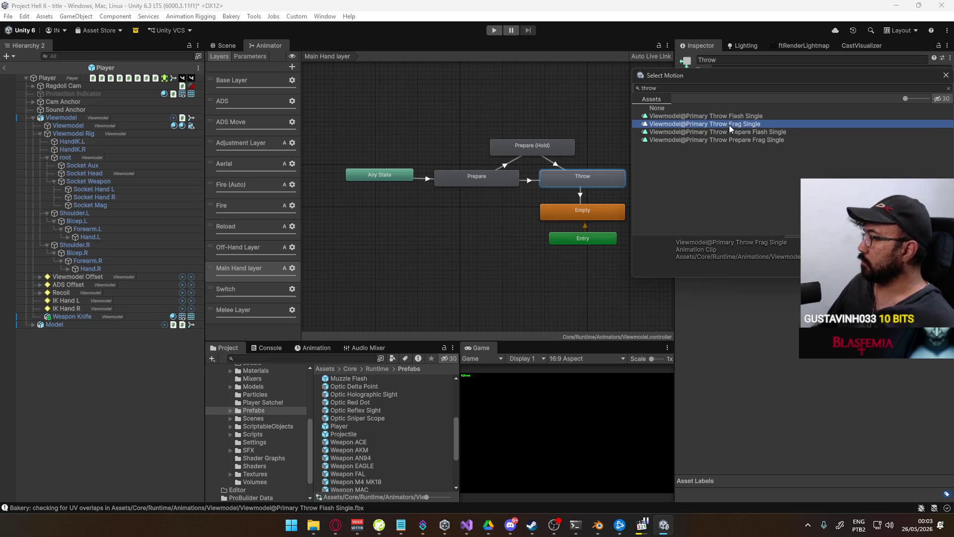
pyautogui.doubleClick(729, 124)
# - Check the Prepare states' clips, leave Player prefab editing, and bring up Visual Studio
pyautogui.click(491, 177)
pyautogui.click(514, 152)
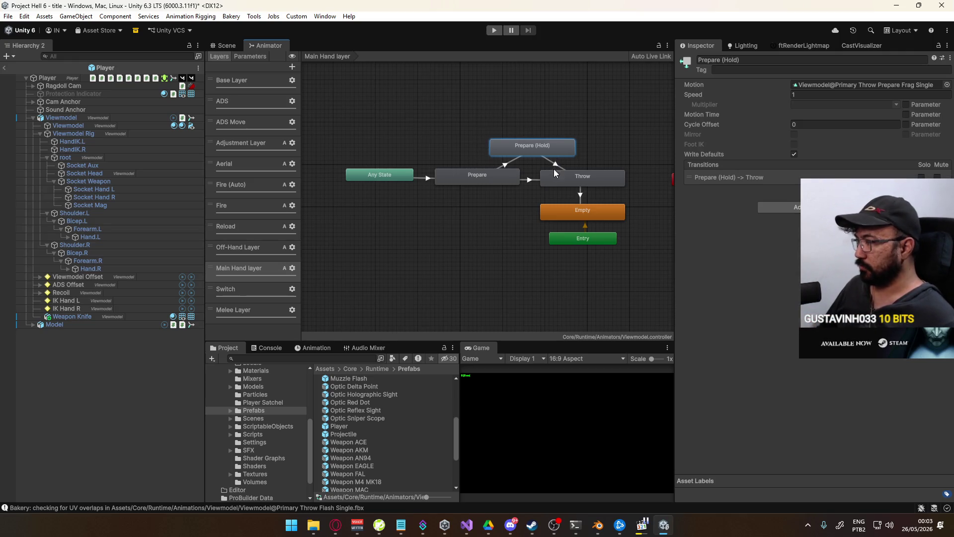
pyautogui.click(237, 46)
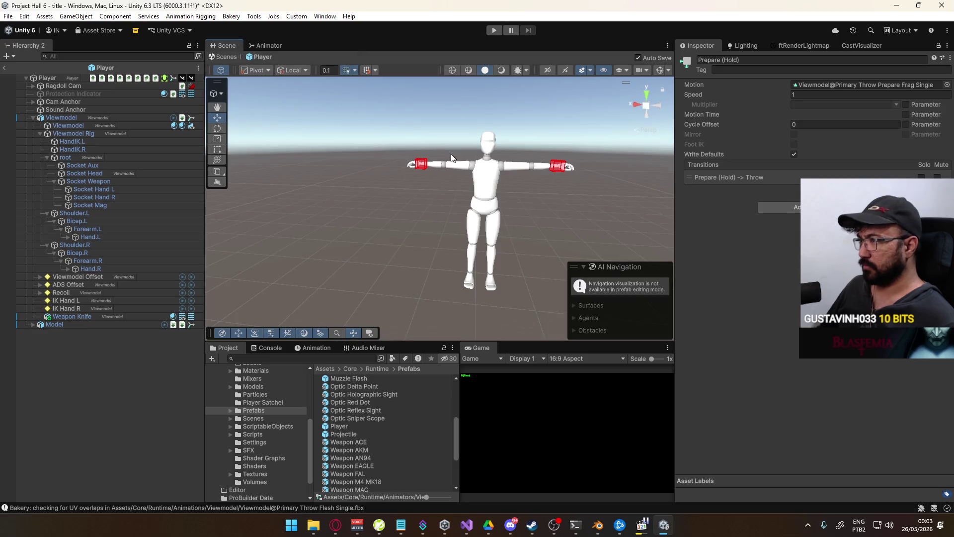
pyautogui.click(4, 67)
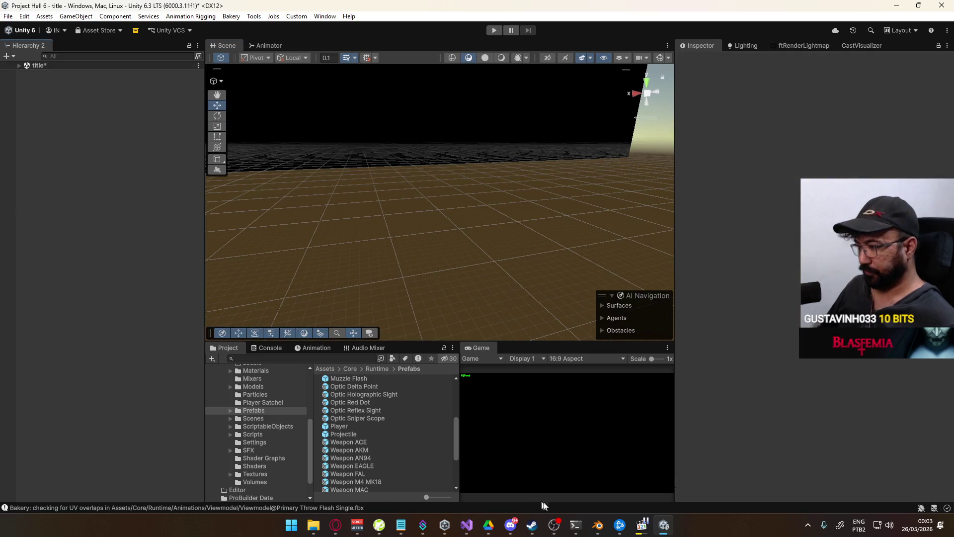
pyautogui.click(465, 527)
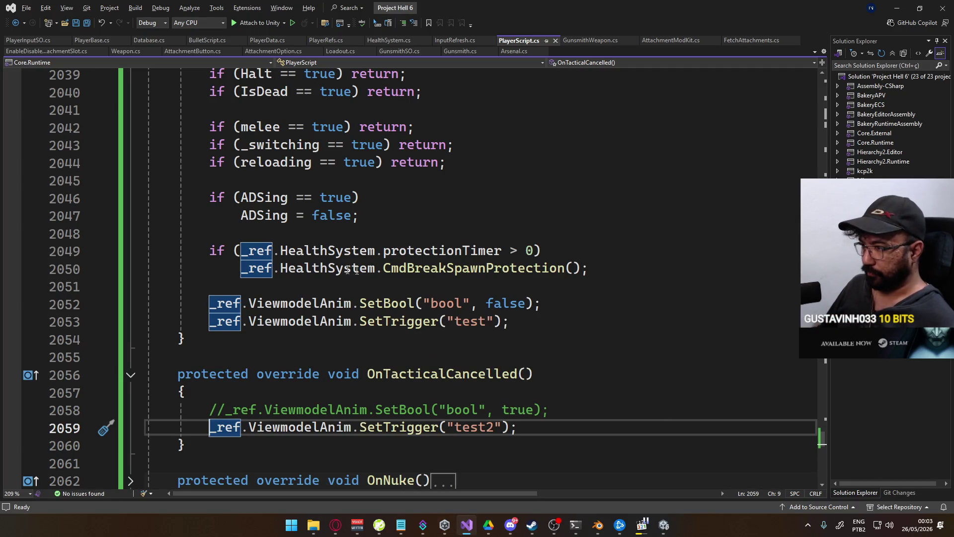
# - Remove the SetBool lines, change the test2 trigger to tactical, and save PlayerScript.cs
pyautogui.click(582, 305)
pyautogui.hotkey('ctrl', 'z')
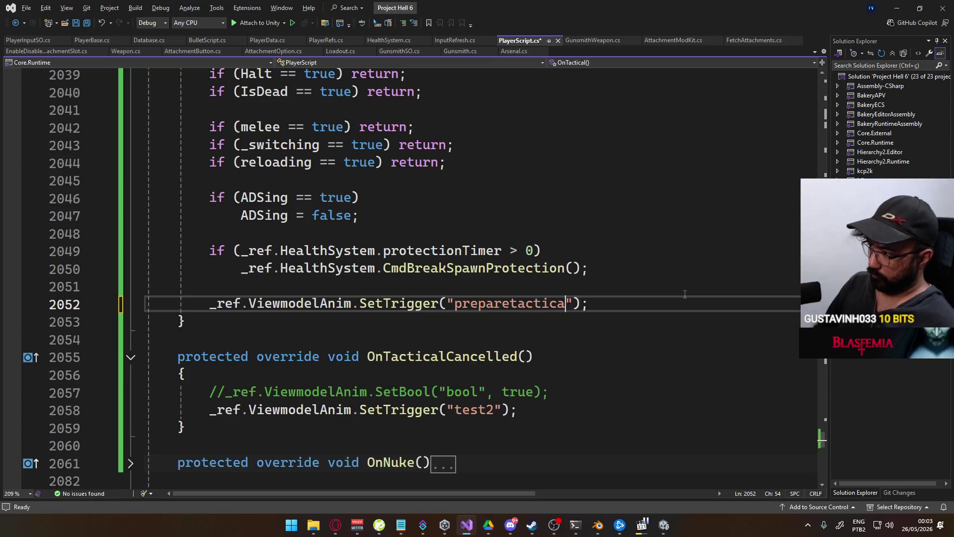
pyautogui.doubleClick(473, 409)
pyautogui.write('tactical')
pyautogui.press('Up')
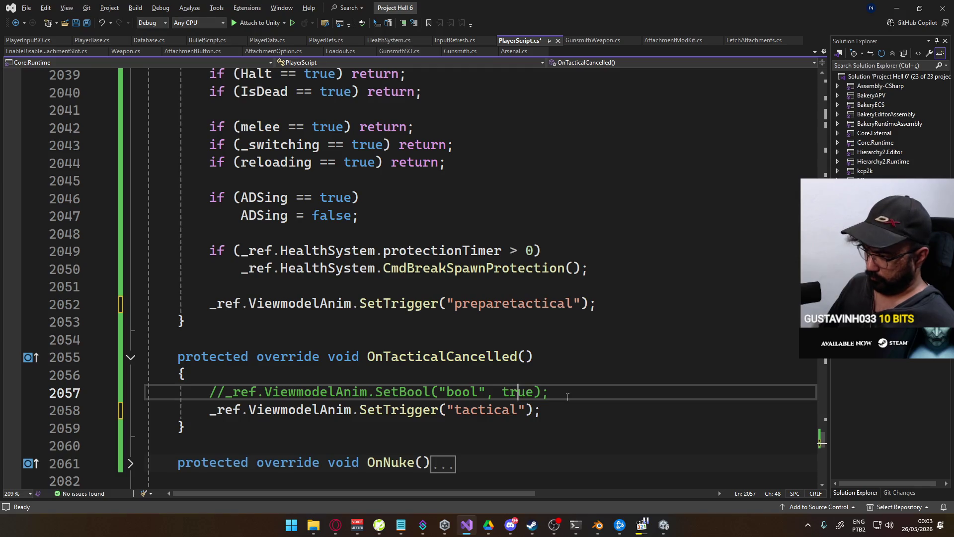
pyautogui.hotkey('ctrl', 'x')
pyautogui.hotkey('ctrl', 's')
# - Collapse OnTactical and OnTacticalCancelled, remove the blank line between them, and save
pyautogui.scroll(5, 335, 283)
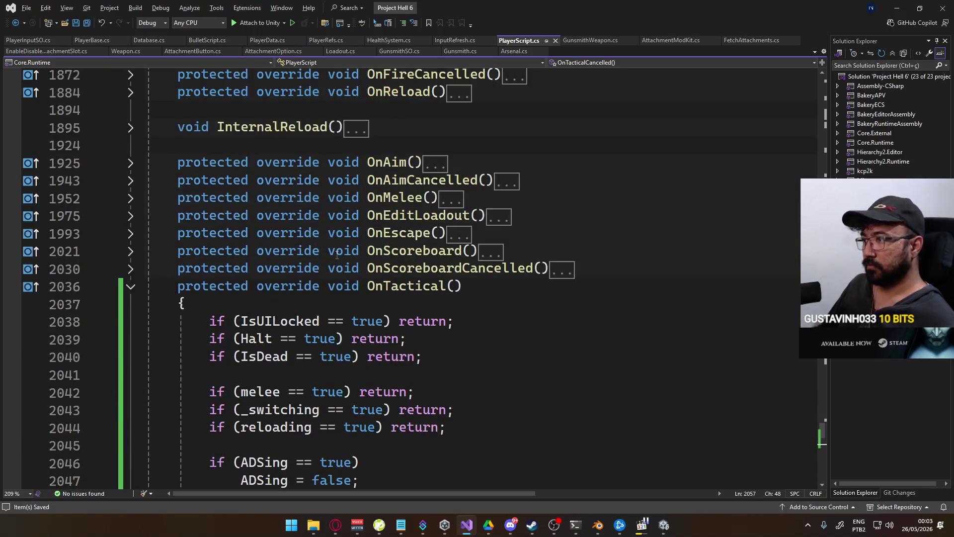
pyautogui.scroll(2, 372, 253)
pyautogui.scroll(-3, 214, 229)
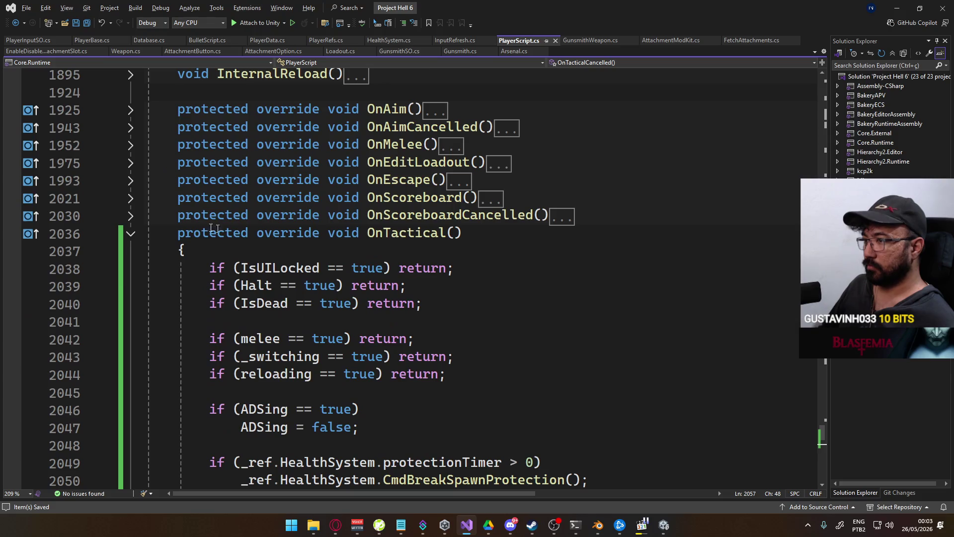
pyautogui.click(131, 233)
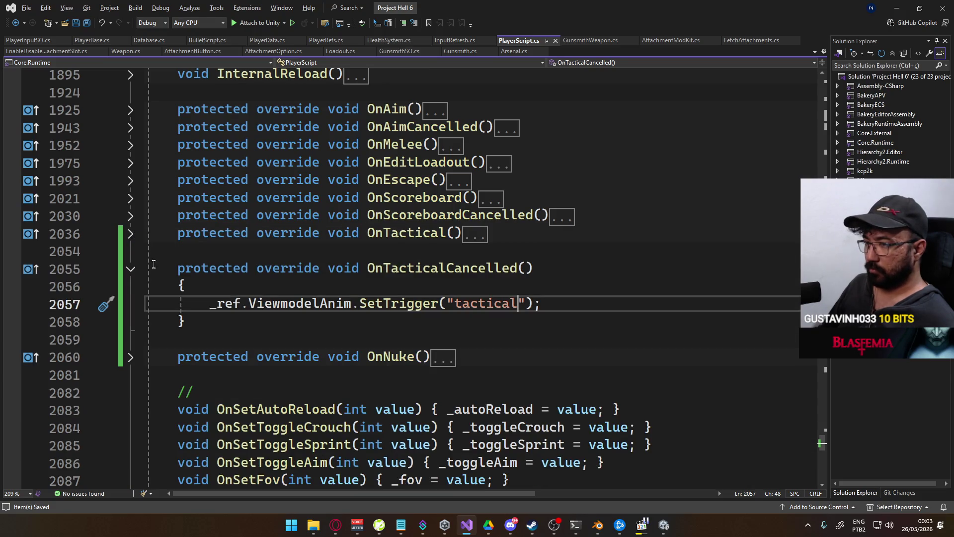
pyautogui.click(133, 273)
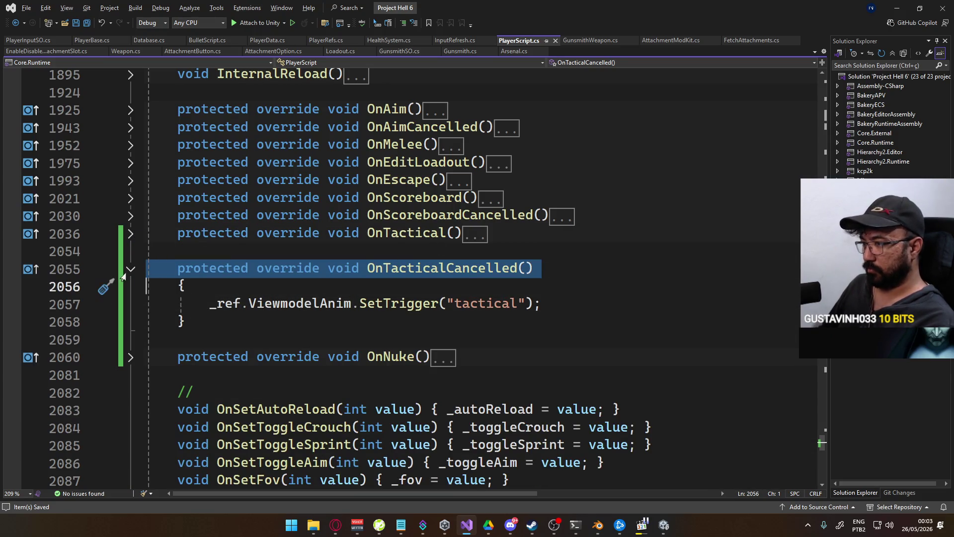
pyautogui.click(131, 269)
pyautogui.click(565, 241)
pyautogui.press('Delete')
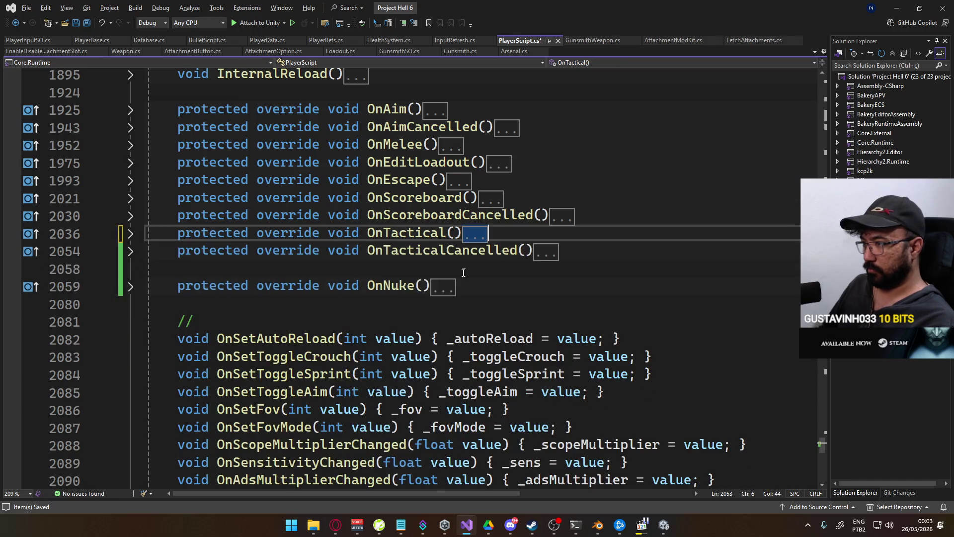
pyautogui.scroll(-6, 459, 324)
pyautogui.hotkey('ctrl', 's')
# - Place the caret just after the collapsed OnTacticalCancelled method
pyautogui.scroll(5, 409, 310)
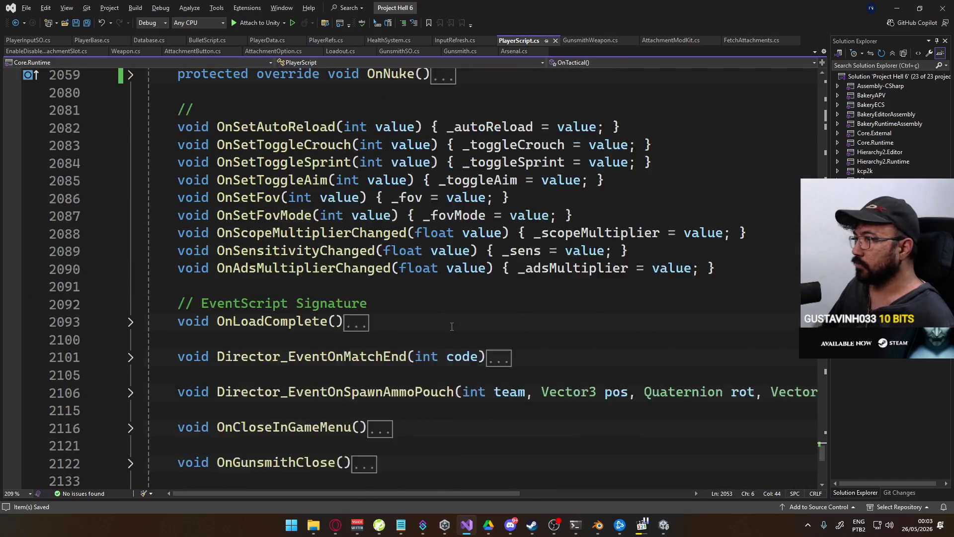
pyautogui.scroll(7, 409, 311)
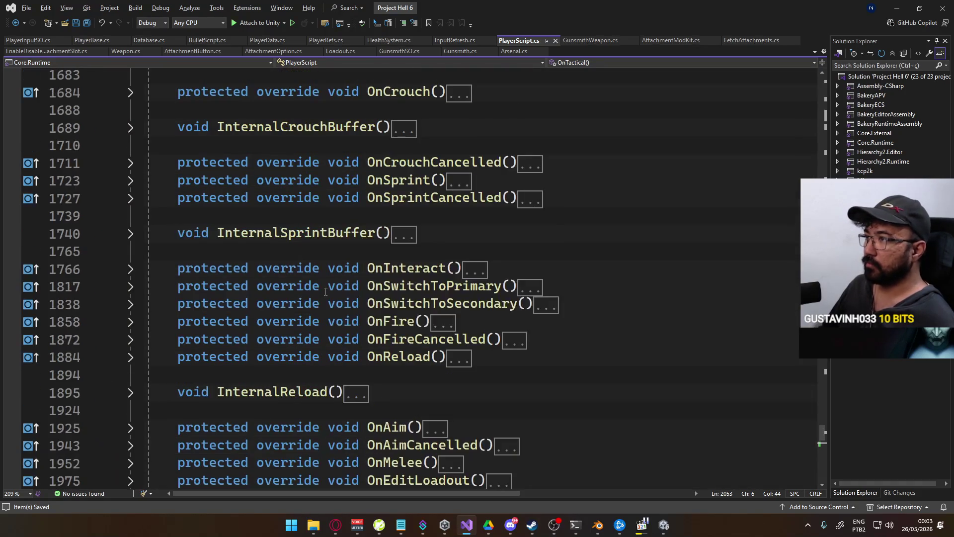
pyautogui.scroll(-4, 325, 292)
pyautogui.click(422, 358)
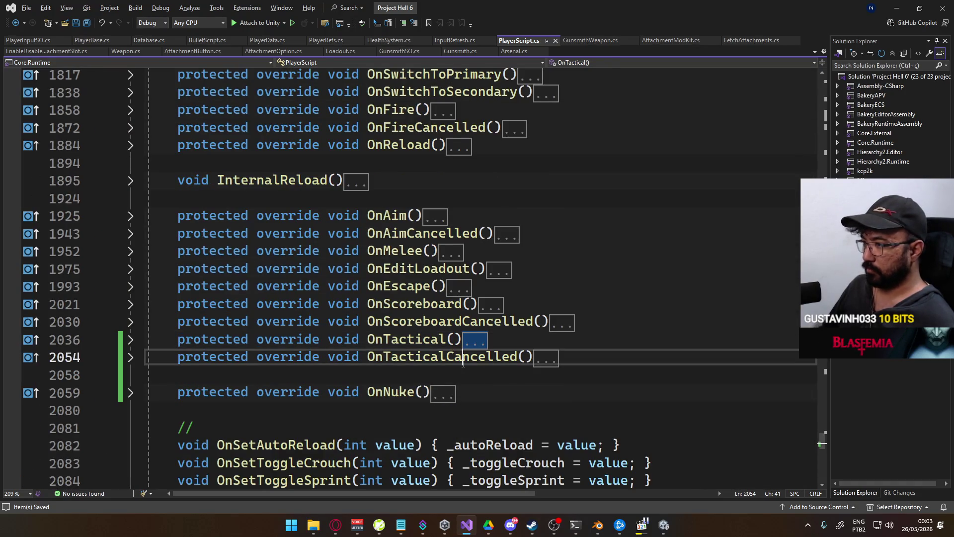
pyautogui.click(421, 368)
# - Add a protected override OnLethal() method and remove its generated base call
pyautogui.press('Return')
pyautogui.press('Up')
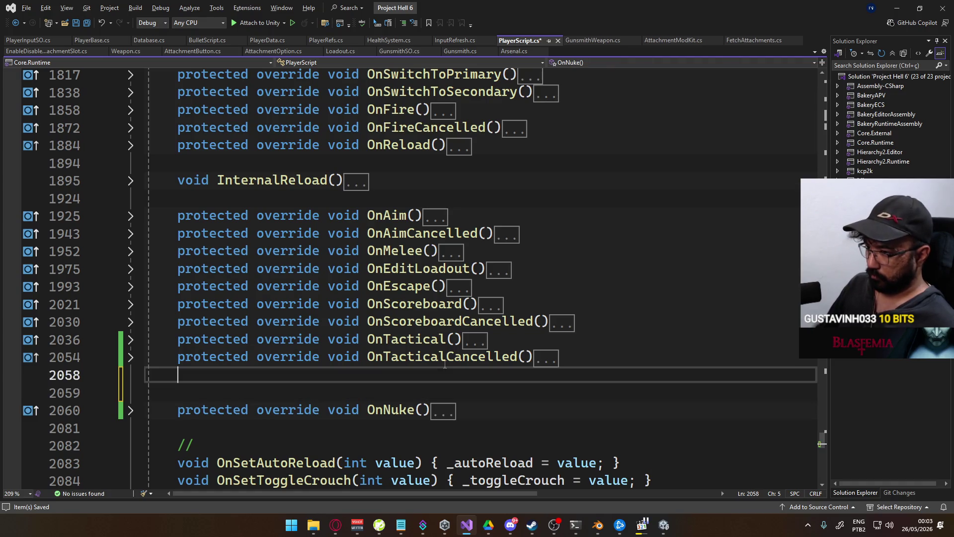
pyautogui.write('protected override void O')
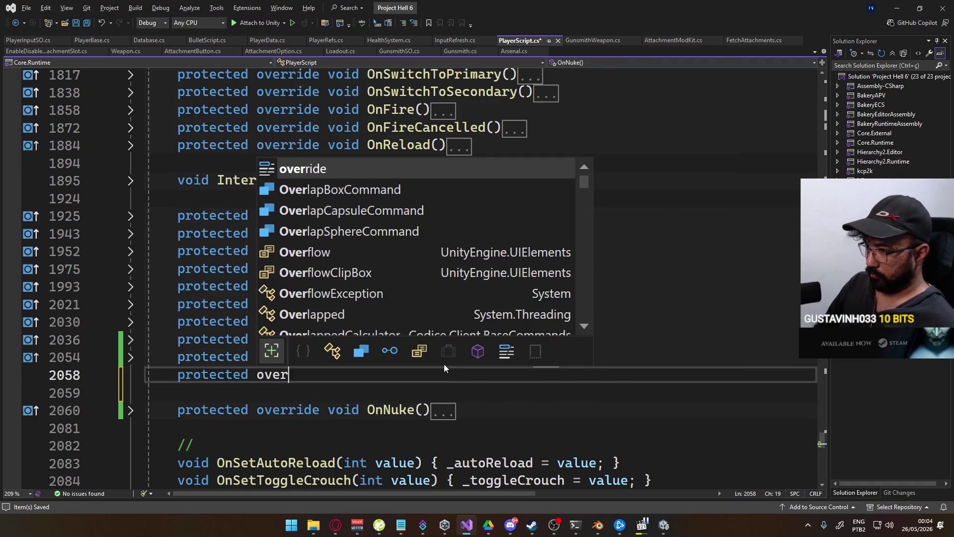
pyautogui.write('nL')
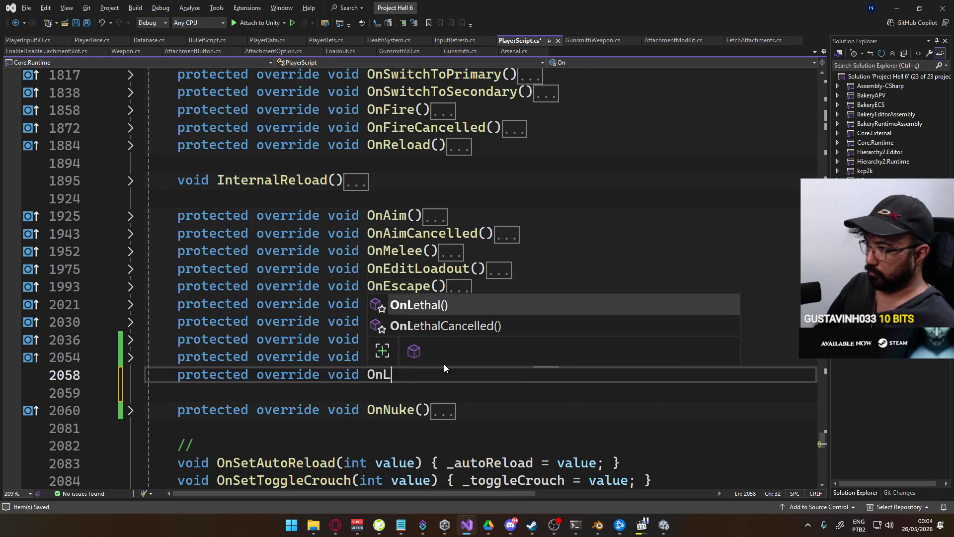
pyautogui.press('Tab')
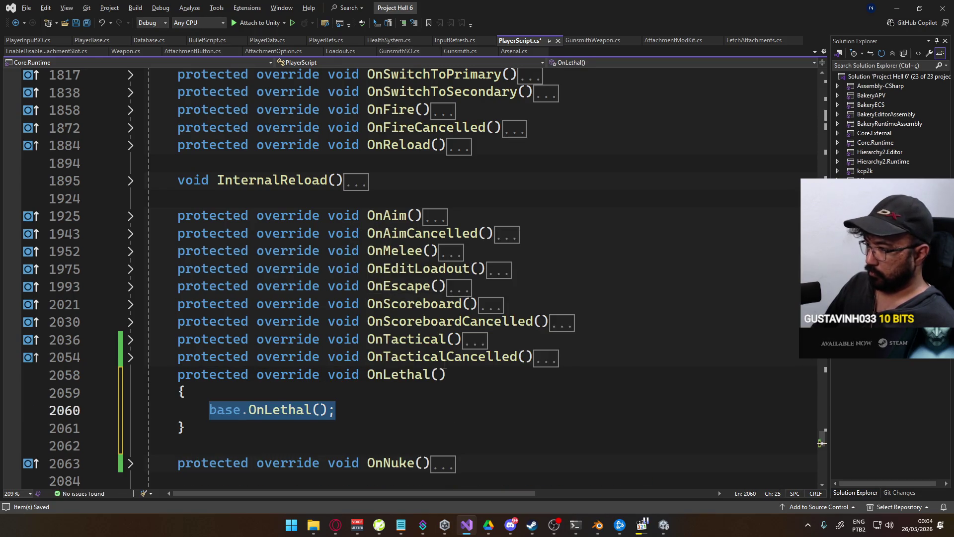
pyautogui.press('BackSpace')
# - Add an OnLethalCancelled() override below it and remove its base call
pyautogui.press('Down')
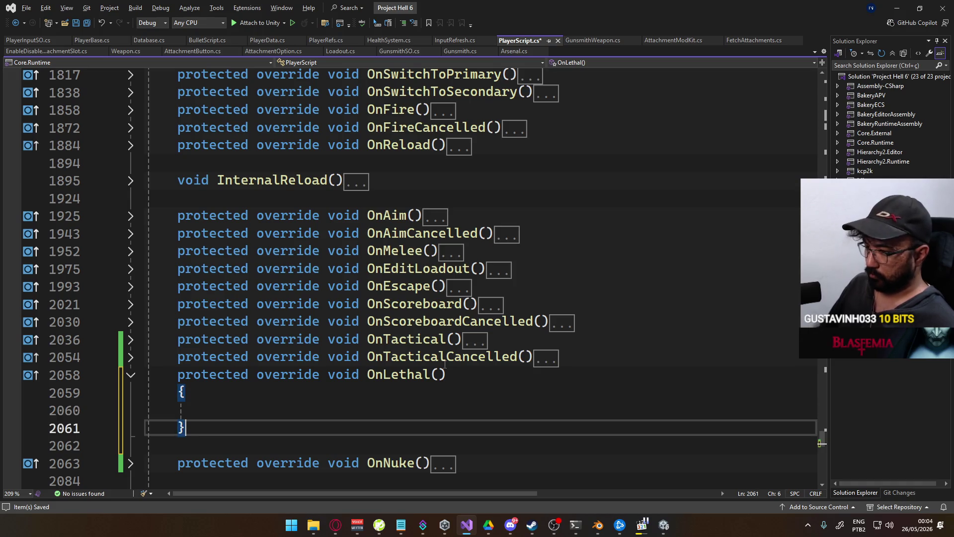
pyautogui.press('Return')
pyautogui.write('prote')
pyautogui.press('Tab')
pyautogui.write('override OnL')
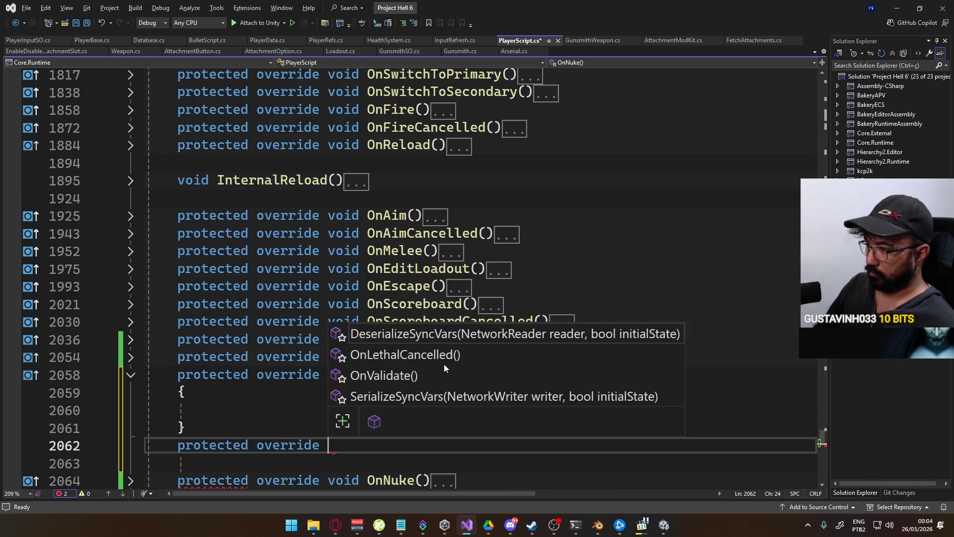
pyautogui.press('Tab')
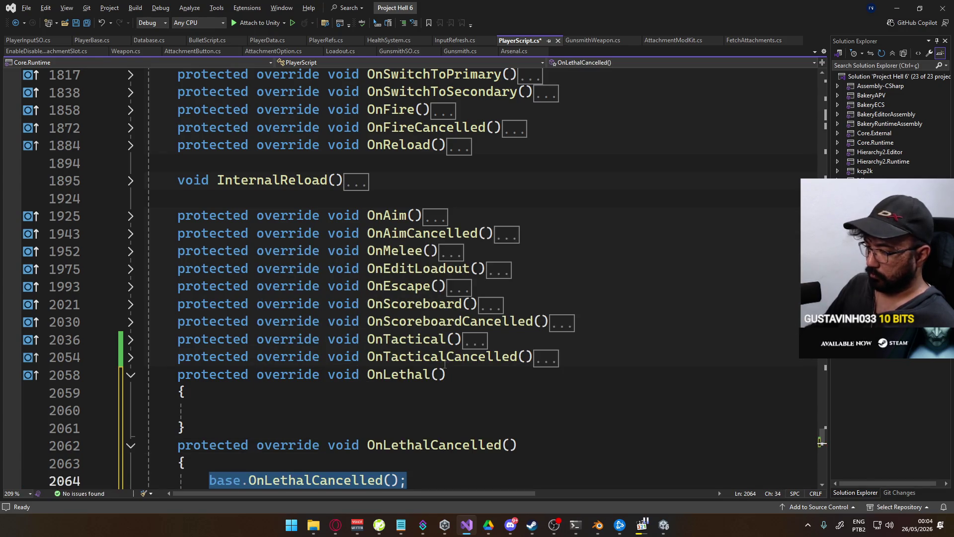
pyautogui.scroll(-2, 312, 290)
pyautogui.press('BackSpace')
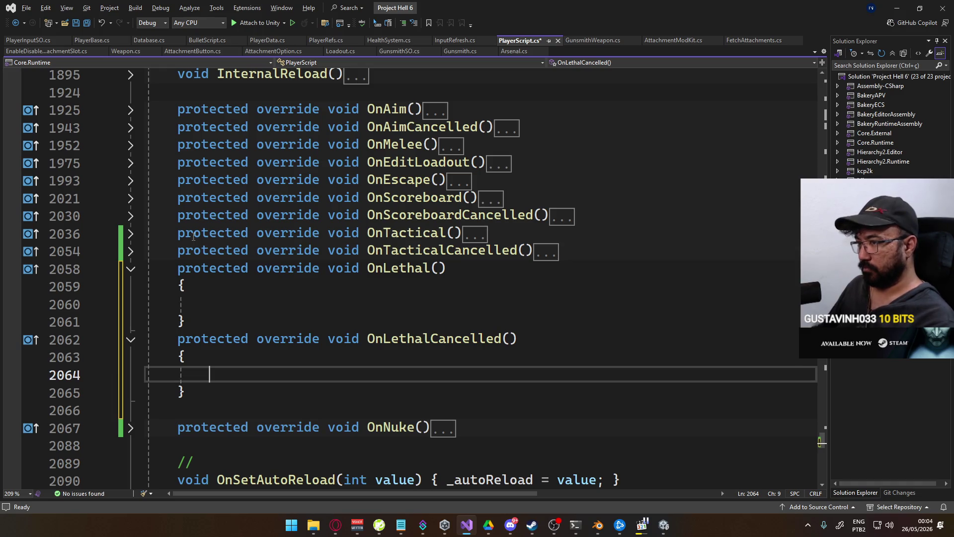
# - Copy OnTactical's guard checks into OnLethal and add _ref.ViewmodelAnim.SetTrigger("preparelethal")
pyautogui.click(132, 234)
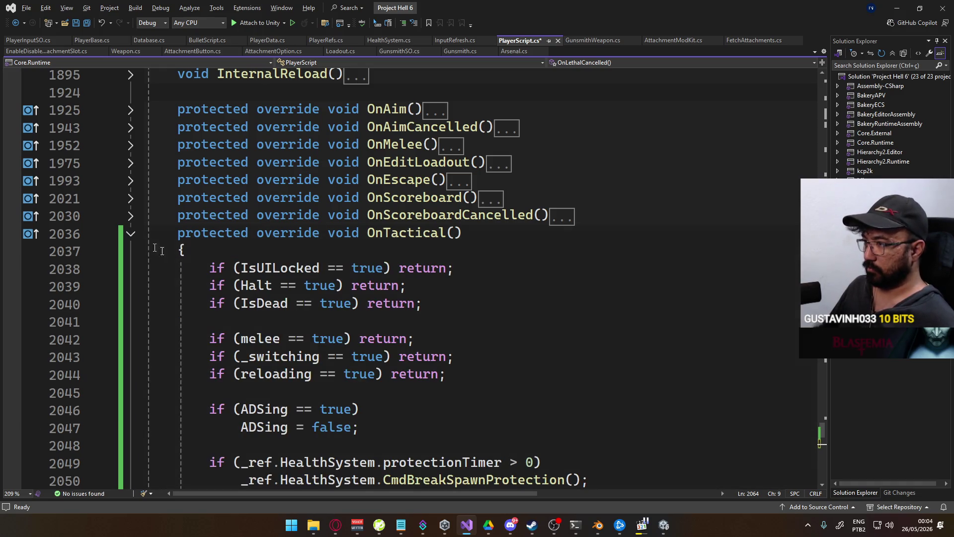
pyautogui.scroll(-2, 371, 410)
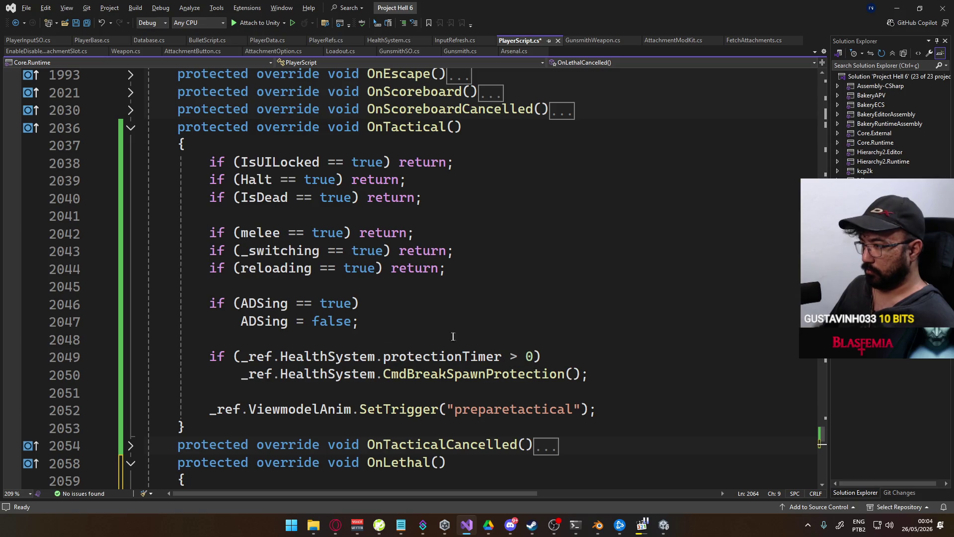
pyautogui.moveTo(606, 375)
pyautogui.mouseDown()
pyautogui.moveTo(211, 179)
pyautogui.moveTo(210, 162)
pyautogui.mouseUp()
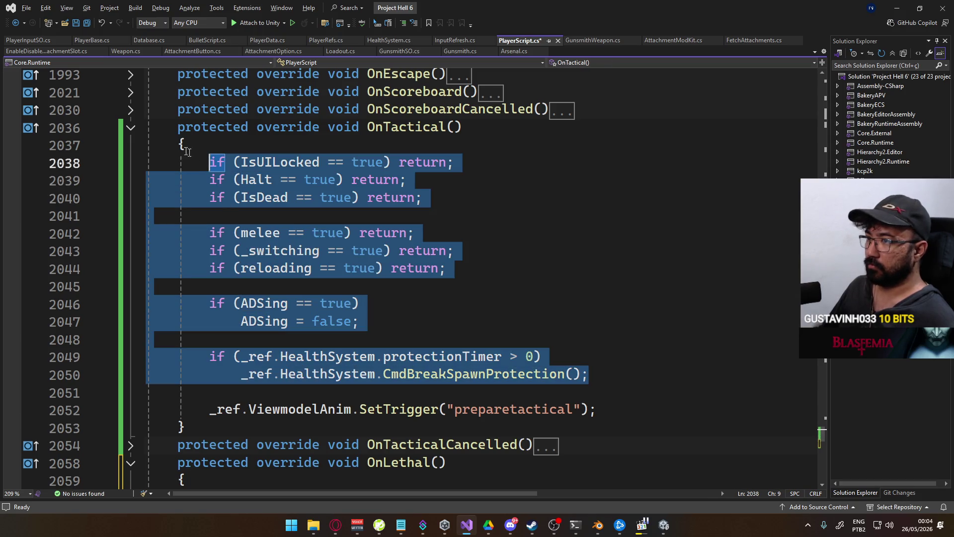
pyautogui.click(130, 131)
pyautogui.click(268, 256)
pyautogui.click(278, 198)
pyautogui.hotkey('ctrl', 'v')
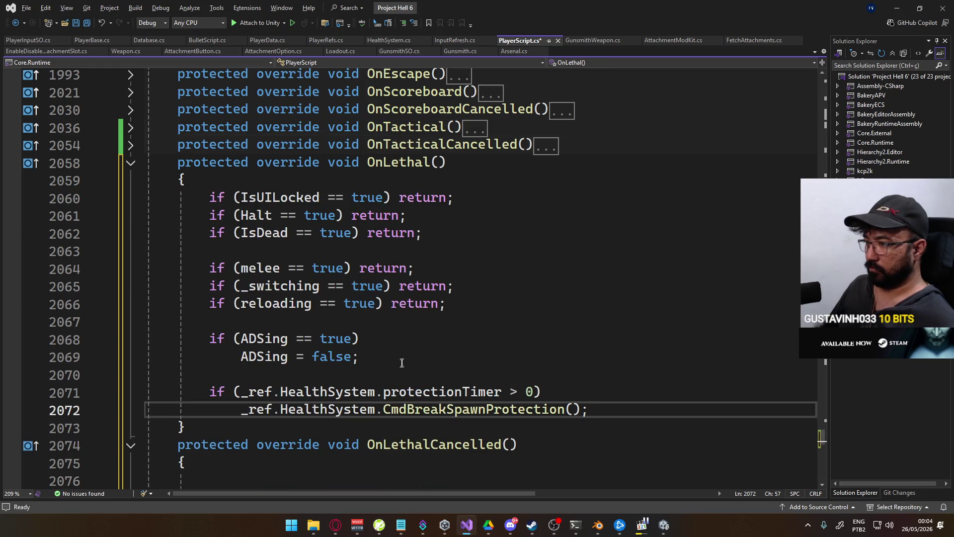
pyautogui.press('Return')
pyautogui.press('Return')
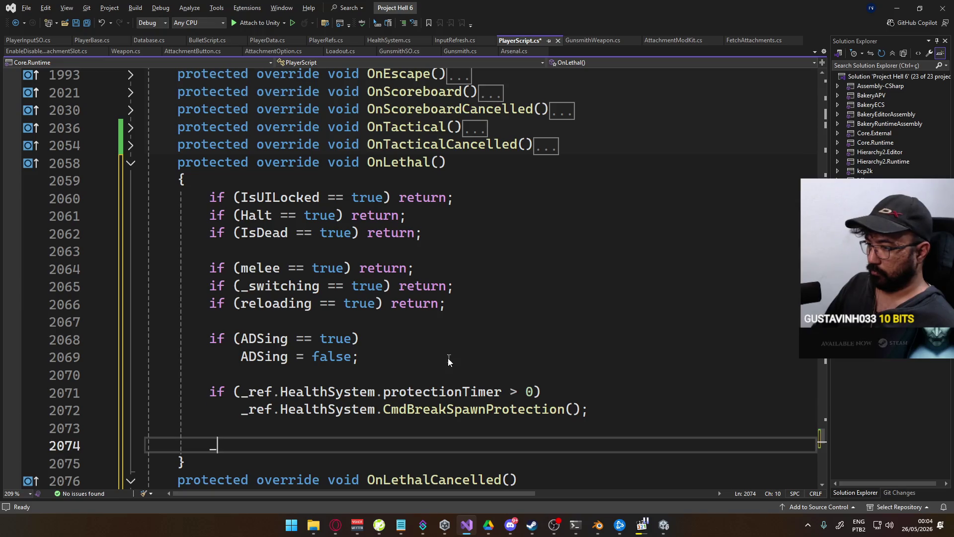
pyautogui.write('_ref.viewmodela')
pyautogui.press('Tab')
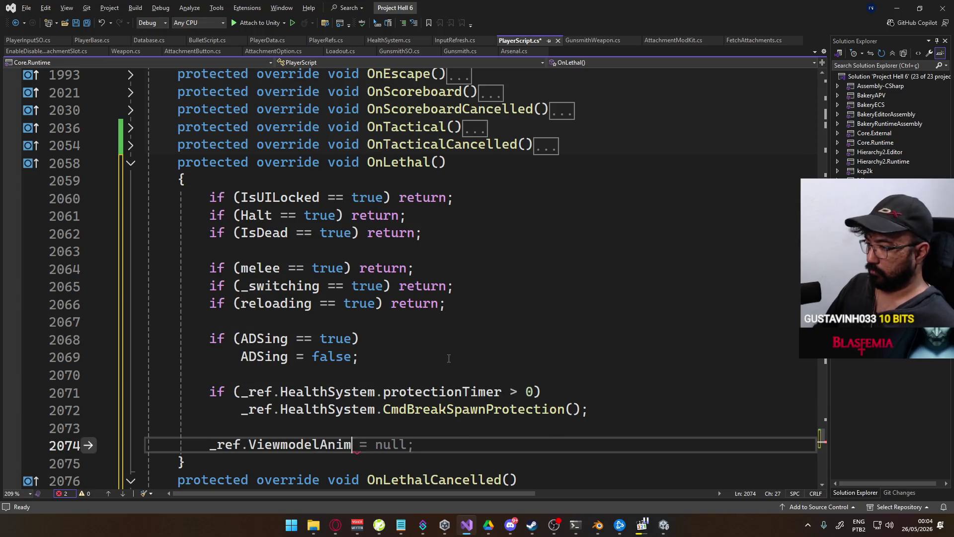
pyautogui.write('.SetTrigger("prepare')
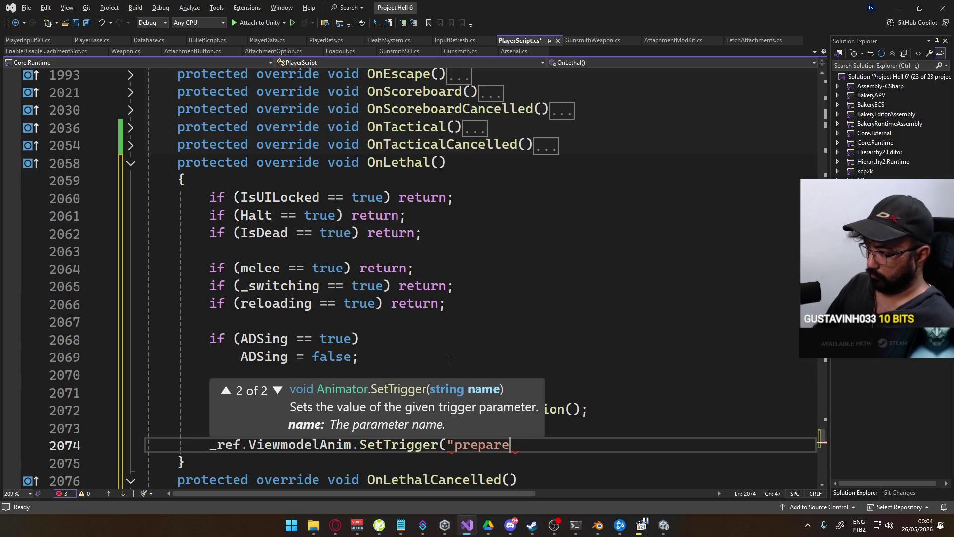
pyautogui.write('lethal"')
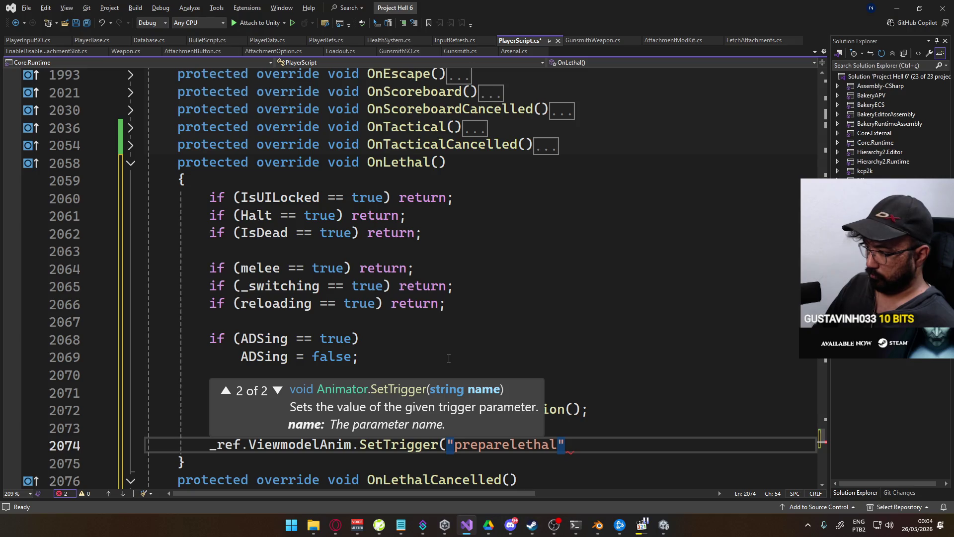
pyautogui.write(');')
# - Put a SetTrigger("lethal") call inside OnLethalCancelled, reusing the copied trigger statement
pyautogui.scroll(-2, 518, 346)
pyautogui.moveTo(601, 337)
pyautogui.mouseDown()
pyautogui.moveTo(149, 338)
pyautogui.moveTo(209, 339)
pyautogui.mouseUp()
pyautogui.hotkey('ctrl', 'c')
pyautogui.click(530, 411)
pyautogui.hotkey('ctrl', 'v')
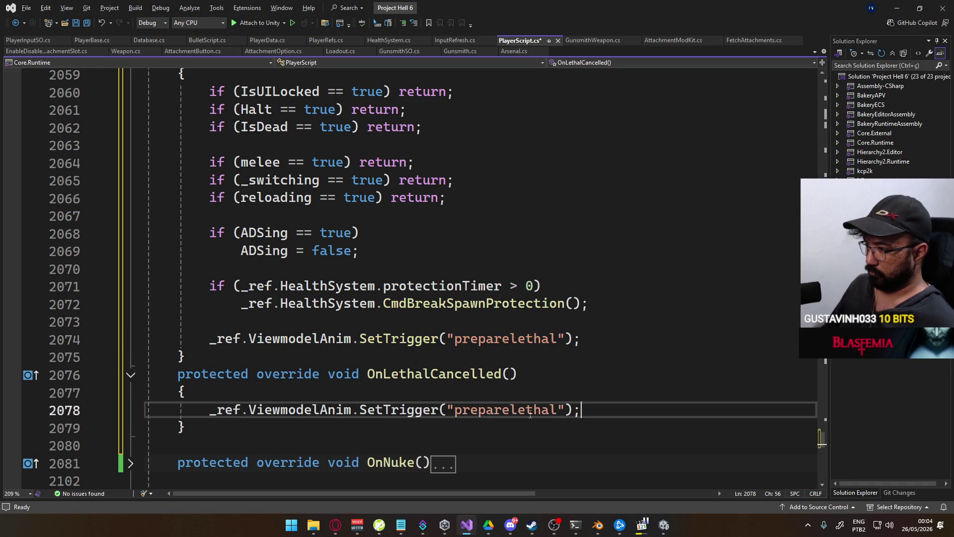
pyautogui.moveTo(509, 410); pyautogui.dragTo(454, 410)
pyautogui.press('BackSpace')
pyautogui.click(542, 381)
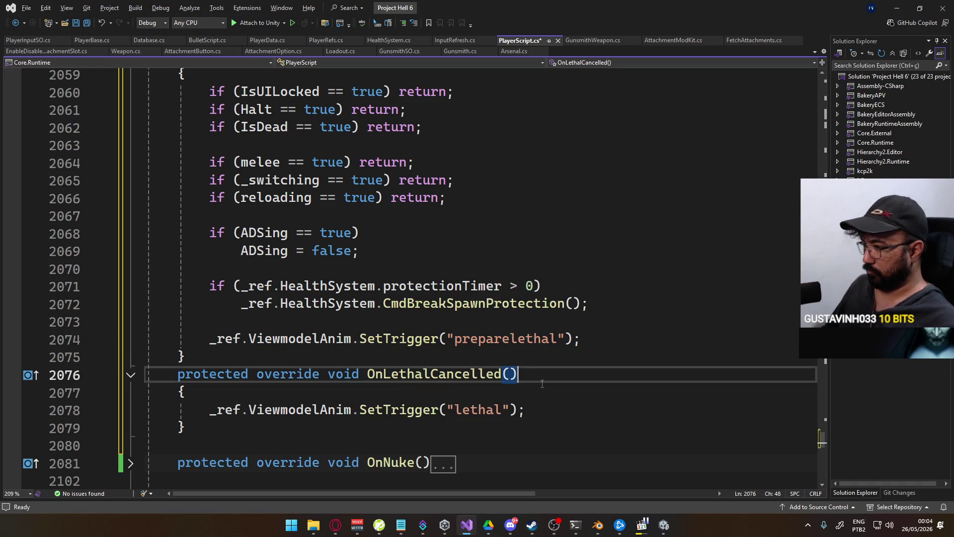
# - Save PlayerScript.cs, collapse the OnLethal and OnLethalCancelled bodies, and return to Unity
pyautogui.hotkey('ctrl', 's')
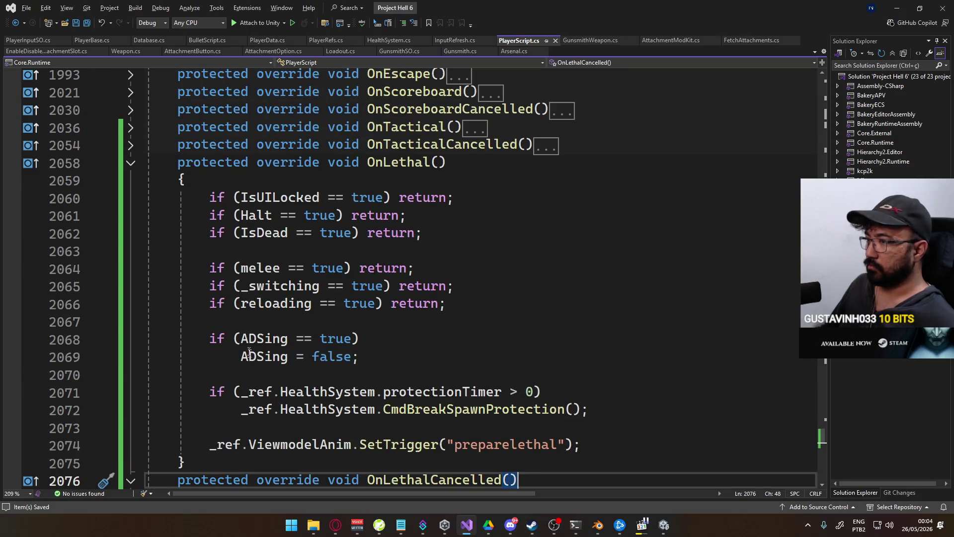
pyautogui.scroll(3, 242, 254)
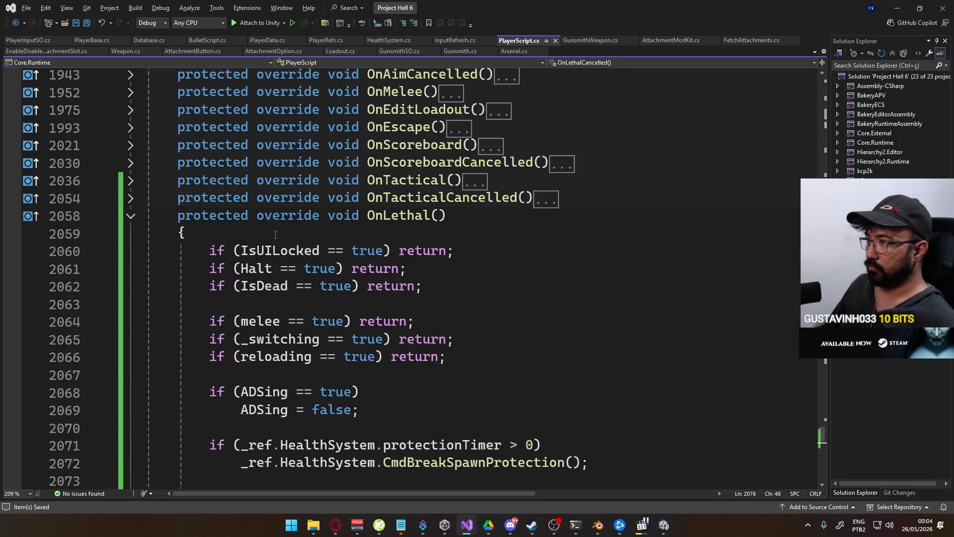
pyautogui.click(131, 215)
pyautogui.click(130, 234)
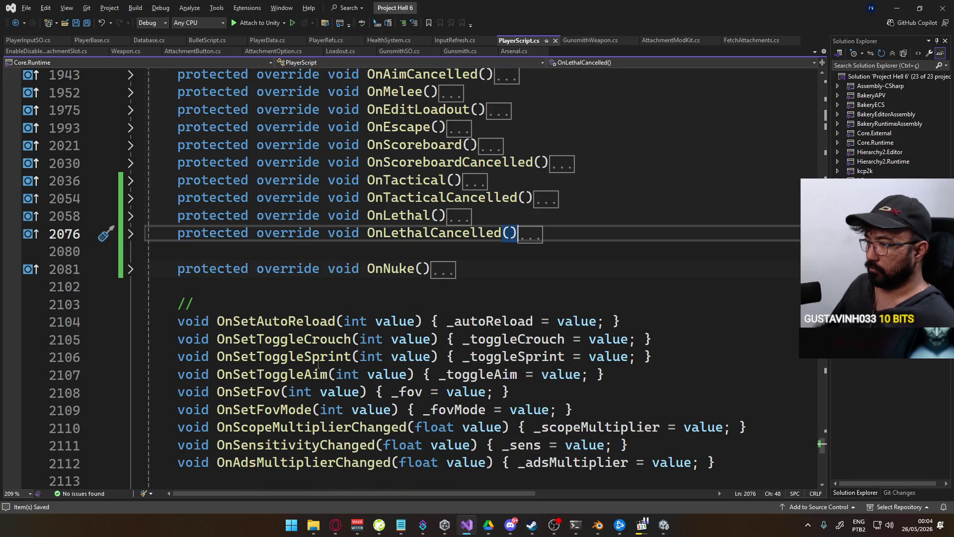
pyautogui.scroll(6, 318, 365)
pyautogui.click(664, 525)
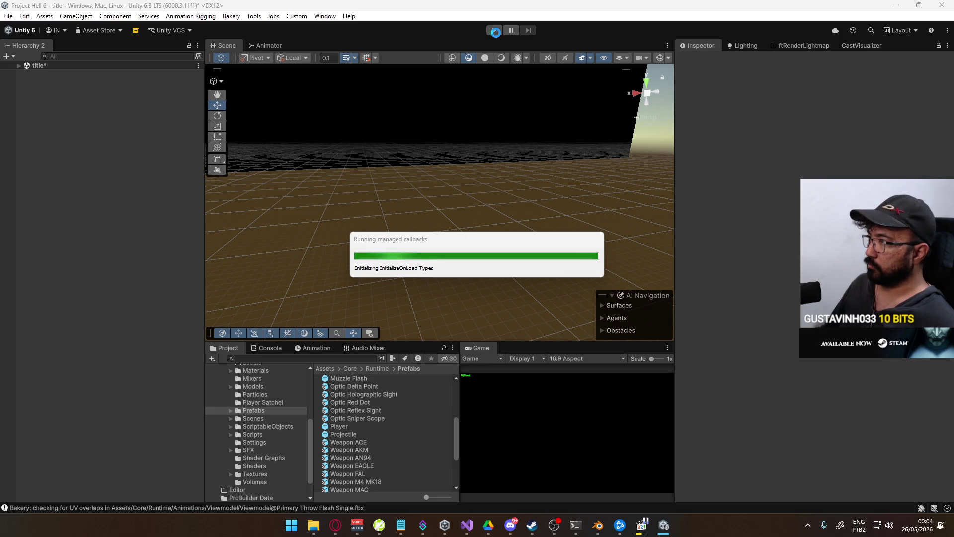
# - Play-test a match on the shipment map, walk the player around, then exit play mode
pyautogui.click(496, 33)
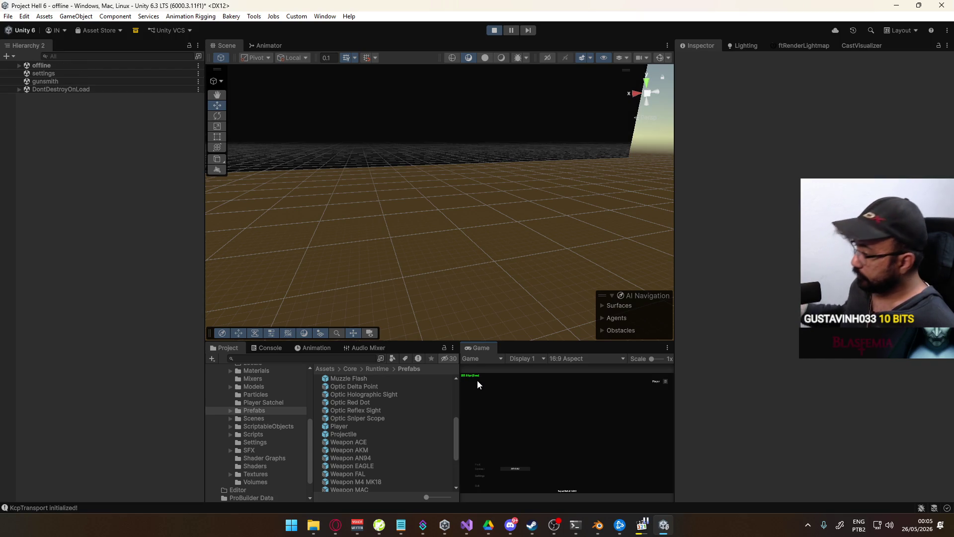
pyautogui.click(480, 475)
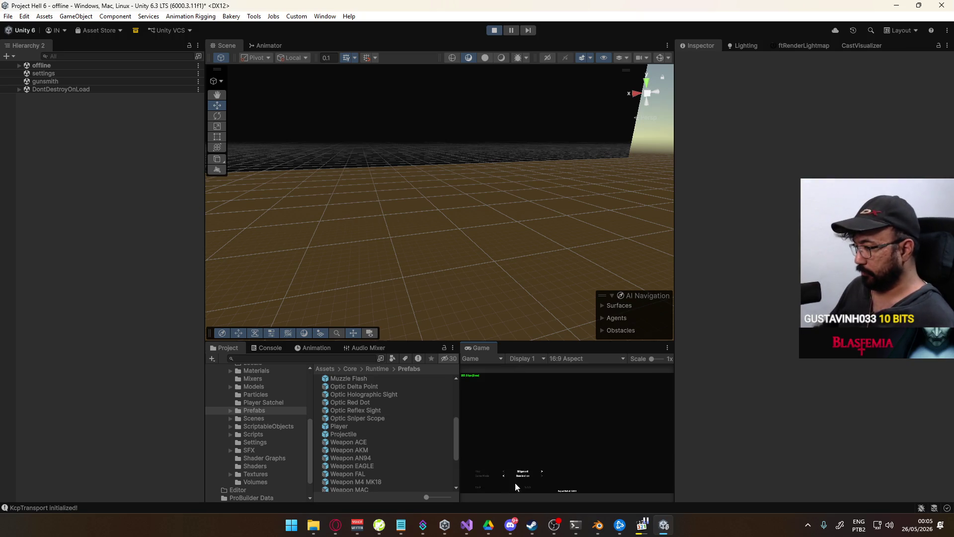
pyautogui.click(525, 483)
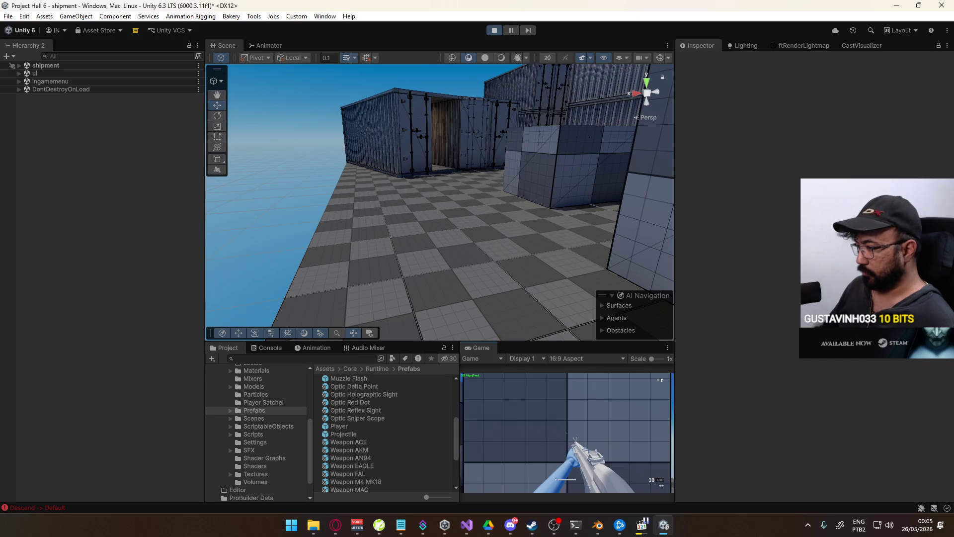
pyautogui.press('w')
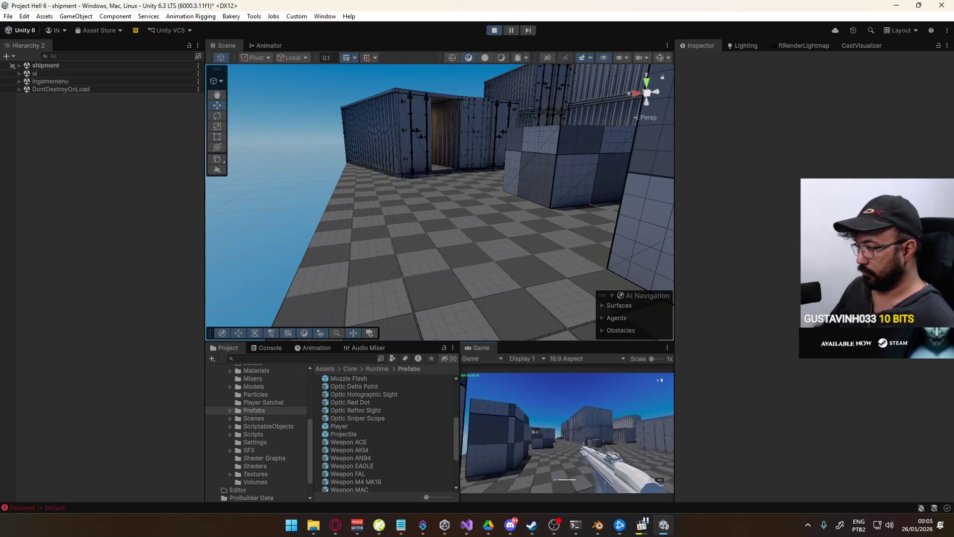
pyautogui.press('super')
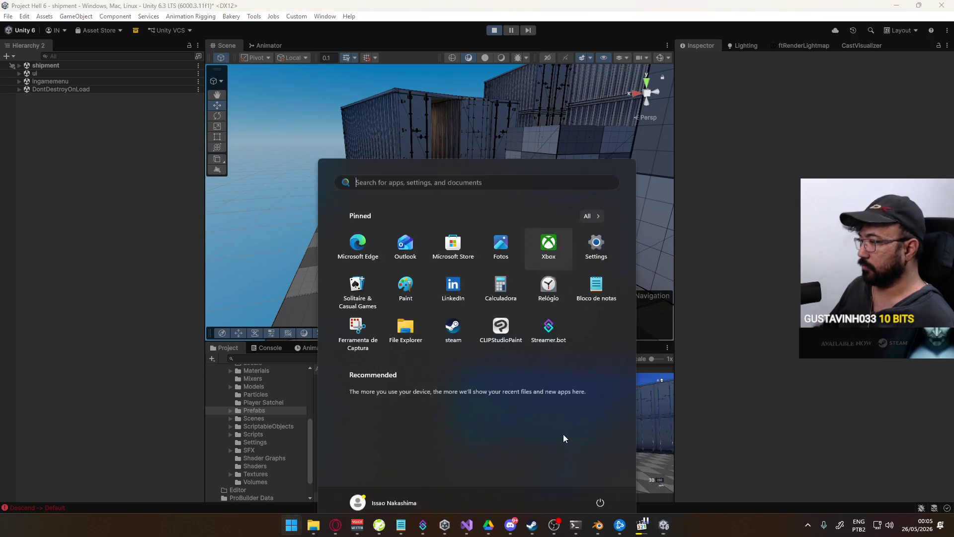
pyautogui.press('super')
pyautogui.hotkey('ctrl', 'p')
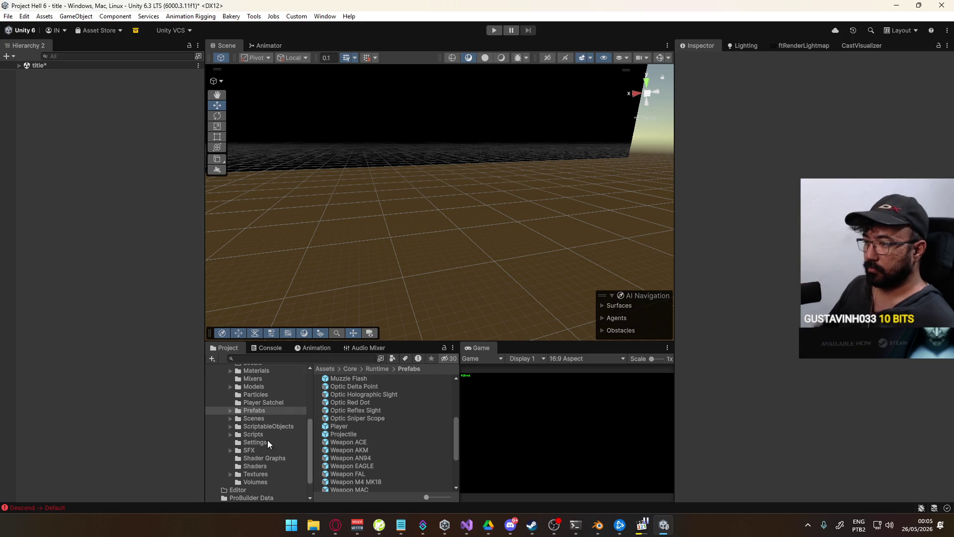
# - Open the Default input actions from Assets and expand the Use Lethal and Use Tactical Equipment bindings
pyautogui.click(273, 426)
pyautogui.scroll(5, 286, 404)
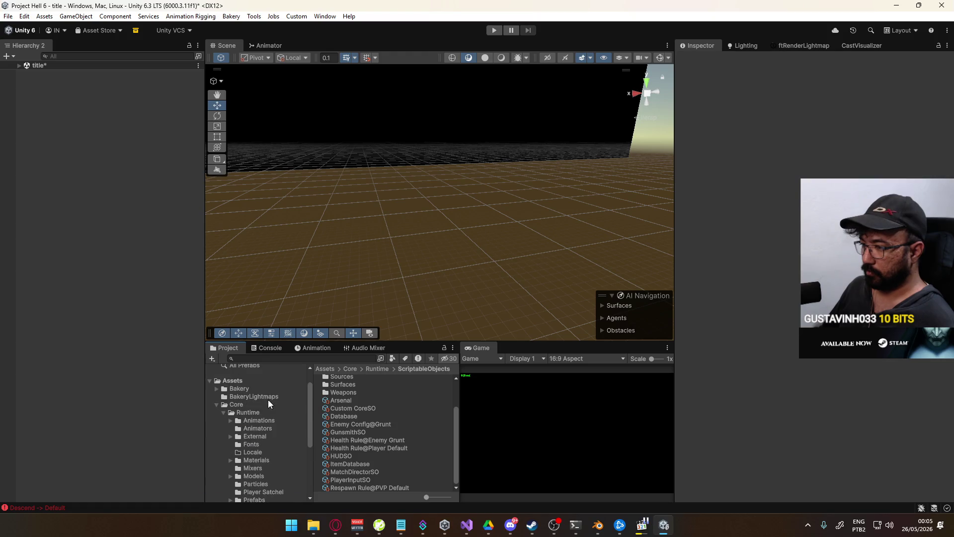
pyautogui.click(240, 381)
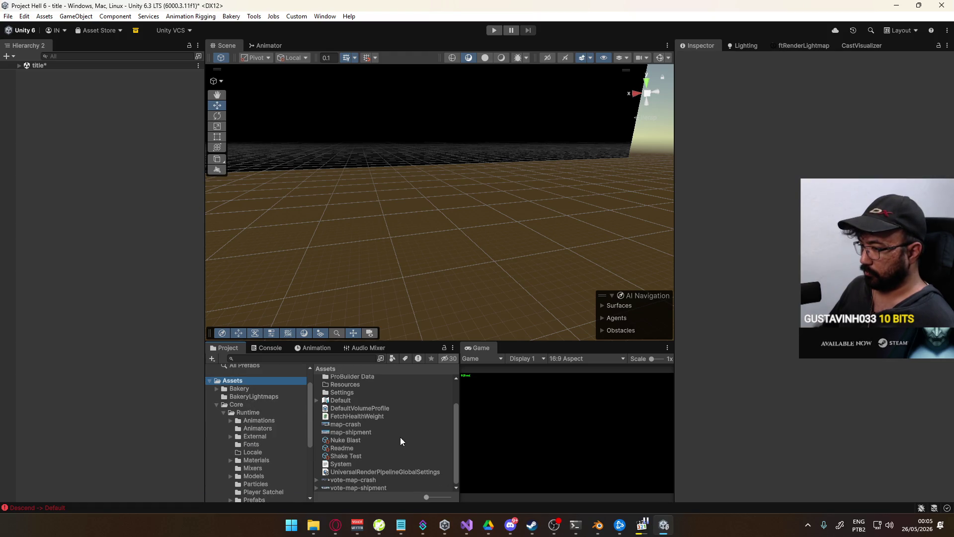
pyautogui.doubleClick(341, 400)
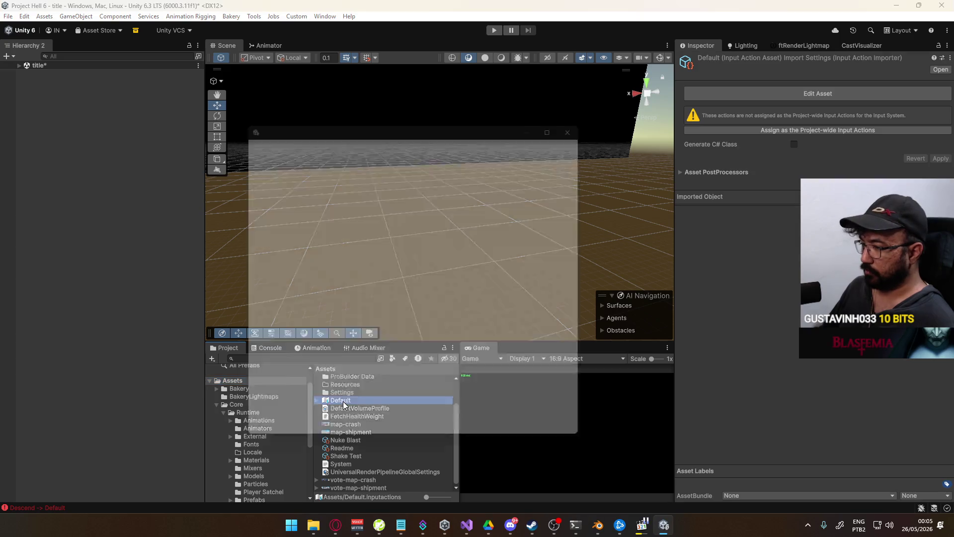
pyautogui.click(314, 288)
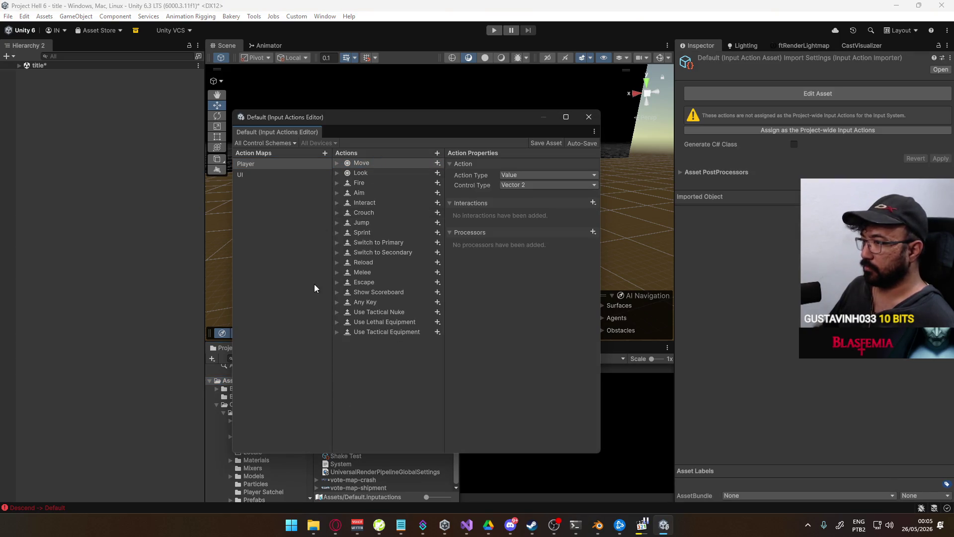
pyautogui.click(382, 321)
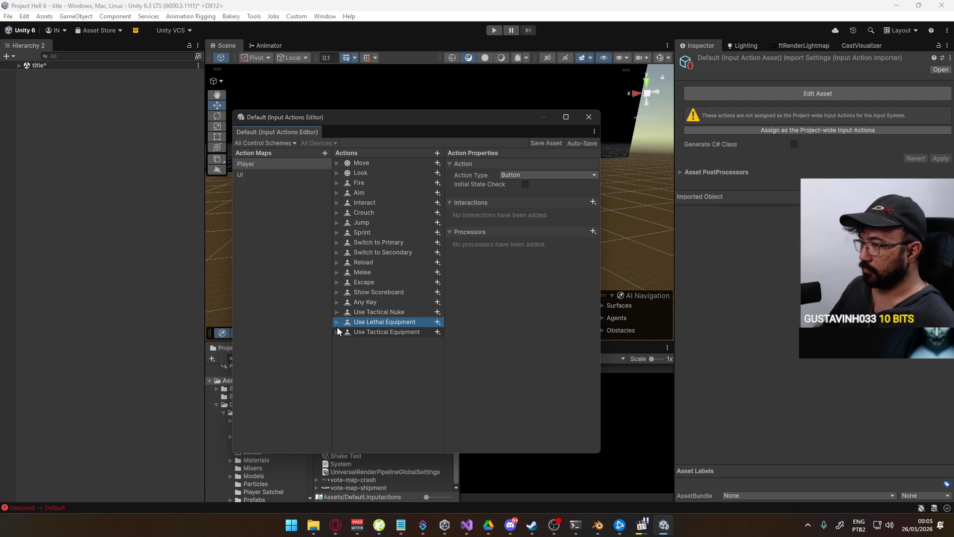
pyautogui.click(336, 332)
pyautogui.click(336, 322)
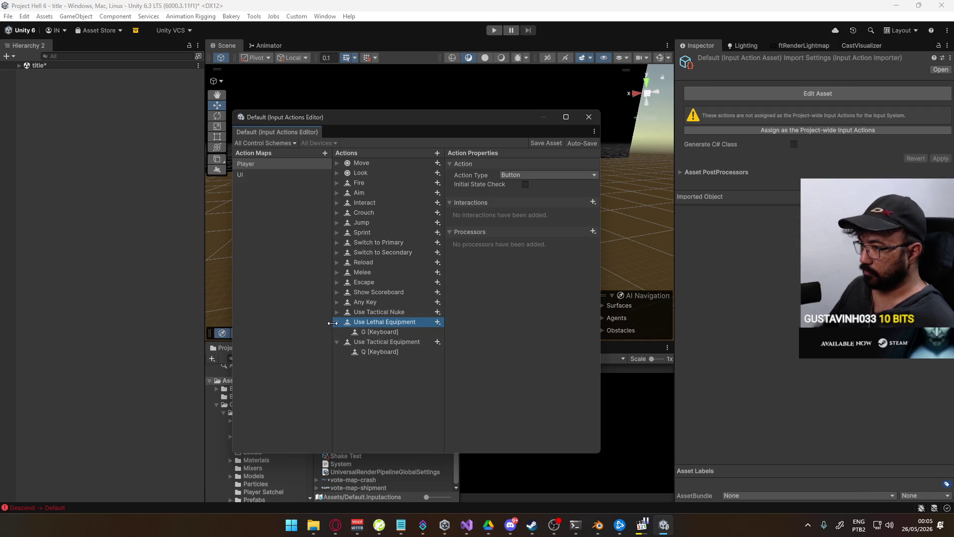
# - Rebind Use Lethal Equipment from G to the middle mouse button and save the input actions
pyautogui.click(374, 333)
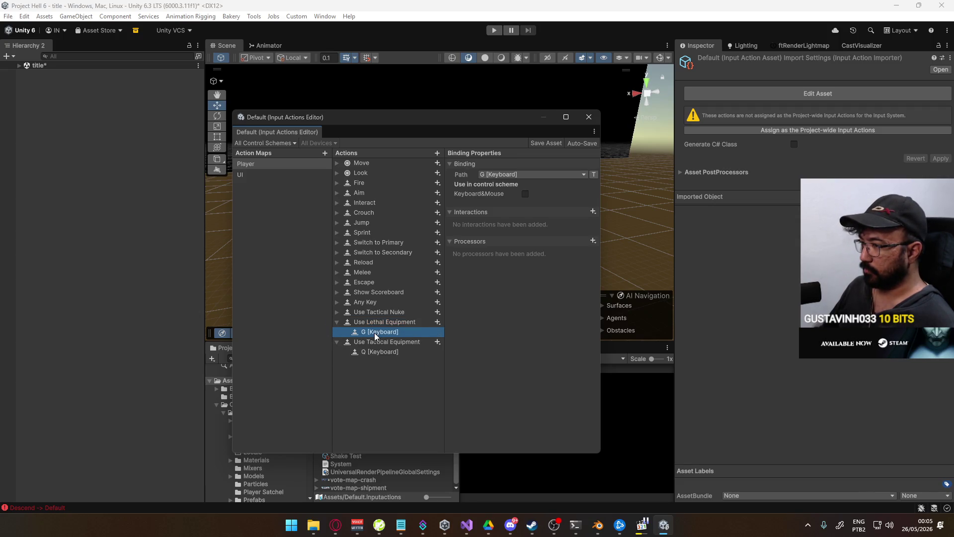
pyautogui.click(583, 174)
pyautogui.click(497, 184)
pyautogui.middleClick(547, 206)
pyautogui.click(550, 209)
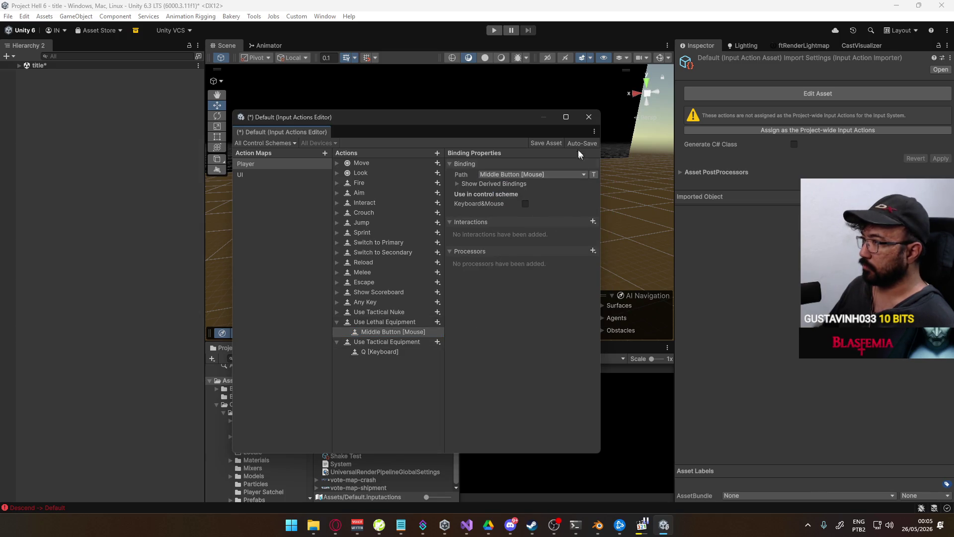
pyautogui.click(589, 117)
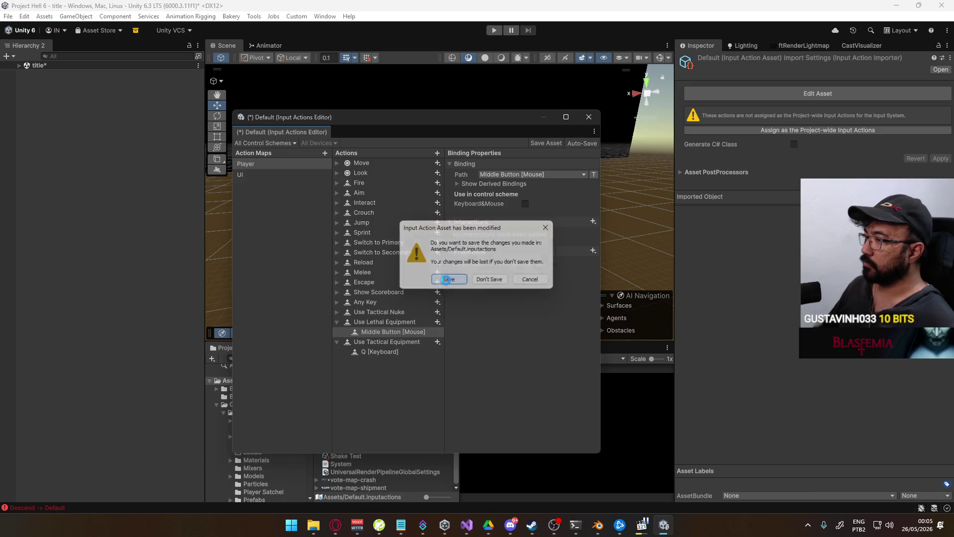
pyautogui.click(490, 280)
# - Verify lethal uses Middle Button [Mouse] and tactical uses Q, close the editor, and enter play mode
pyautogui.doubleClick(368, 399)
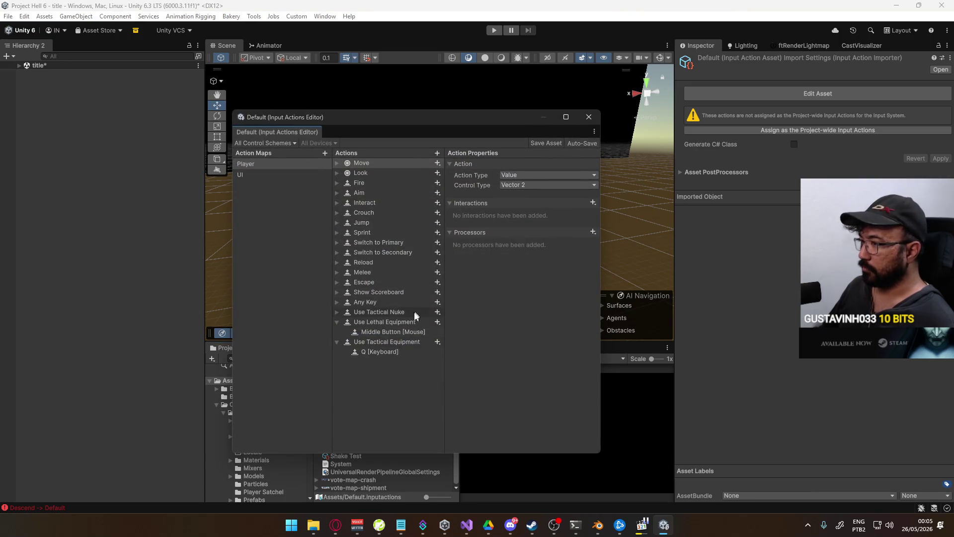
pyautogui.click(387, 332)
pyautogui.click(390, 323)
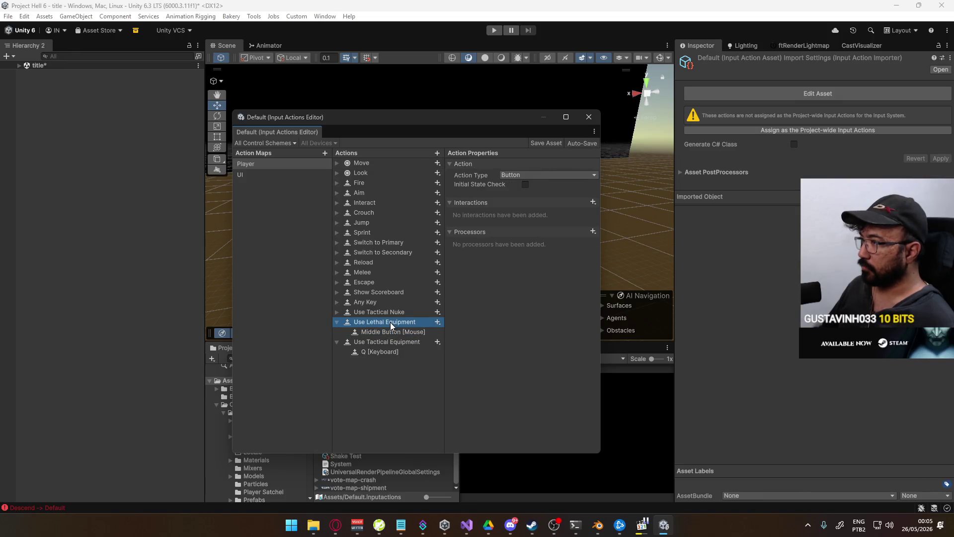
pyautogui.click(336, 322)
pyautogui.click(369, 341)
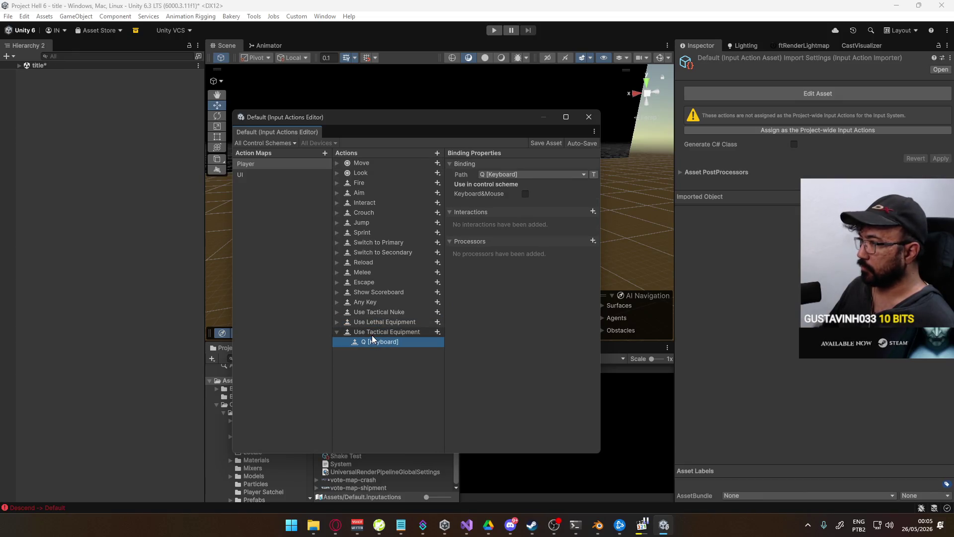
pyautogui.click(338, 332)
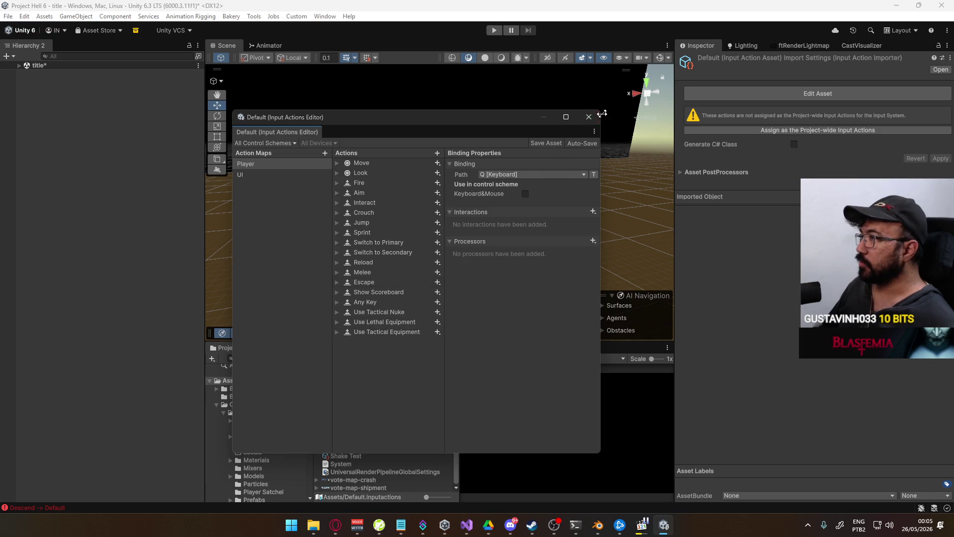
pyautogui.click(589, 117)
pyautogui.click(494, 31)
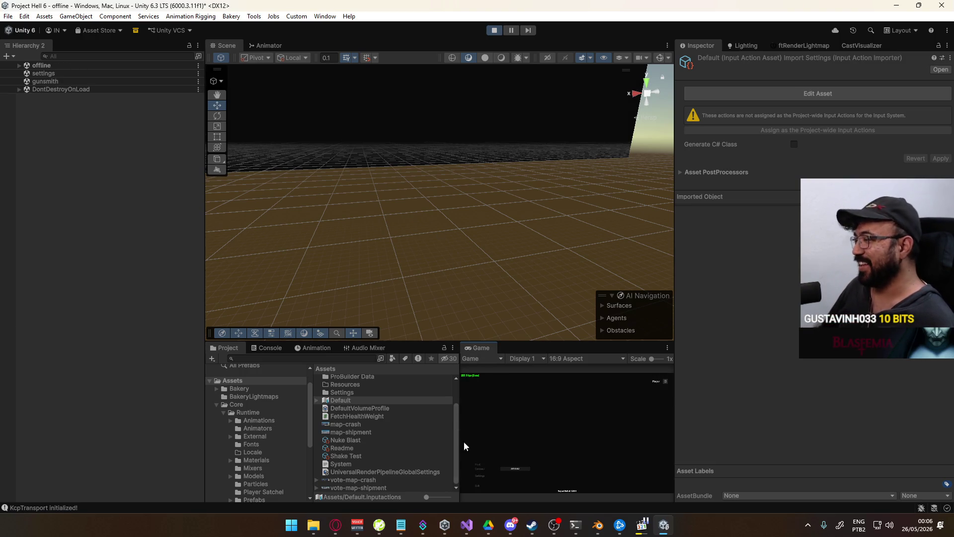
# - Load the shipment level, maximize the Game view to test the throw, then switch to Blender
pyautogui.click(479, 465)
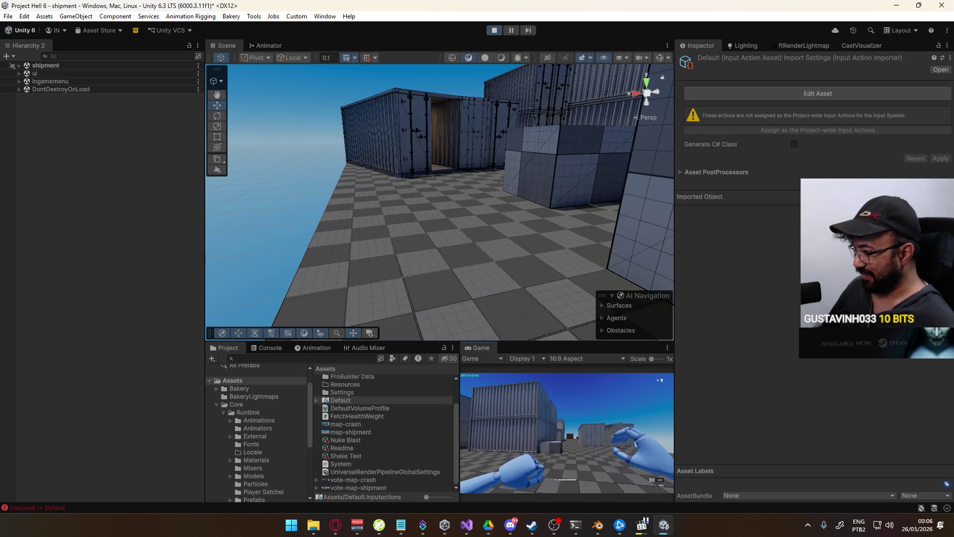
pyautogui.press('super')
pyautogui.press('super')
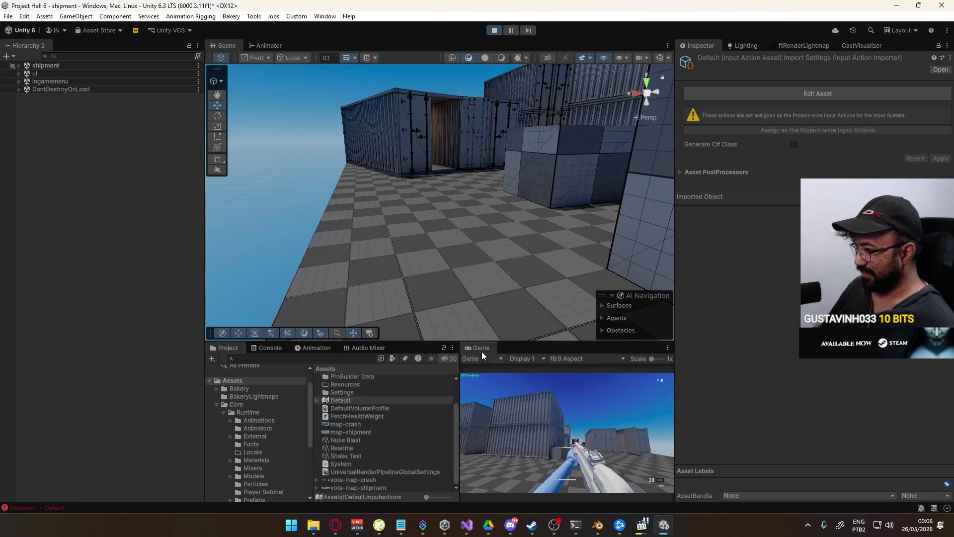
pyautogui.click(520, 380)
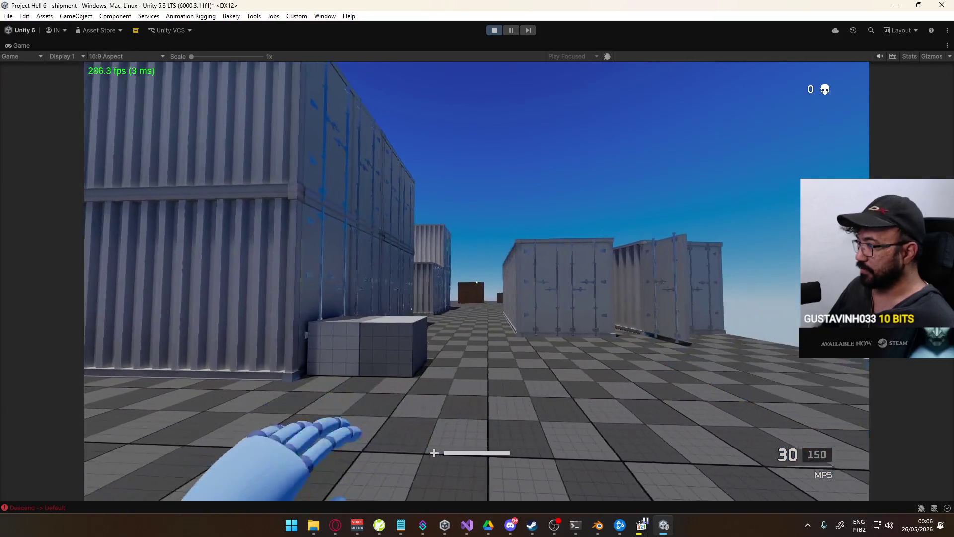
pyautogui.press('super')
pyautogui.press('super')
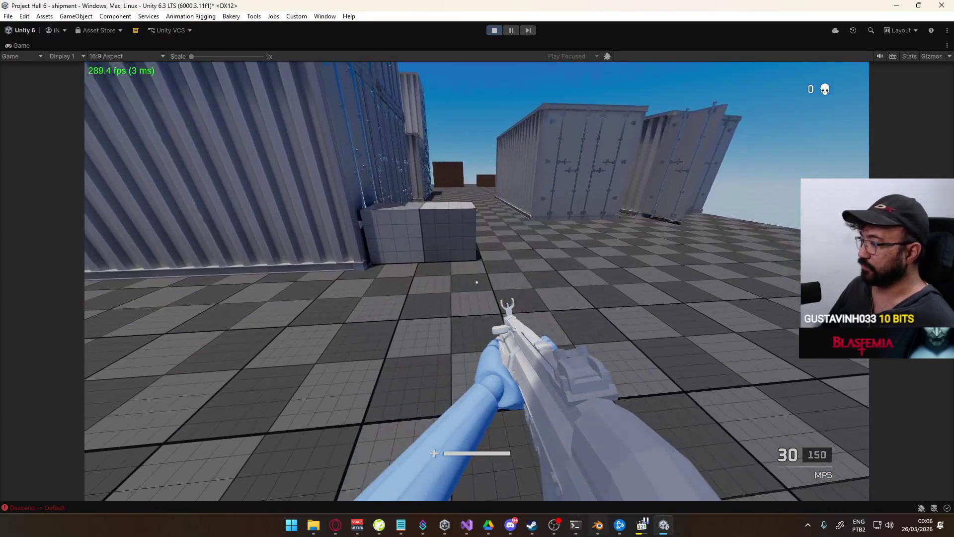
pyautogui.click(588, 534)
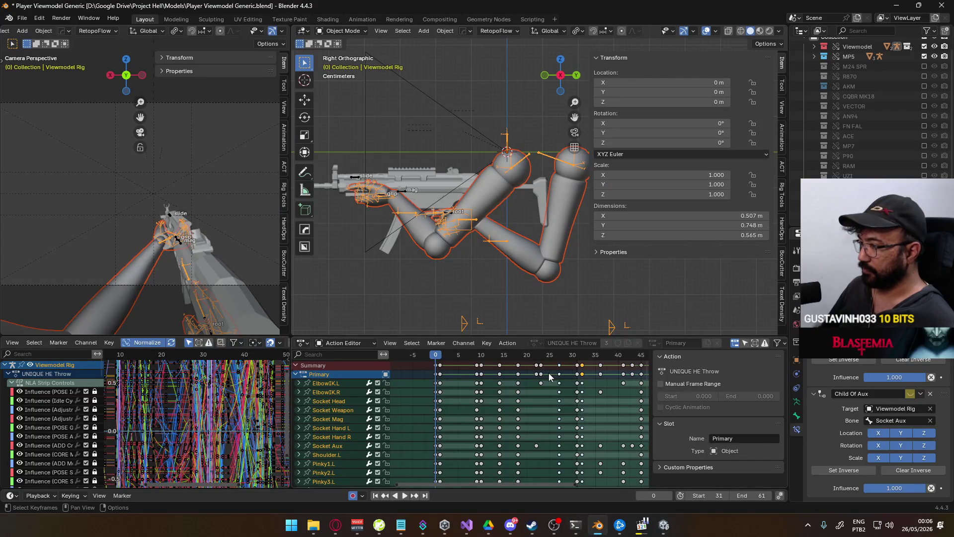
# - Play the UNIQUE HE Throw action and review its poses around frames 31, 27 and 10
pyautogui.press('space')
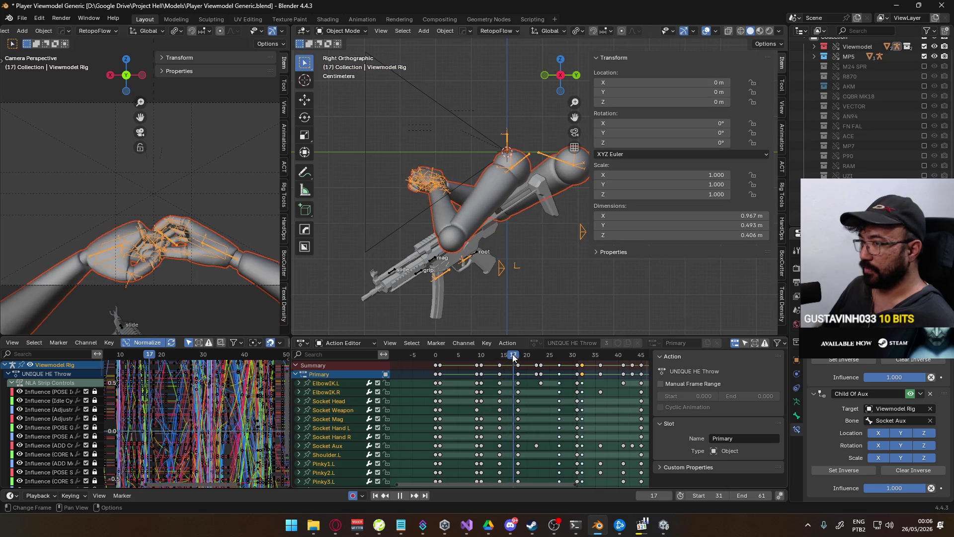
pyautogui.click(577, 359)
pyautogui.moveTo(578, 358); pyautogui.dragTo(557, 359)
pyautogui.press('space')
pyautogui.scroll(-3, 559, 375)
pyautogui.moveTo(556, 381); pyautogui.dragTo(514, 396, button='middle')
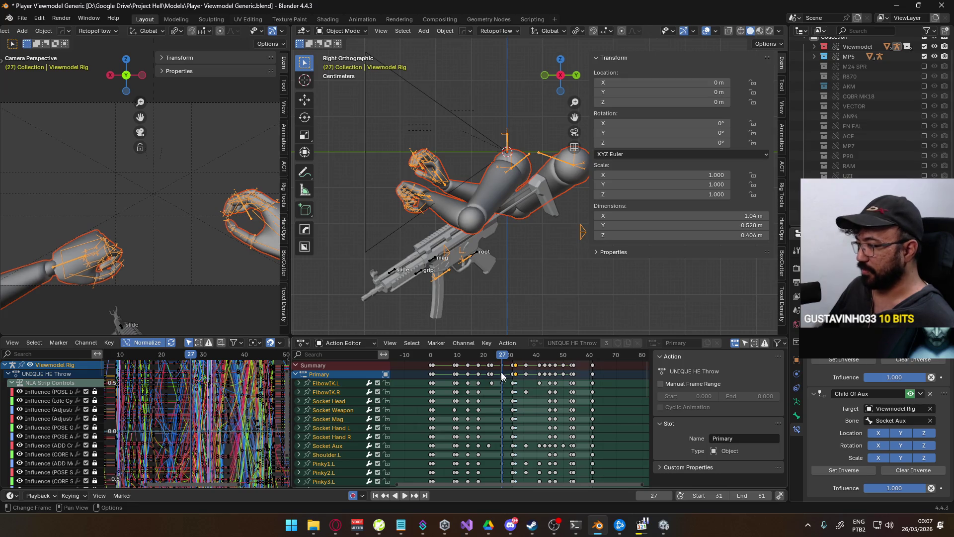
pyautogui.moveTo(497, 359)
pyautogui.mouseDown()
pyautogui.moveTo(433, 364)
pyautogui.moveTo(501, 369)
pyautogui.mouseUp()
# - Move all keyframes after frame 27 thirteen frames later and review the pose at frame 9
pyautogui.moveTo(625, 389)
pyautogui.mouseDown()
pyautogui.moveTo(499, 357)
pyautogui.moveTo(555, 376)
pyautogui.mouseUp()
pyautogui.scroll(2, 545, 374)
pyautogui.press('g')
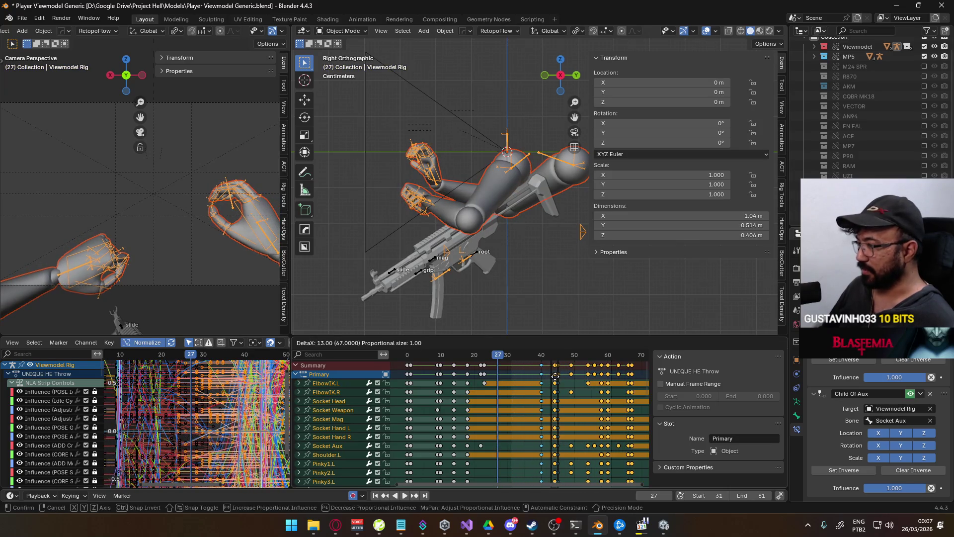
pyautogui.click(555, 376)
pyautogui.moveTo(487, 355); pyautogui.dragTo(439, 367)
pyautogui.scroll(-3, 501, 380)
pyautogui.moveTo(505, 382)
pyautogui.mouseDown(button='middle')
pyautogui.moveTo(530, 352)
pyautogui.moveTo(513, 354)
pyautogui.moveTo(506, 469)
pyautogui.moveTo(514, 422)
pyautogui.mouseUp(button='middle')
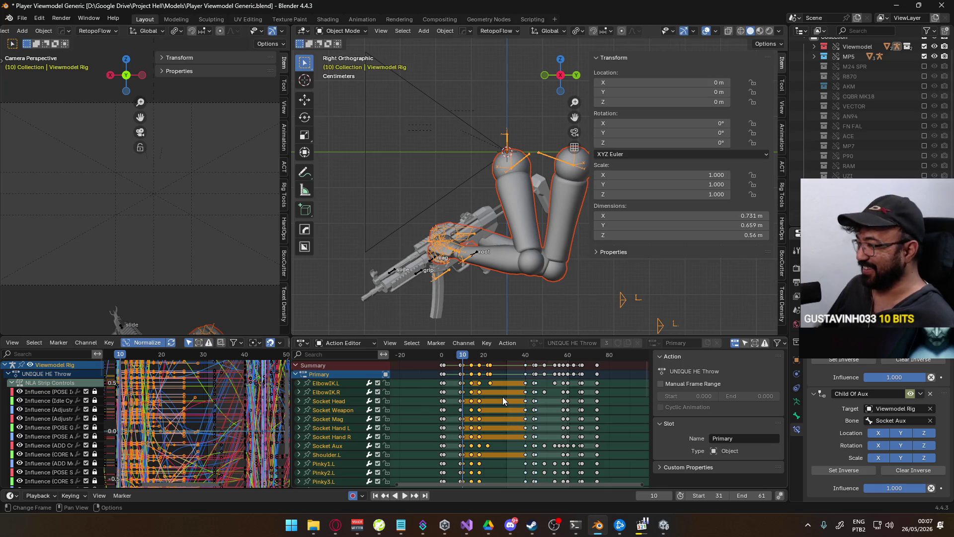
# - Stretch the selected keys by 1.5 and play back the retimed throw from frame 9
pyautogui.write('s')
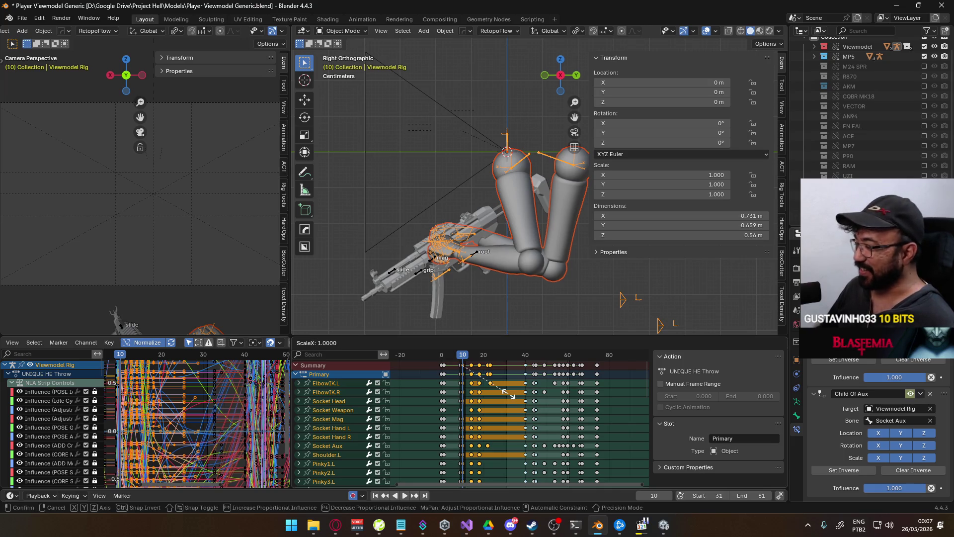
pyautogui.write('5')
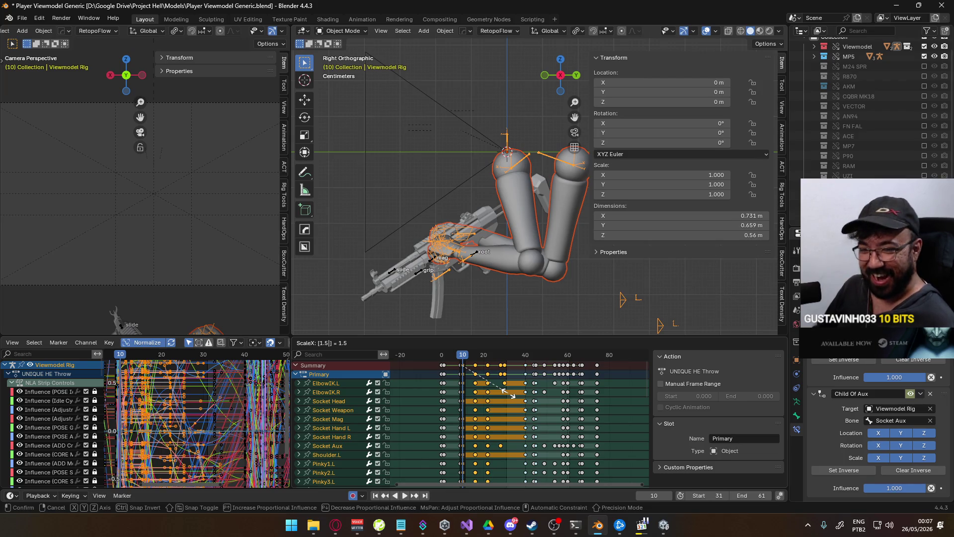
pyautogui.press('Return')
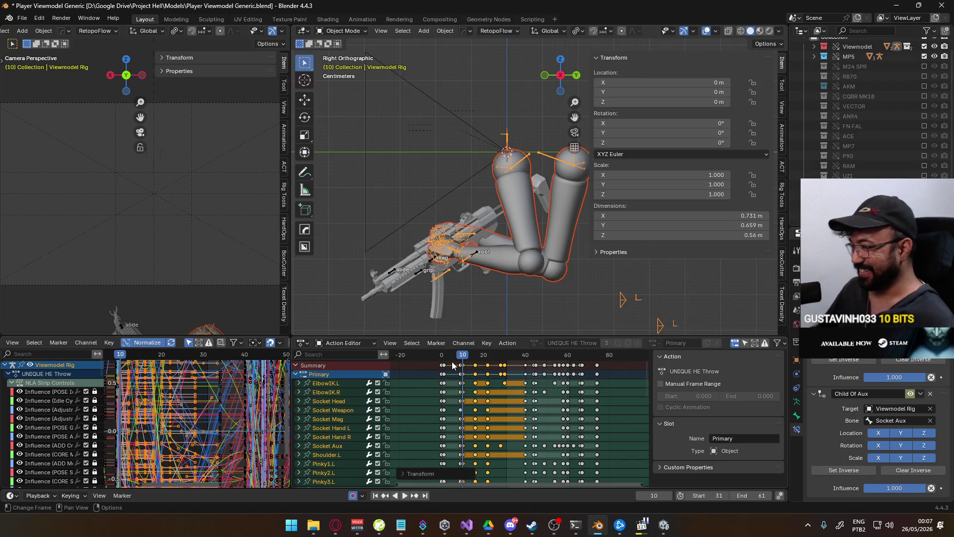
pyautogui.press('space')
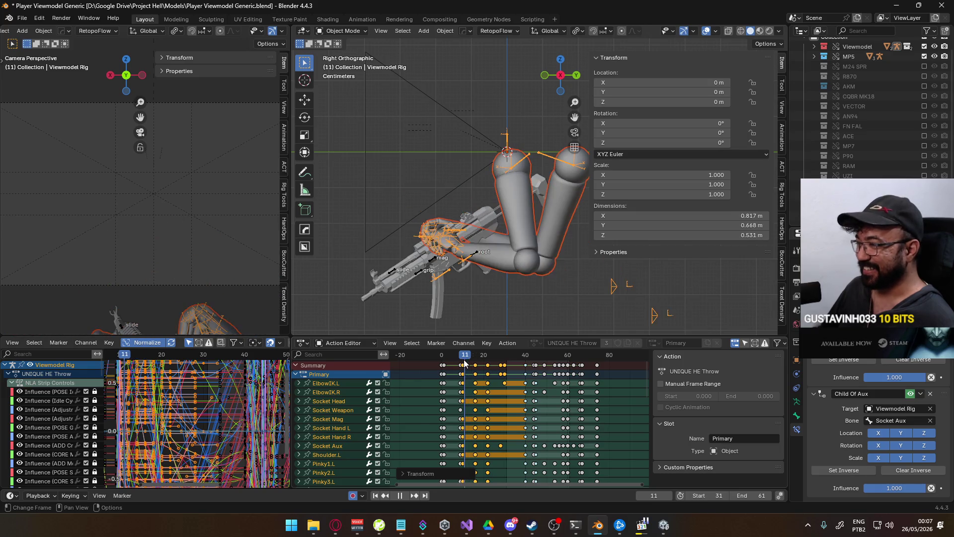
pyautogui.press('space')
pyautogui.click(460, 360)
pyautogui.press('space')
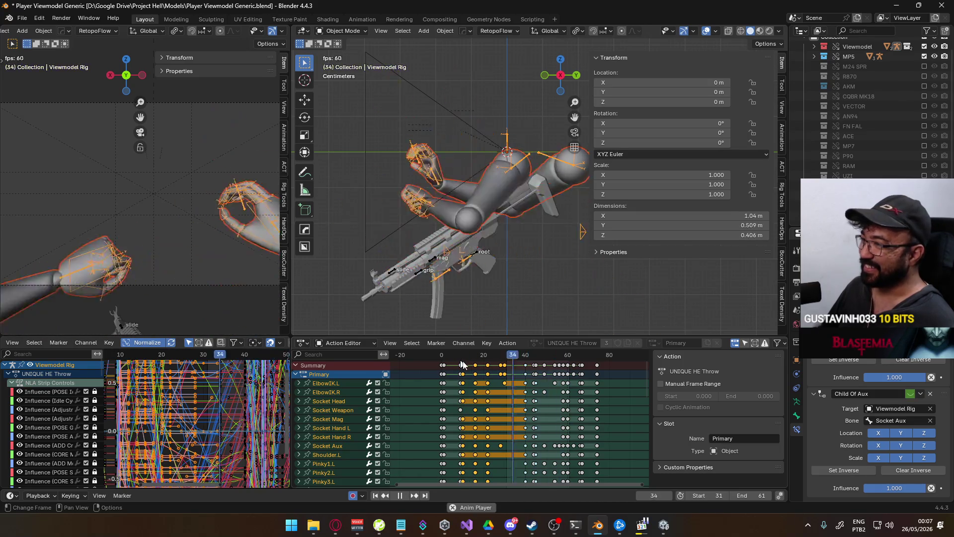
# - Set the playback start to frame 0, review frames 26–30, and undo the last two retiming edits
pyautogui.moveTo(735, 496); pyautogui.dragTo(704, 492)
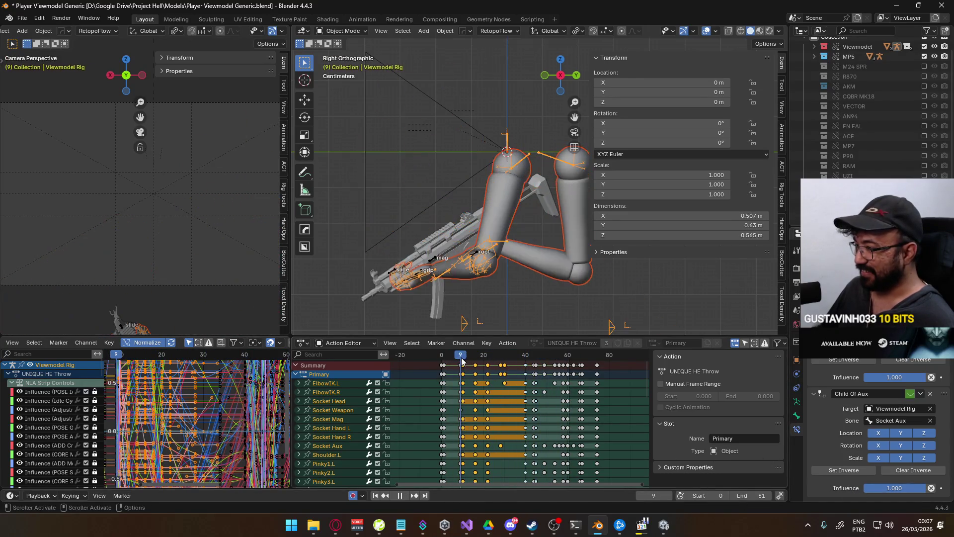
pyautogui.moveTo(480, 361)
pyautogui.mouseDown()
pyautogui.moveTo(526, 356)
pyautogui.moveTo(465, 353)
pyautogui.mouseUp()
pyautogui.press('space')
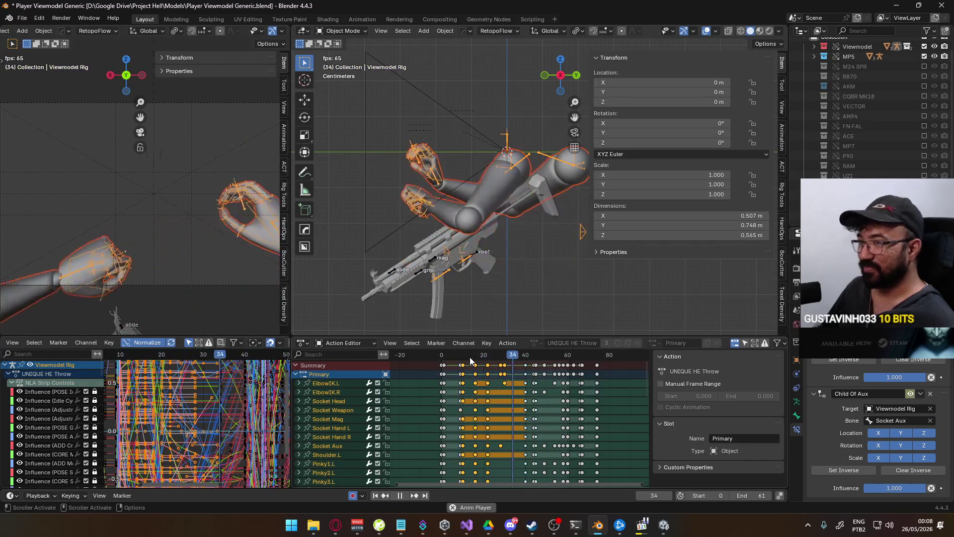
pyautogui.press('space')
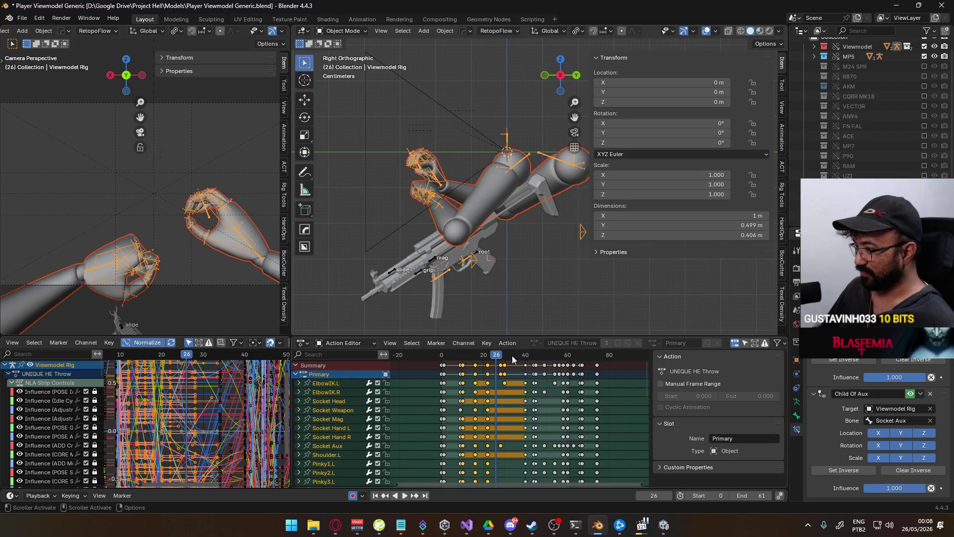
pyautogui.click(506, 355)
pyautogui.press('space')
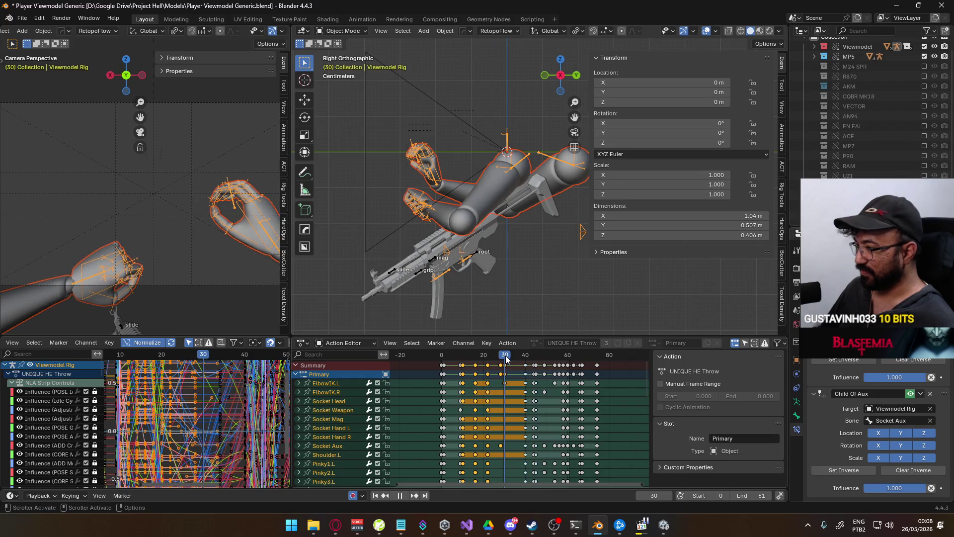
pyautogui.hotkey('ctrl', 'z')
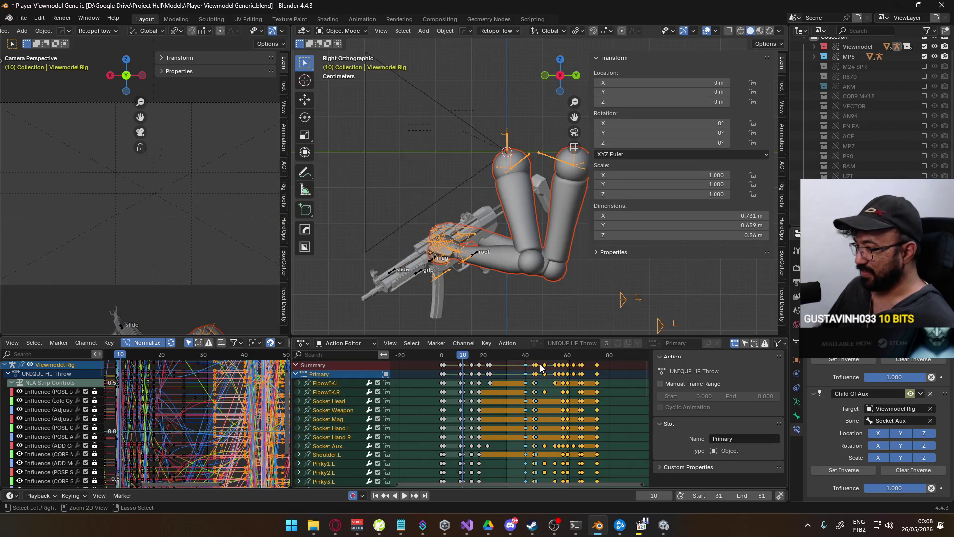
pyautogui.hotkey('ctrl', 'z')
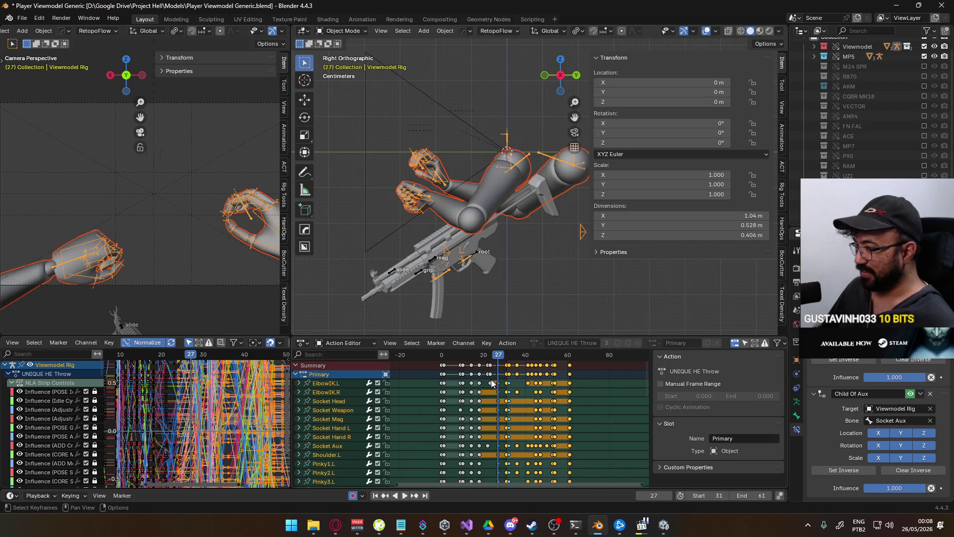
# - Shift the selected keyframes later and check the pose at frame 20
pyautogui.scroll(3, 492, 383)
pyautogui.moveTo(488, 357); pyautogui.dragTo(472, 359)
pyautogui.scroll(-1, 529, 376)
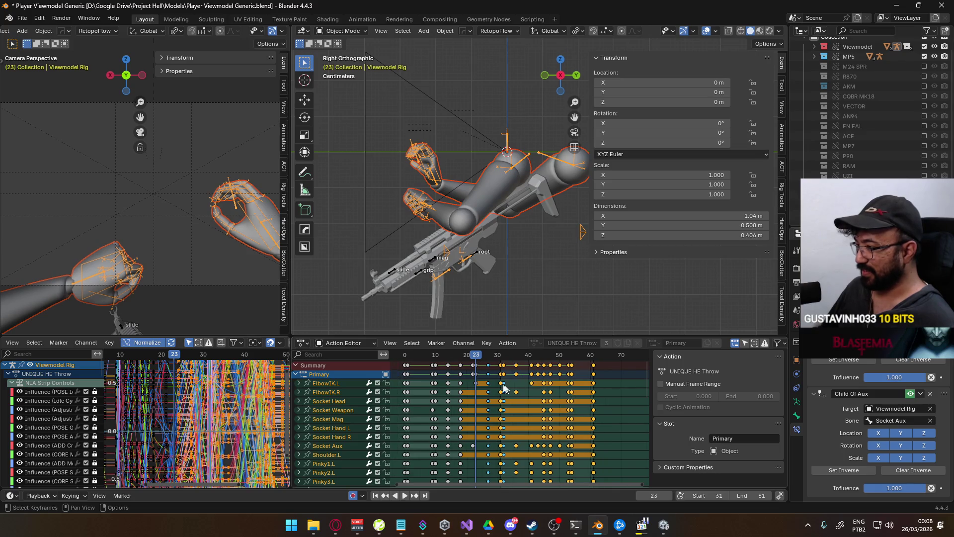
pyautogui.press('g')
pyautogui.click(534, 379)
pyautogui.moveTo(497, 355); pyautogui.dragTo(435, 356)
# - Stretch the keys in the early part of the throw by 1.5 and play back the timing
pyautogui.moveTo(502, 378); pyautogui.dragTo(439, 363)
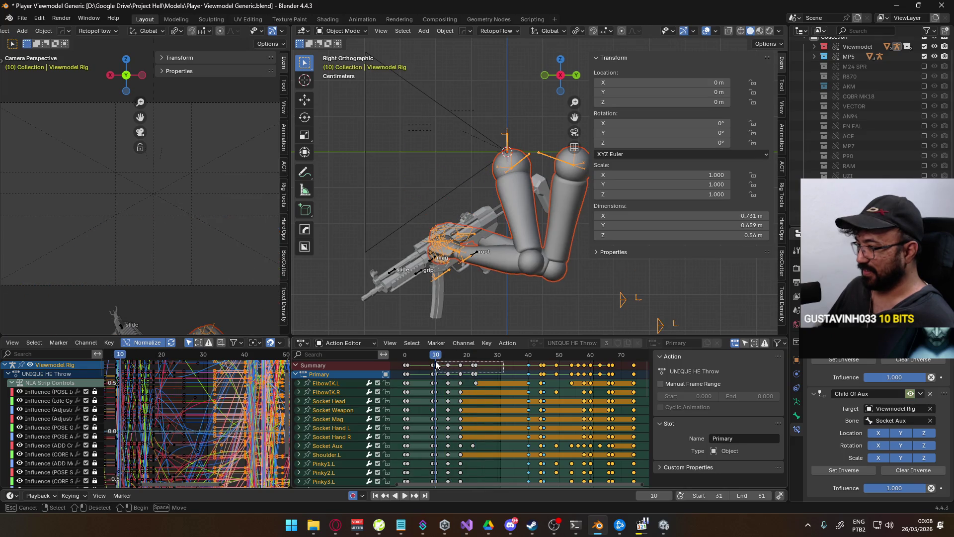
pyautogui.press('s')
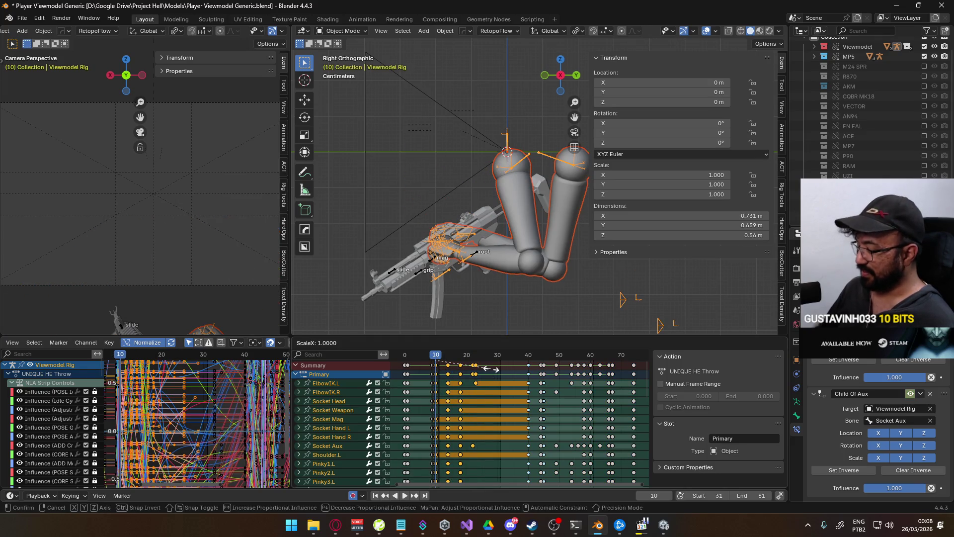
pyautogui.write('5')
pyautogui.press('Return')
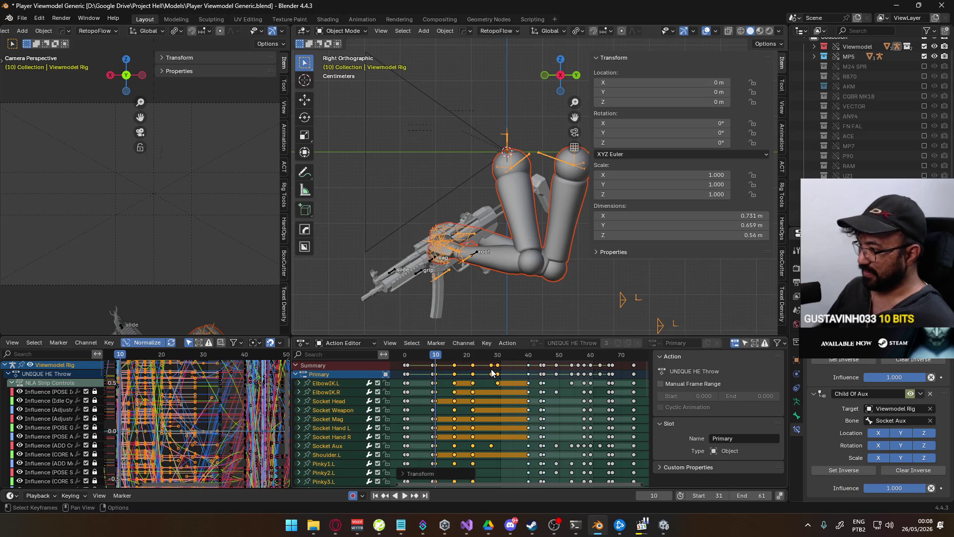
pyautogui.press('space')
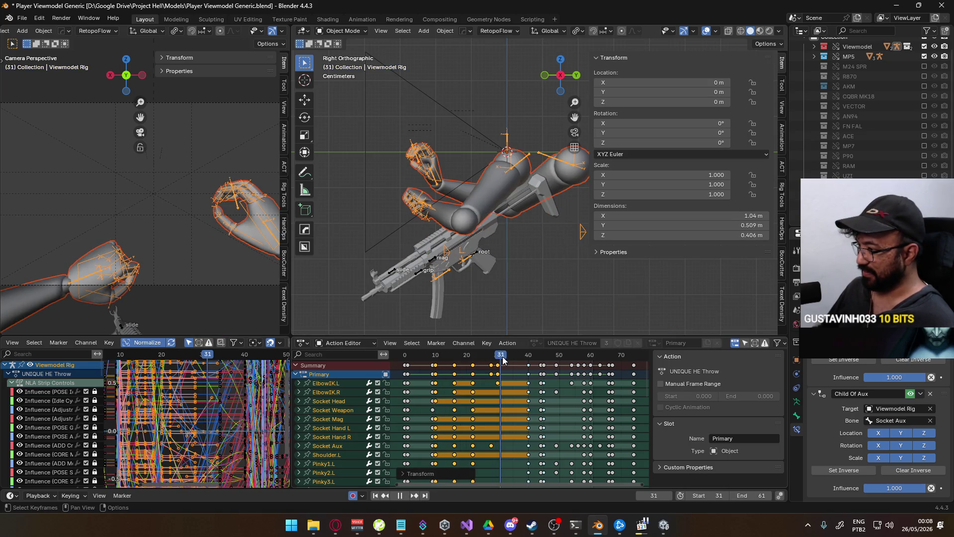
pyautogui.press('space')
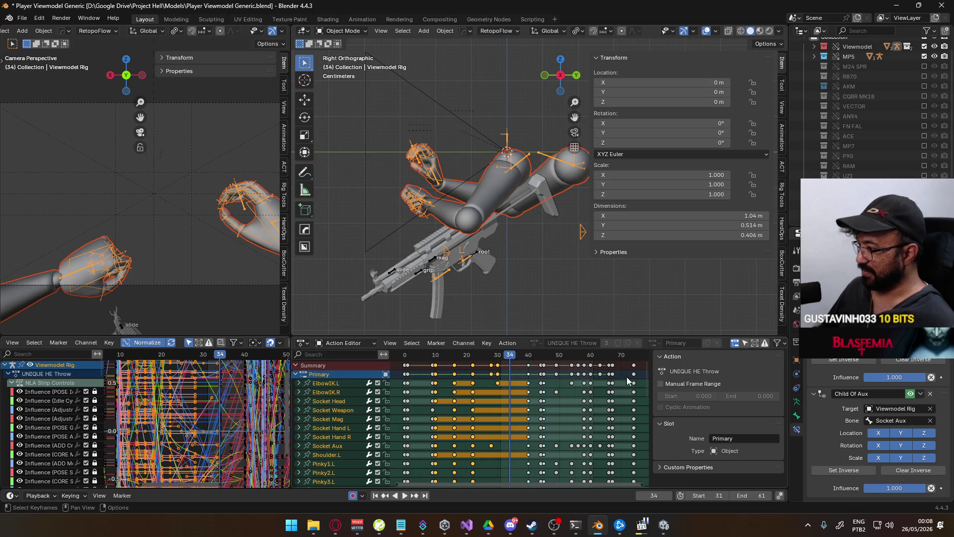
pyautogui.keyDown('ctrl'); pyautogui.scroll(-3, 536, 377); pyautogui.keyUp('ctrl')
# - Move the keys after frame 34 three frames earlier and set the frame range to 0–34
pyautogui.press(']')
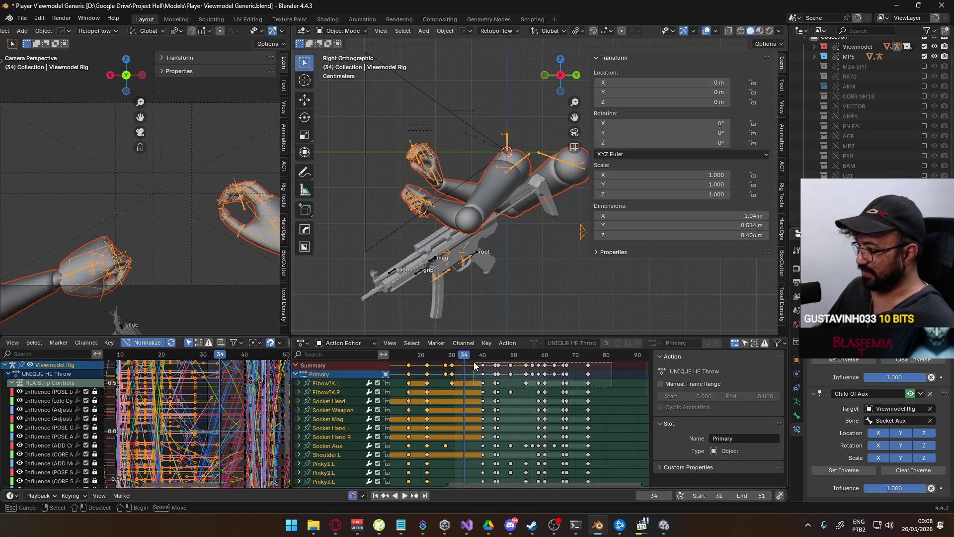
pyautogui.press('g')
pyautogui.click(524, 372)
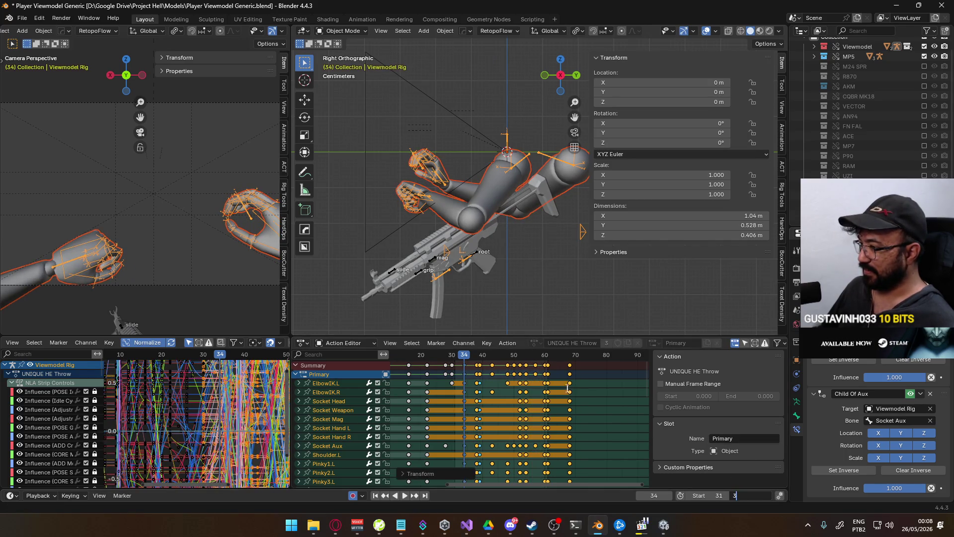
pyautogui.write('4')
pyautogui.press('Return')
pyautogui.write('1')
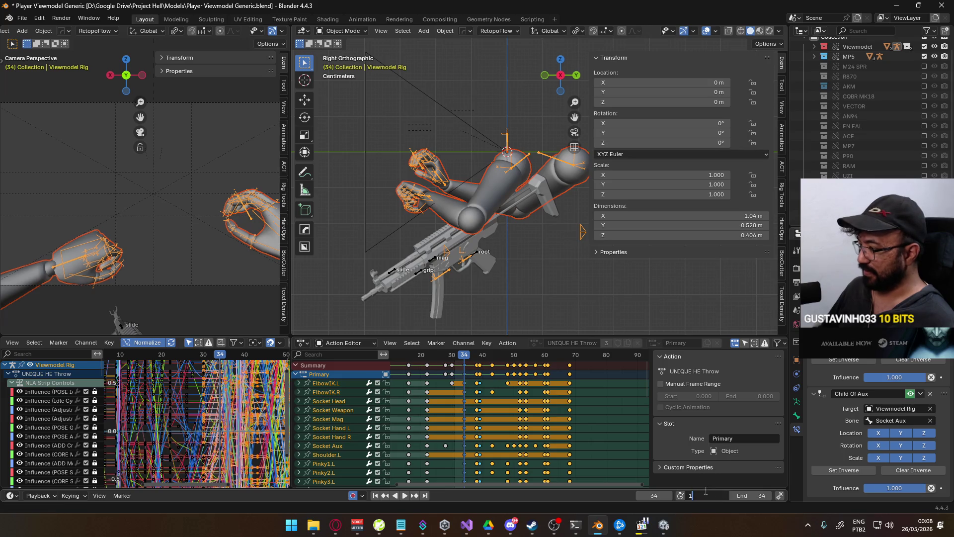
pyautogui.write('0')
pyautogui.press('Return')
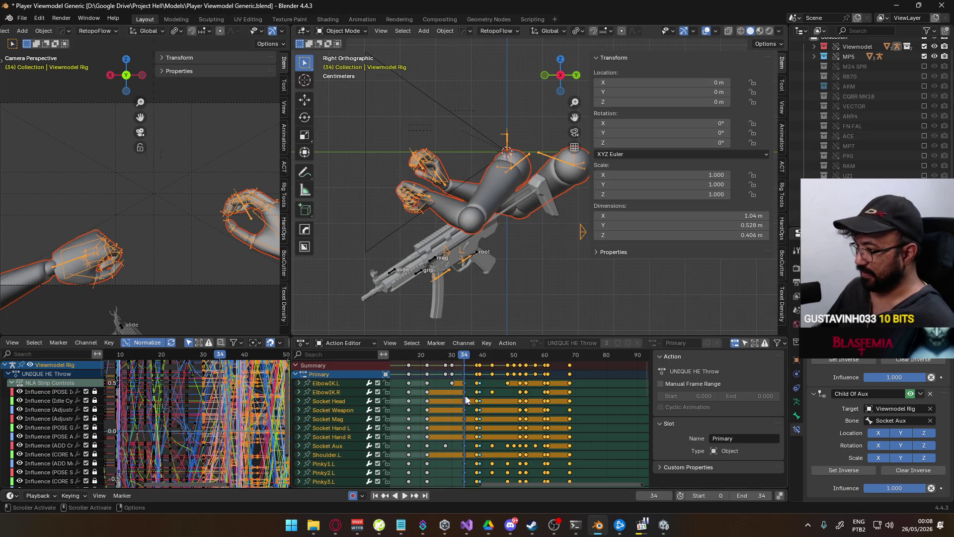
# - Play back the throw and inspect the pose at frame 38
pyautogui.moveTo(466, 399); pyautogui.dragTo(544, 418, button='middle')
pyautogui.press('space')
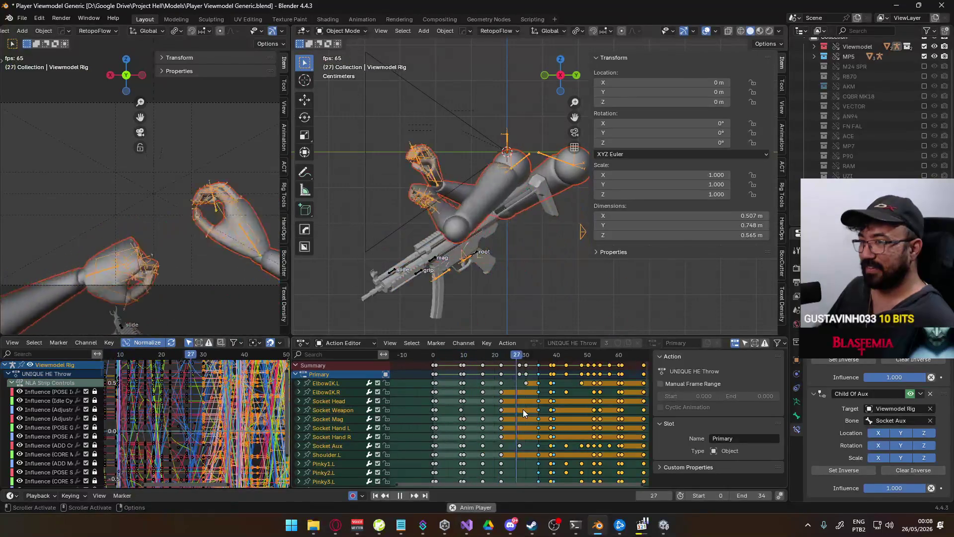
pyautogui.moveTo(523, 410); pyautogui.dragTo(468, 410, button='middle')
pyautogui.press('Escape')
pyautogui.press('space')
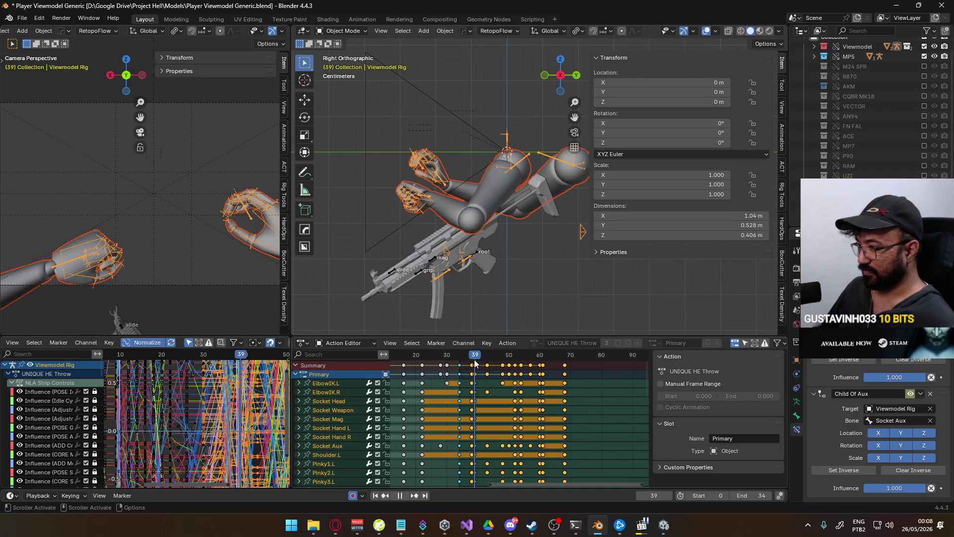
pyautogui.moveTo(450, 363); pyautogui.dragTo(473, 357)
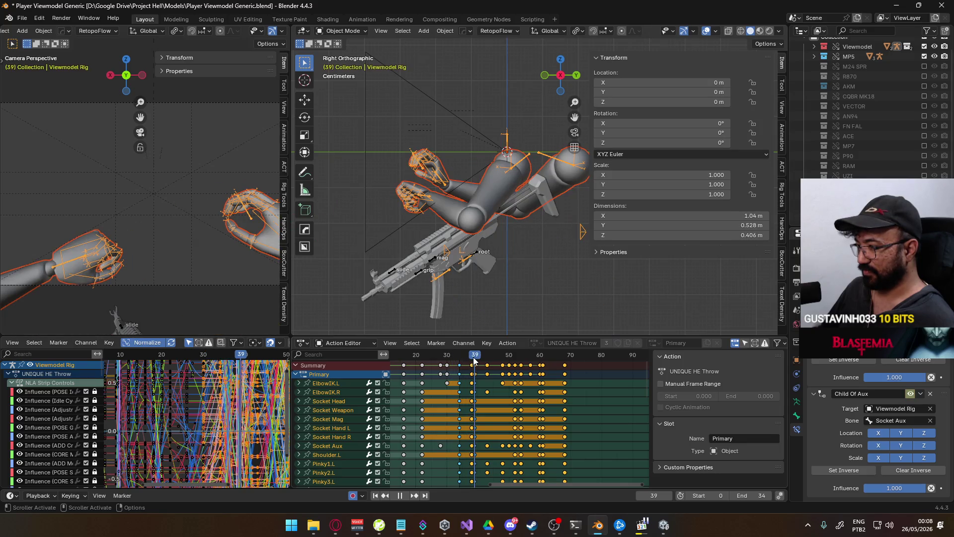
# - Move the keys after frame 39 one frame later and review the poses at frames 39 and 34
pyautogui.moveTo(600, 386); pyautogui.dragTo(466, 356)
pyautogui.press('g')
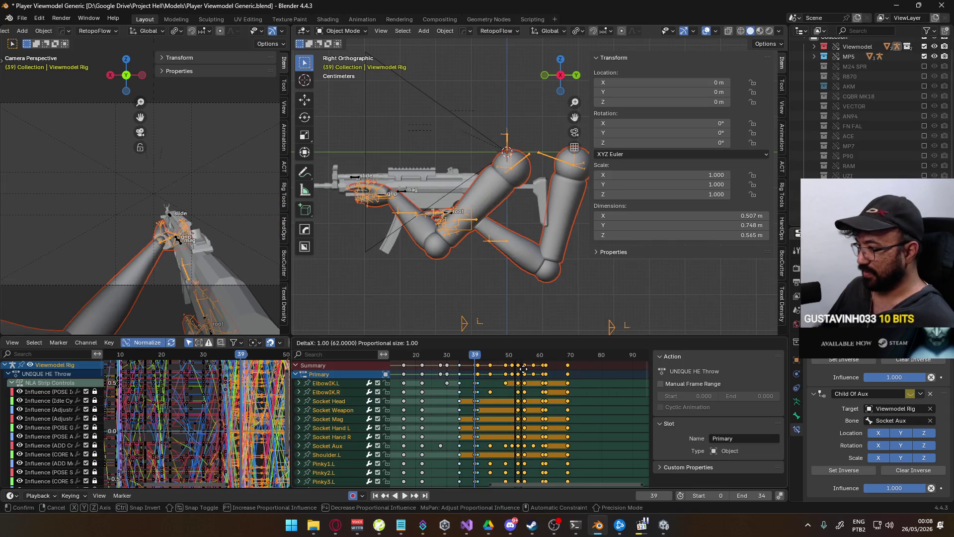
pyautogui.click(527, 368)
pyautogui.press('space')
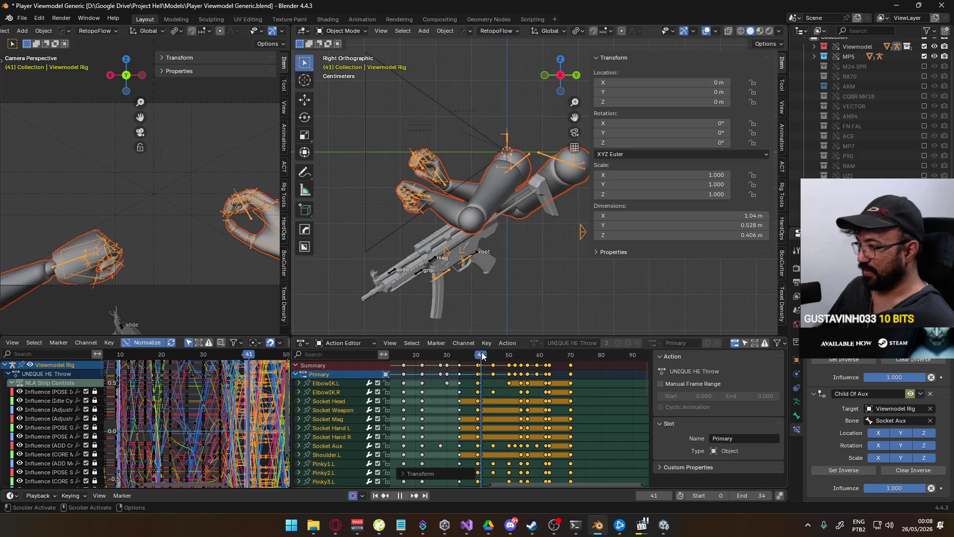
pyautogui.moveTo(460, 351); pyautogui.dragTo(478, 354)
pyautogui.scroll(-15, 505, 370)
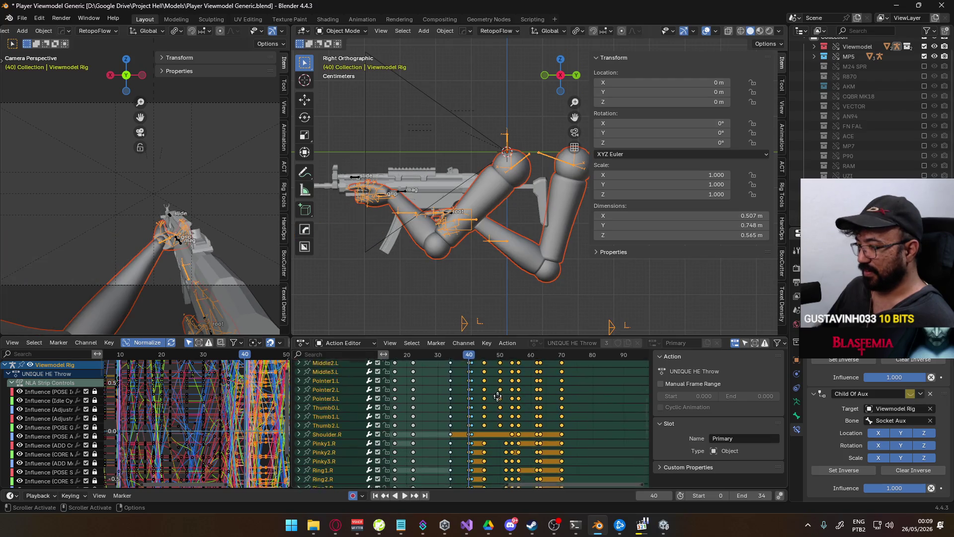
pyautogui.scroll(10, 505, 371)
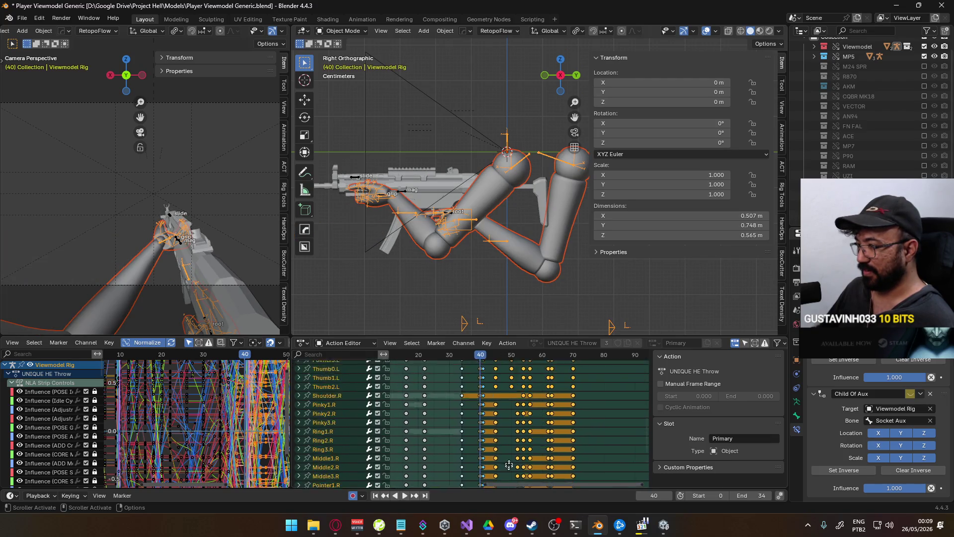
pyautogui.scroll(5, 499, 421)
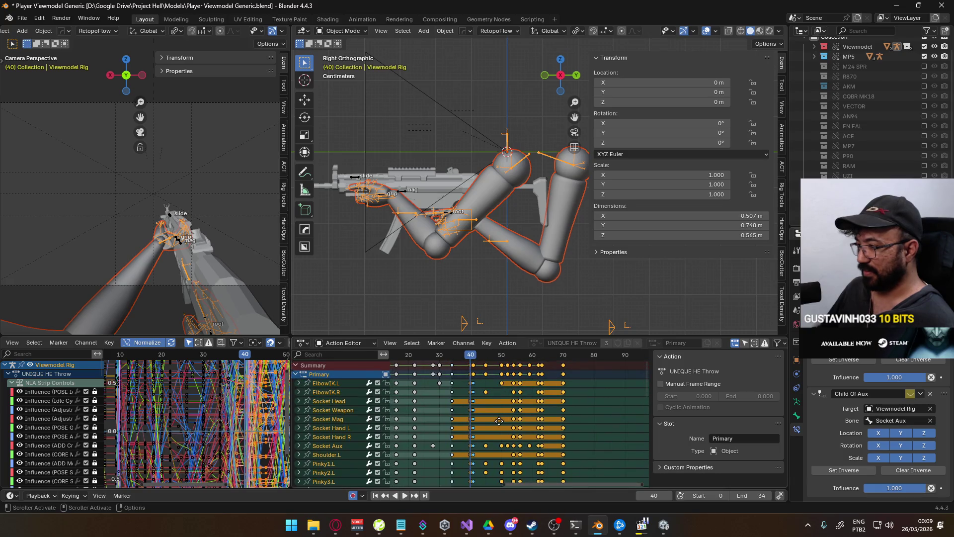
pyautogui.moveTo(467, 354); pyautogui.dragTo(450, 354)
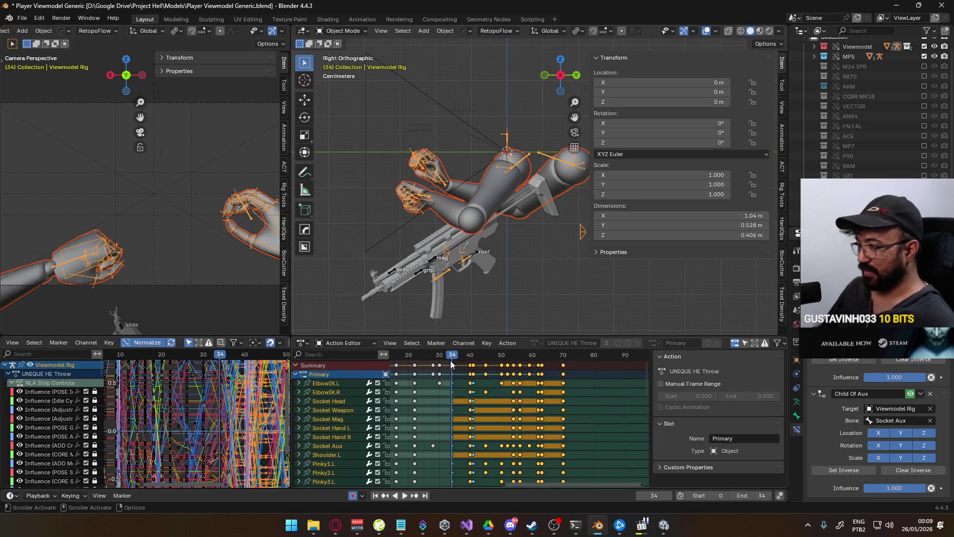
# - Select all animation channels and paste the copied keyframes at frame 39
pyautogui.click(453, 366)
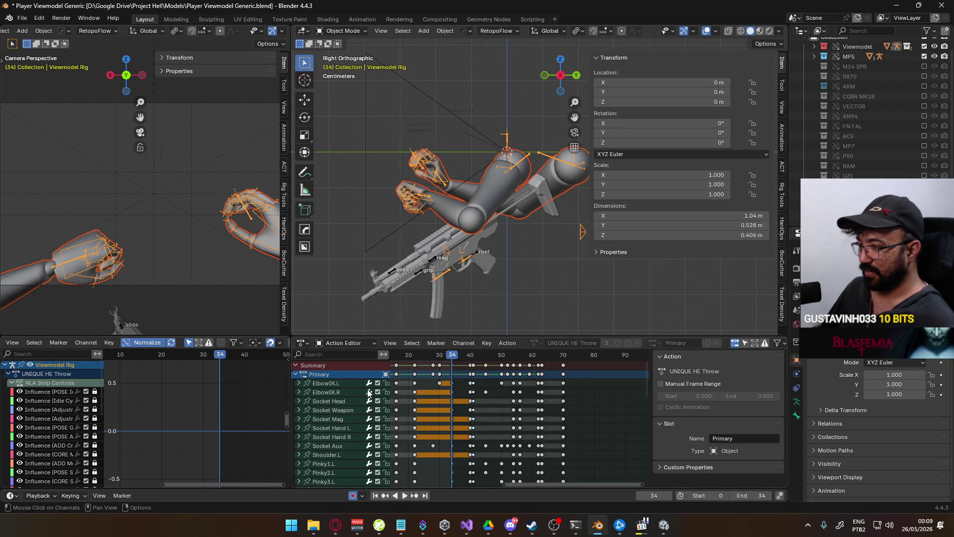
pyautogui.click(522, 366)
pyautogui.press('space')
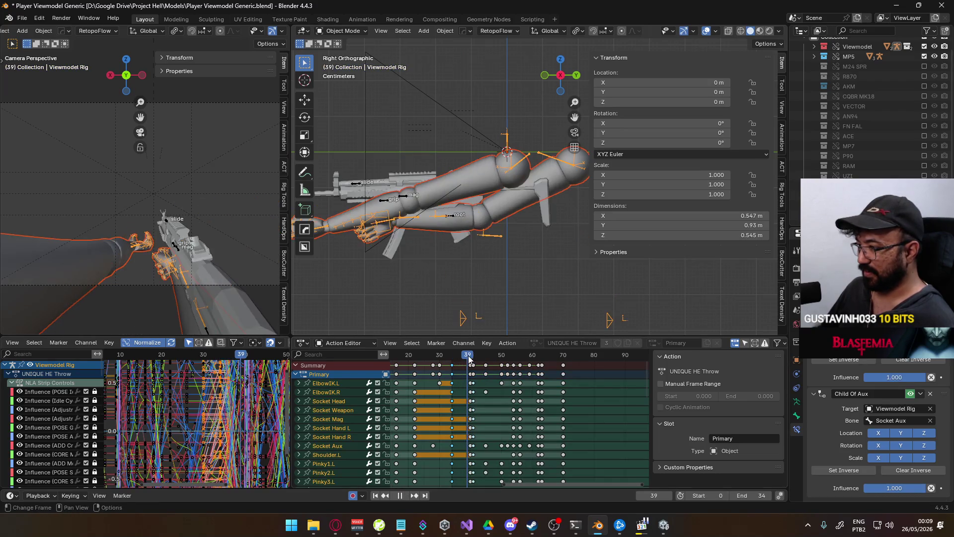
pyautogui.click(471, 356)
pyautogui.press('space')
pyautogui.click(468, 356)
pyautogui.hotkey('ctrl', 'v')
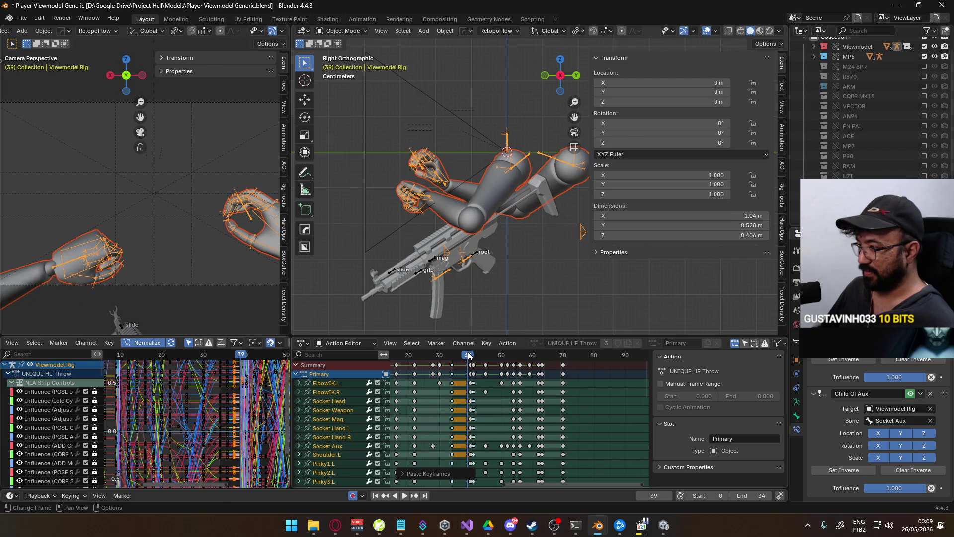
pyautogui.moveTo(468, 358)
pyautogui.mouseDown()
pyautogui.moveTo(452, 358)
pyautogui.moveTo(476, 359)
pyautogui.mouseUp()
# - Stretch the keys from frame 41 to 70 and set the end frame to 85
pyautogui.moveTo(565, 382); pyautogui.dragTo(474, 364)
pyautogui.write('s')
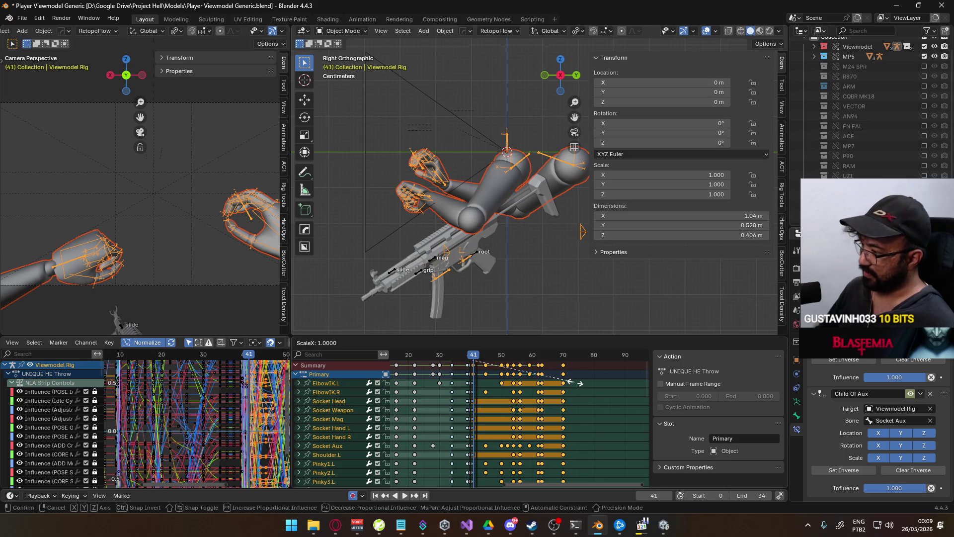
pyautogui.write('5')
pyautogui.press('Return')
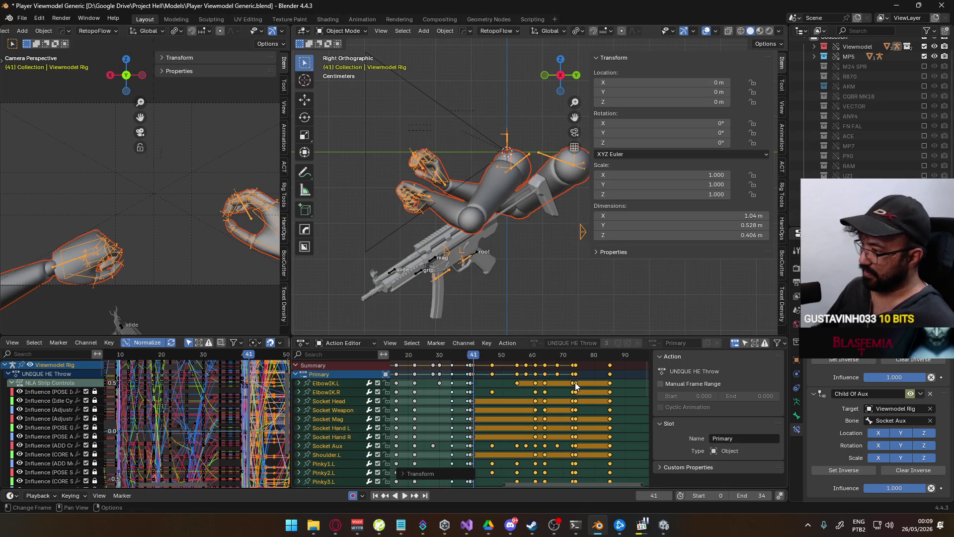
pyautogui.moveTo(611, 355); pyautogui.dragTo(609, 357)
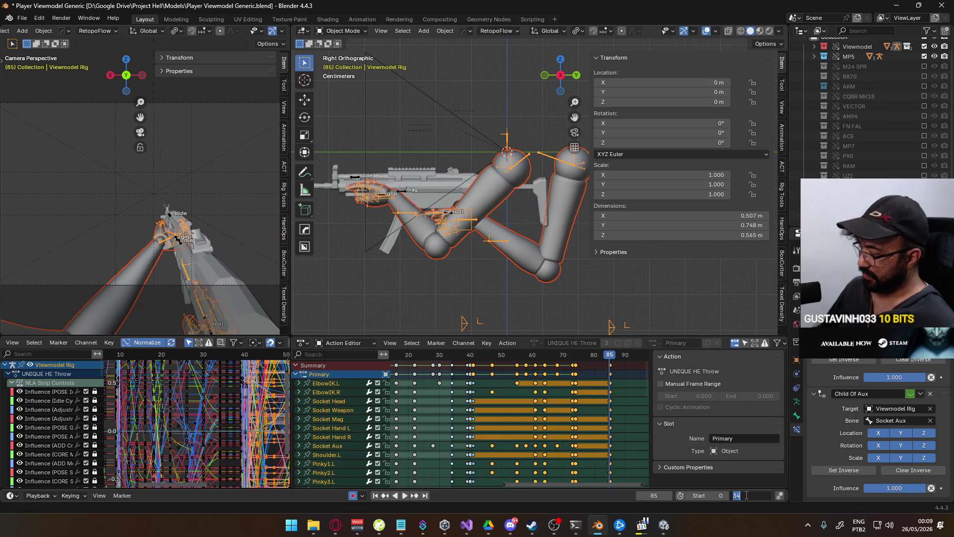
pyautogui.click(750, 495)
pyautogui.write('85')
pyautogui.press('Return')
pyautogui.press('space')
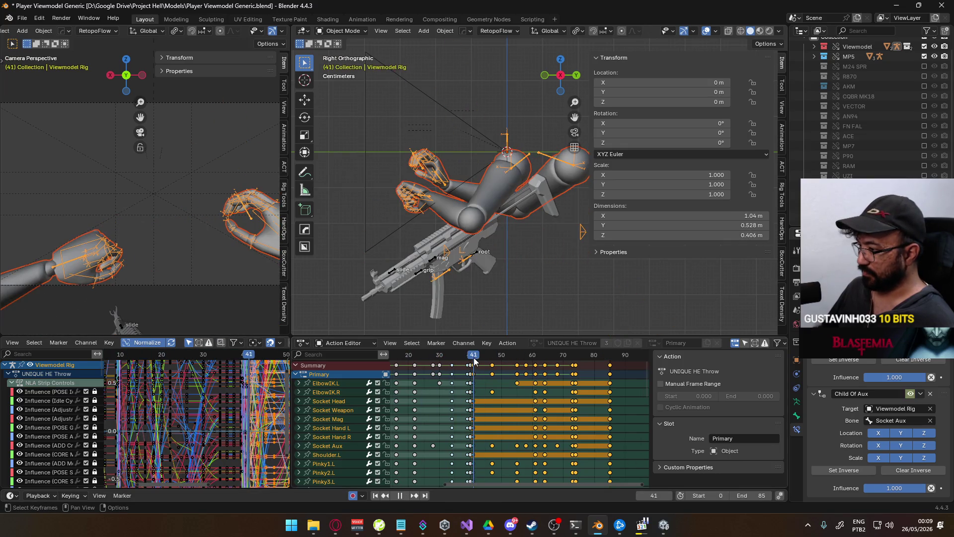
# - Scale the throw keys after frame 41 toward frame 41 to compress them
pyautogui.moveTo(472, 361); pyautogui.dragTo(473, 361)
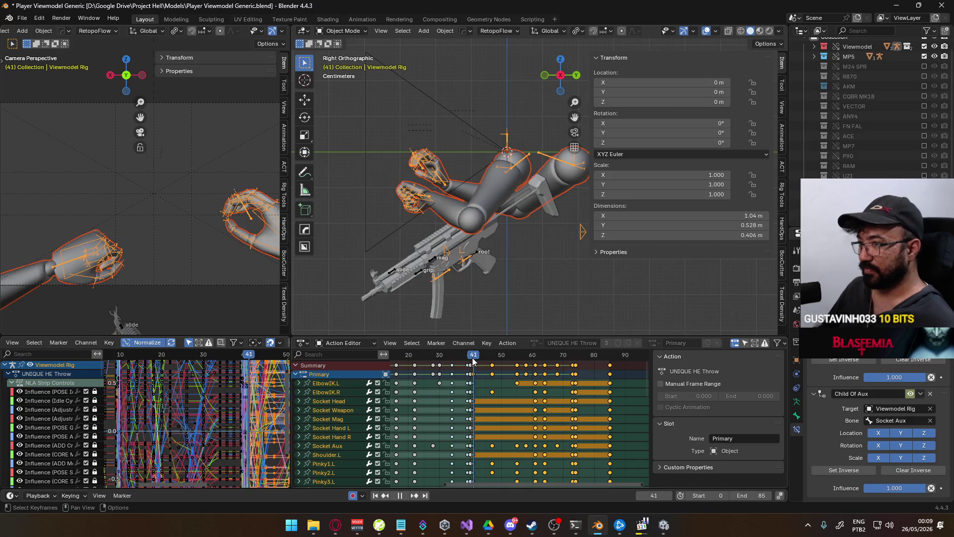
pyautogui.hotkey('ctrl', 'Home')
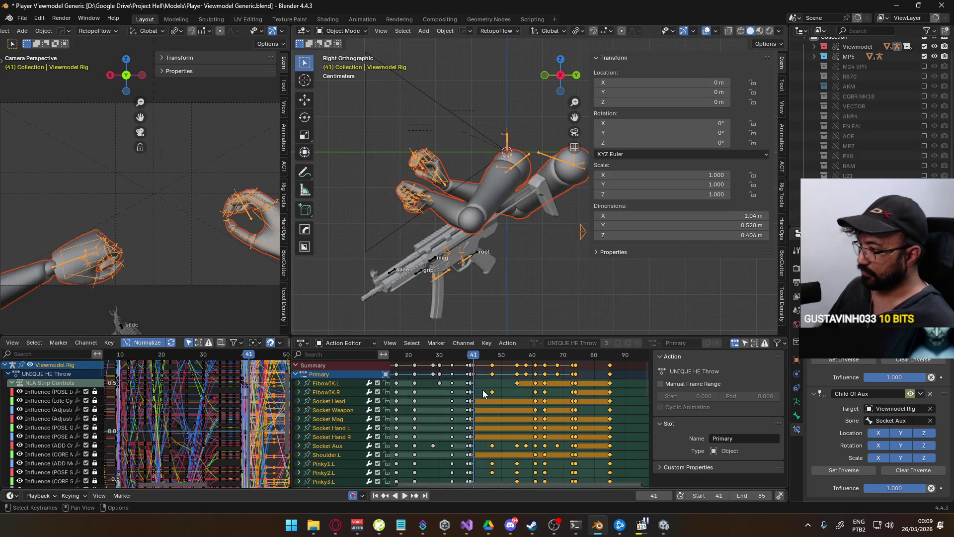
pyautogui.press('space')
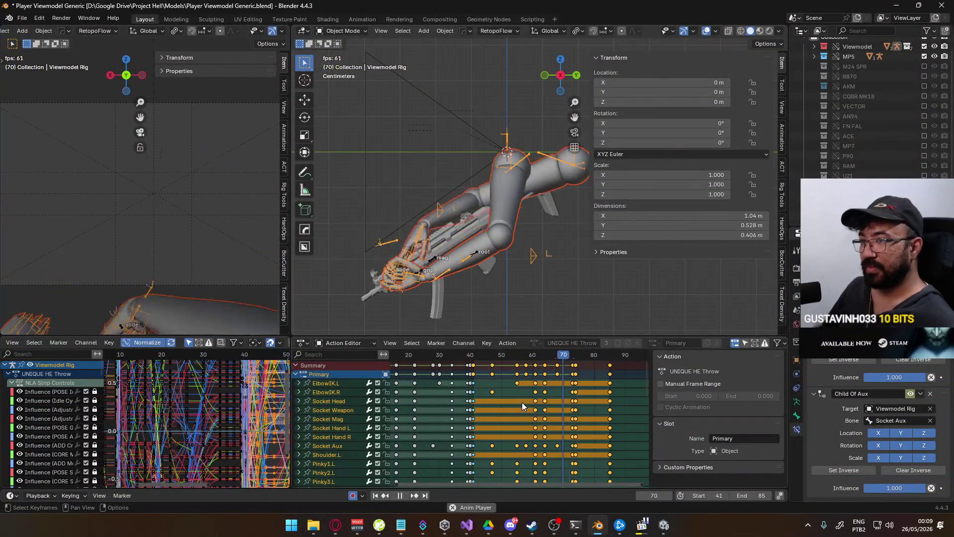
pyautogui.click(474, 355)
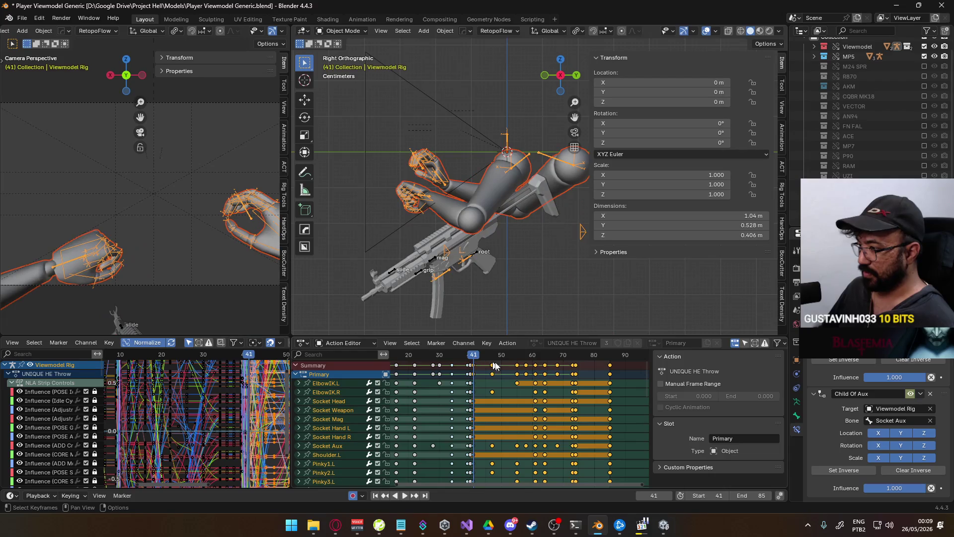
pyautogui.hotkey('ctrl', 'z')
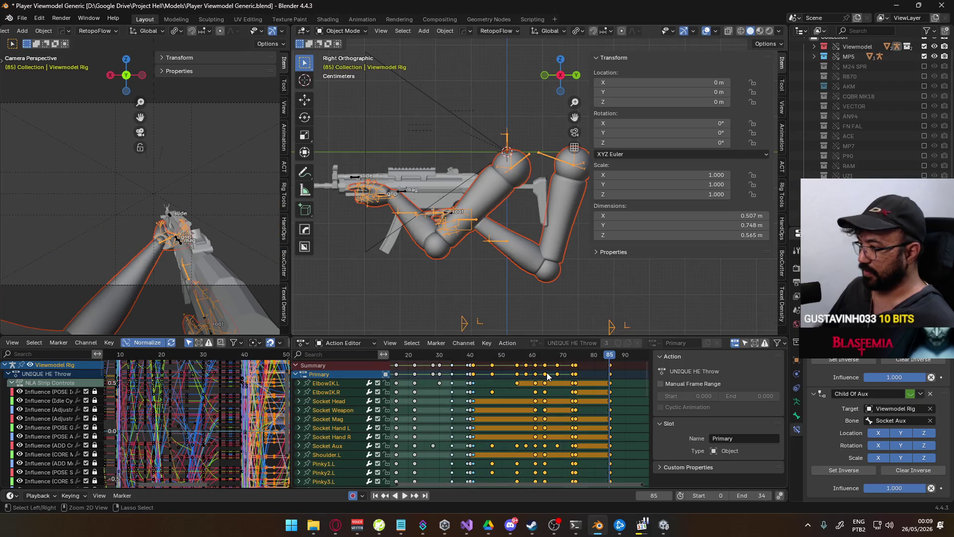
pyautogui.press('s')
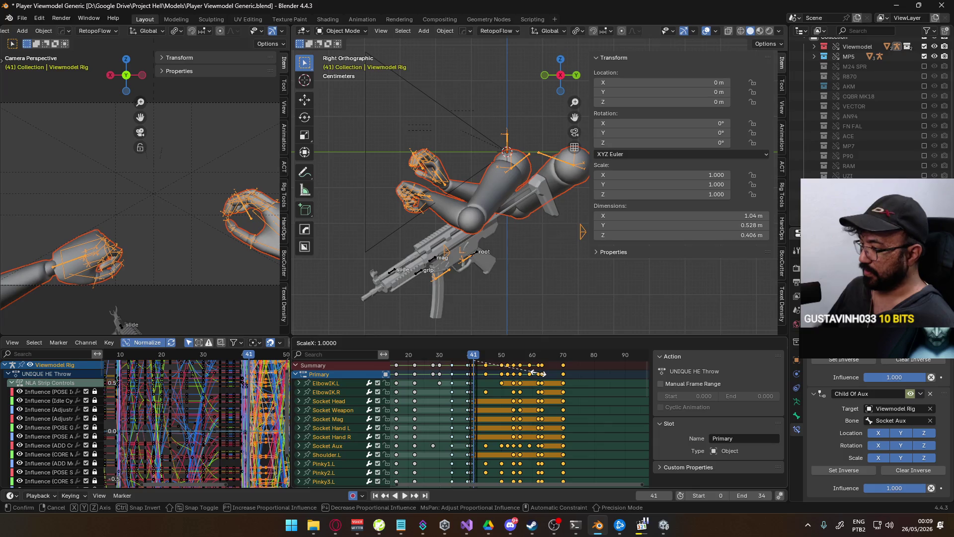
pyautogui.press('Return')
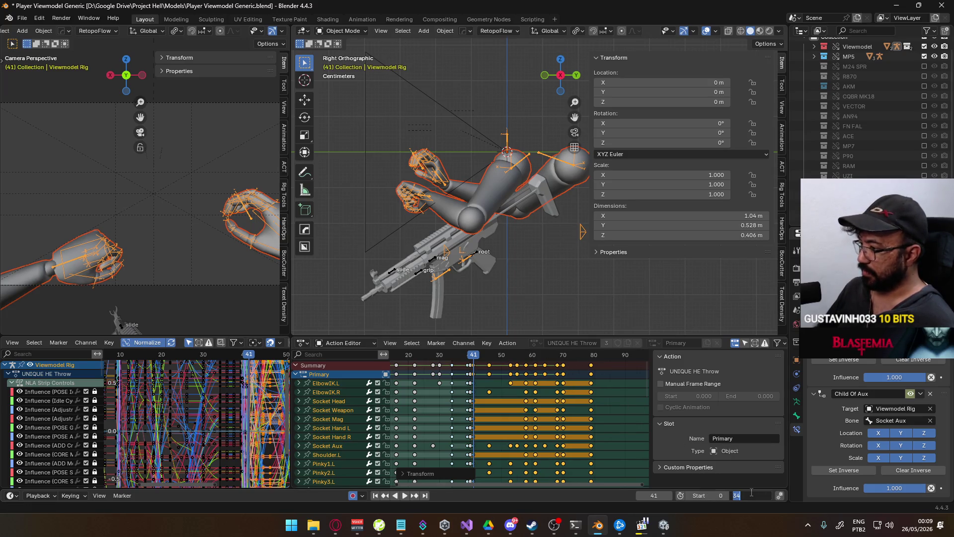
pyautogui.write('40')
# - Set the scene frame range to start at 40 and end at 79
pyautogui.press('Return')
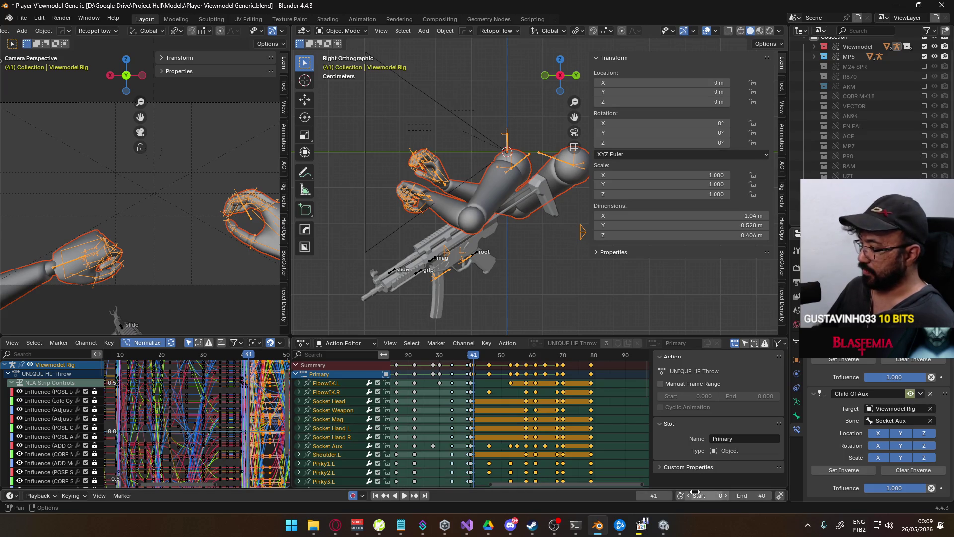
pyautogui.write('40')
pyautogui.press('Return')
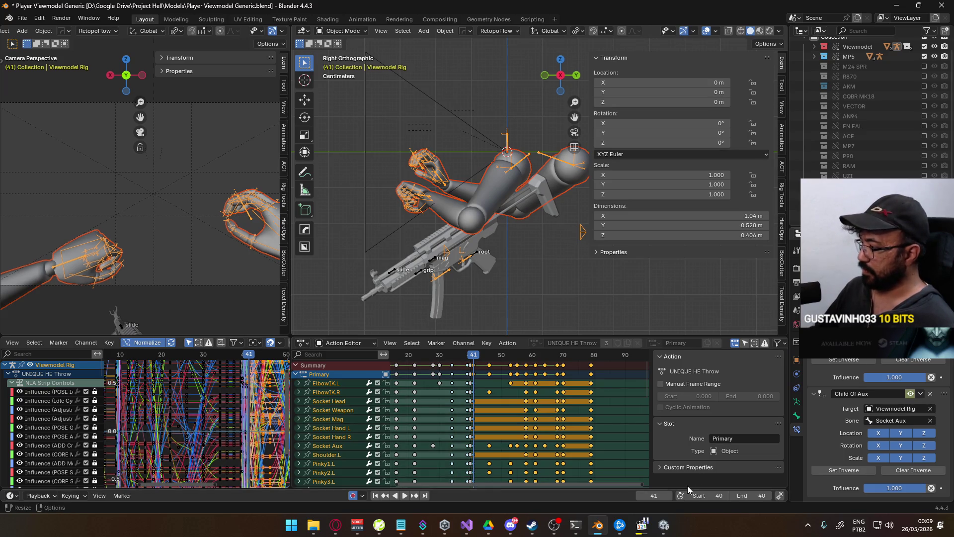
pyautogui.write('79')
pyautogui.press('Return')
# - Play back the throw, inspect frame 55, and select the keys at frames 70 and 79
pyautogui.press('space')
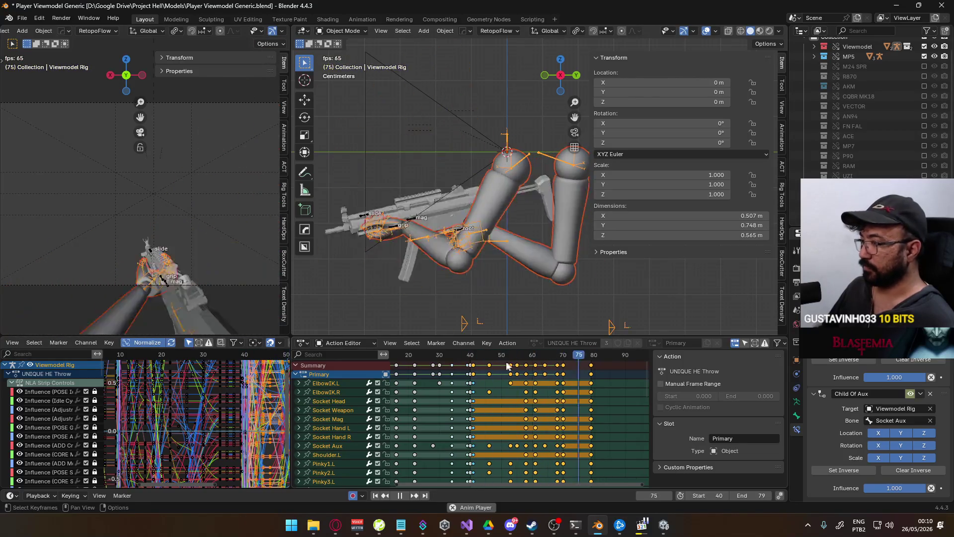
pyautogui.press('Escape')
pyautogui.moveTo(470, 360)
pyautogui.mouseDown()
pyautogui.moveTo(590, 345)
pyautogui.moveTo(472, 354)
pyautogui.mouseUp()
pyautogui.press('space')
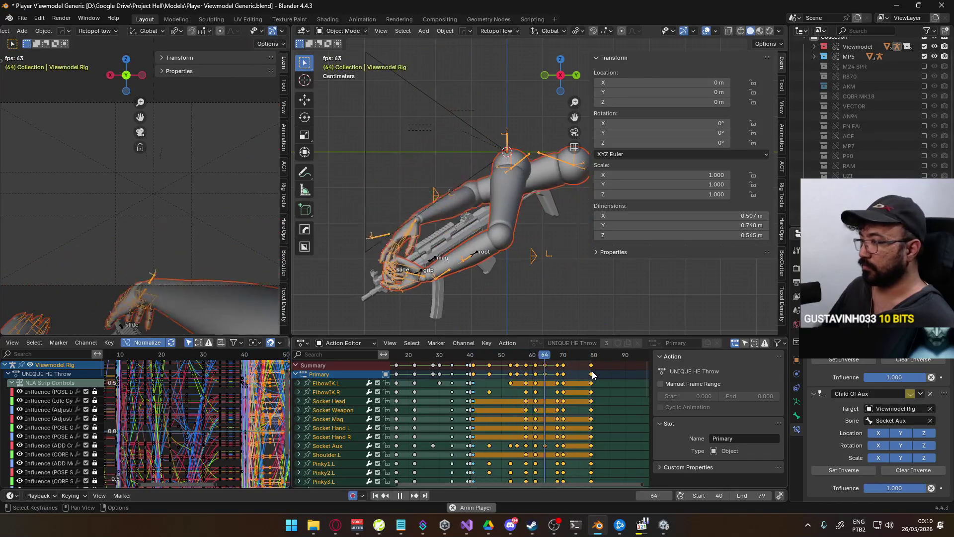
pyautogui.moveTo(511, 383)
pyautogui.mouseDown(button='middle')
pyautogui.moveTo(558, 384)
pyautogui.moveTo(496, 385)
pyautogui.mouseUp(button='middle')
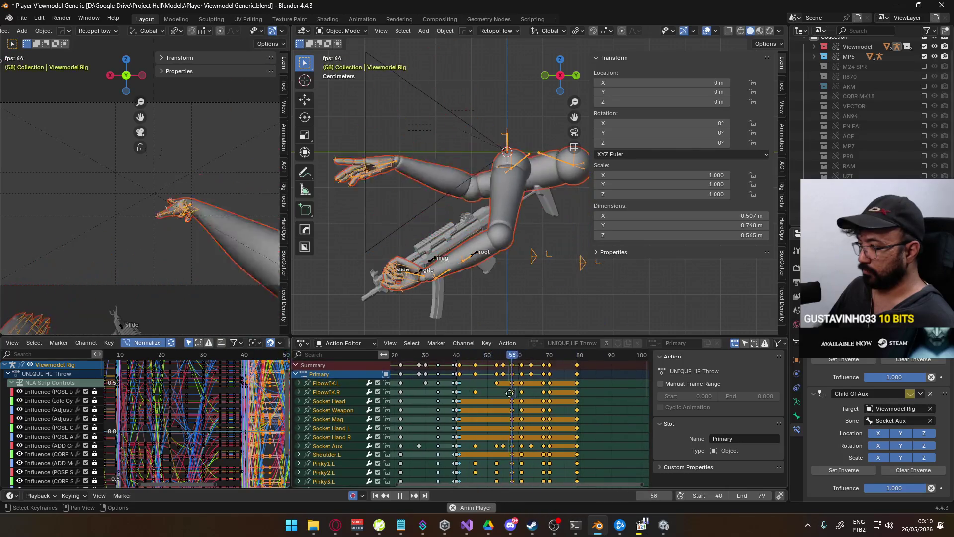
pyautogui.press('space')
pyautogui.moveTo(602, 377); pyautogui.dragTo(546, 366)
# - Shift the key columns at frames 69–70 one frame later
pyautogui.click(542, 369)
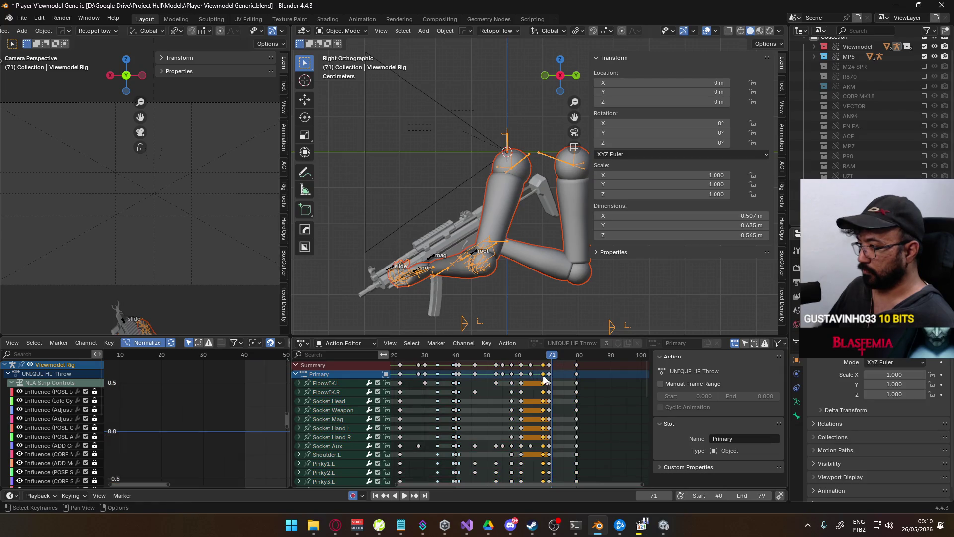
pyautogui.press('g')
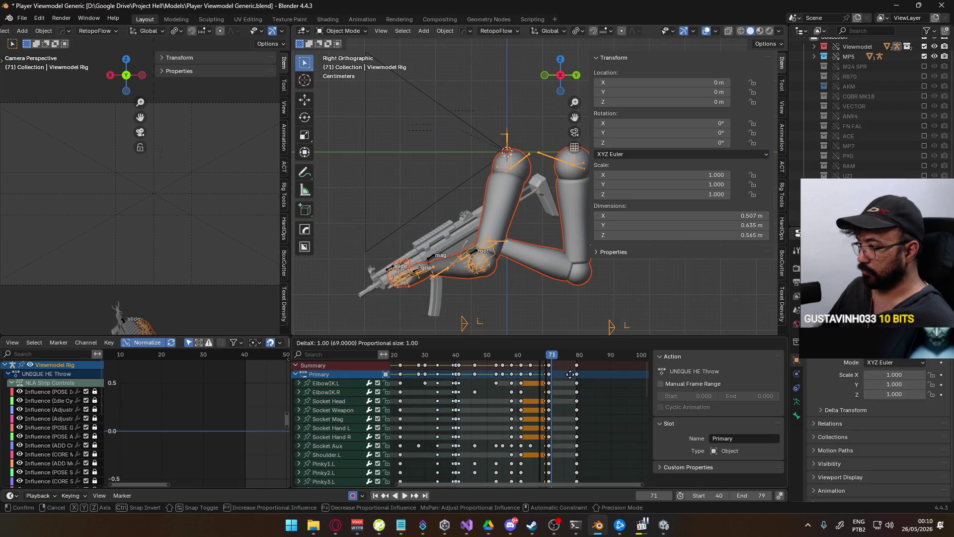
pyautogui.click(570, 374)
pyautogui.scroll(5, 553, 365)
pyautogui.press('g')
pyautogui.click(534, 371)
pyautogui.hotkey('ctrl', 'z')
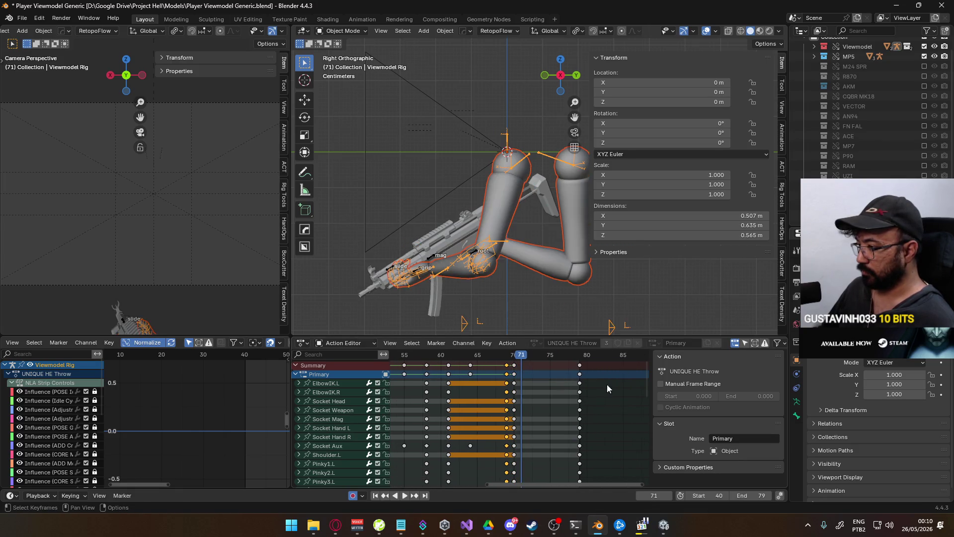
pyautogui.keyDown('alt'); pyautogui.keyDown('shift'); pyautogui.click(514, 365); pyautogui.keyUp('shift'); pyautogui.keyUp('alt')
pyautogui.press('g')
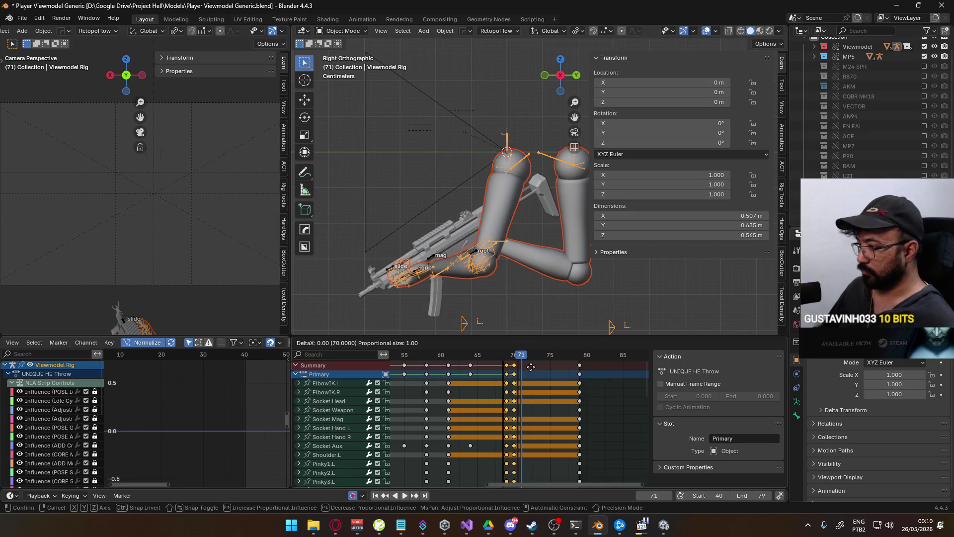
pyautogui.click(537, 366)
# - Move the last keys to frame 81 and set the end frame to 81
pyautogui.keyDown('ctrl'); pyautogui.click(594, 374); pyautogui.keyUp('ctrl')
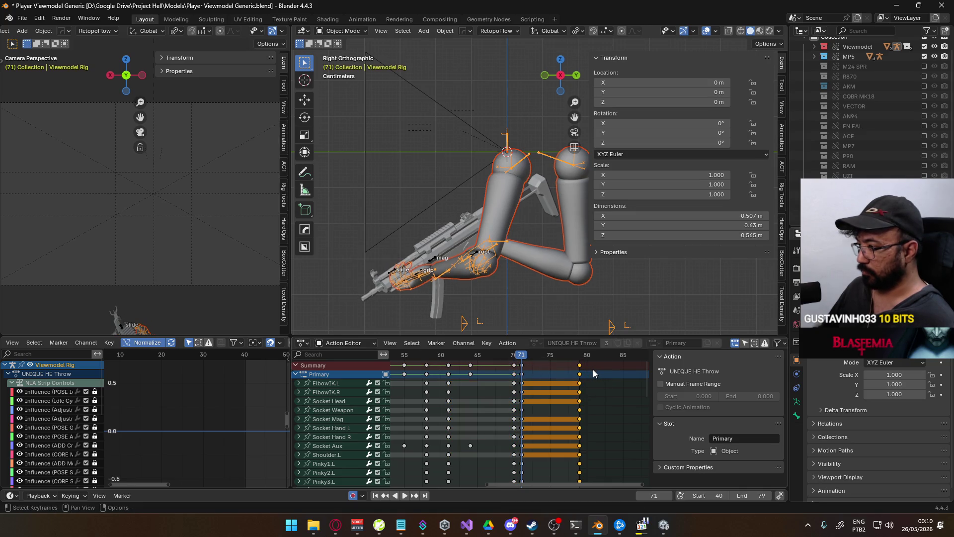
pyautogui.press('g')
pyautogui.click(601, 367)
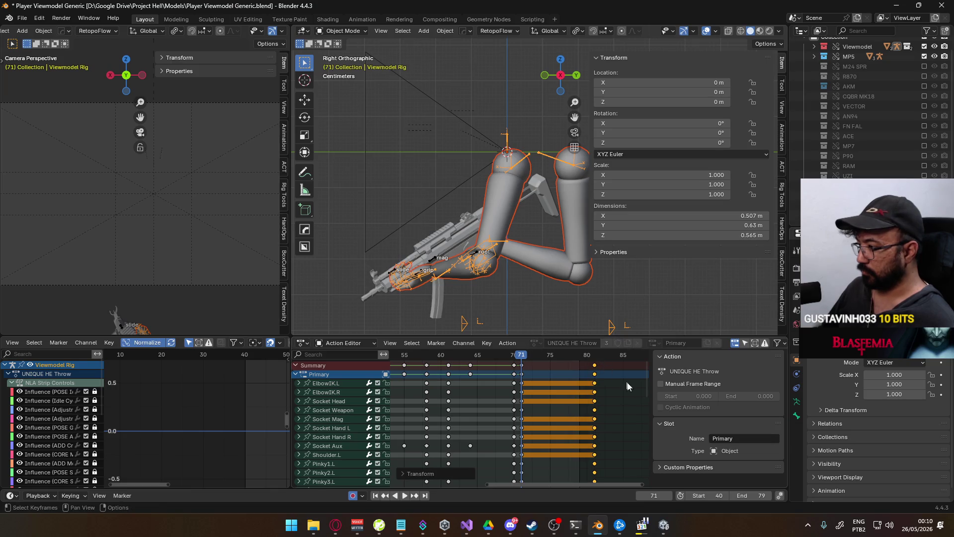
pyautogui.write('81')
pyautogui.press('Return')
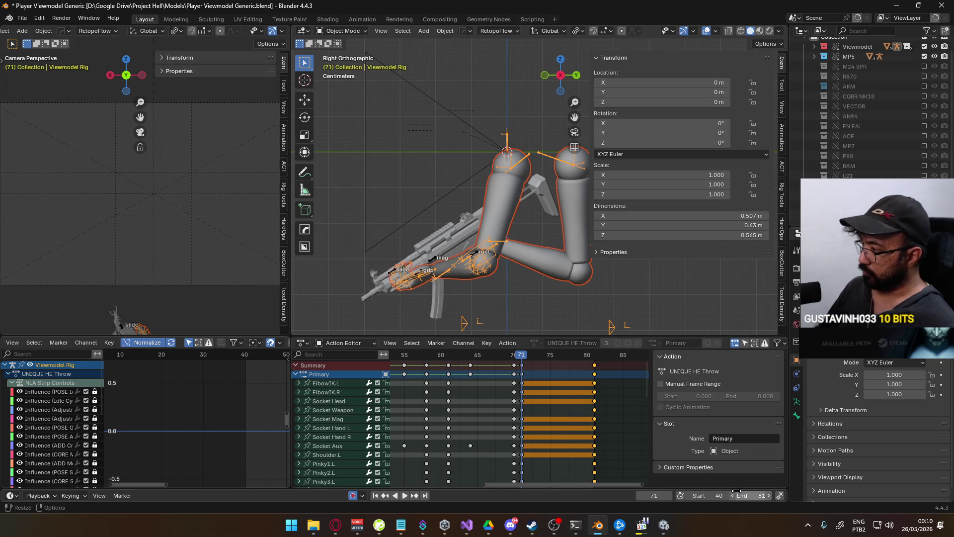
pyautogui.press('space')
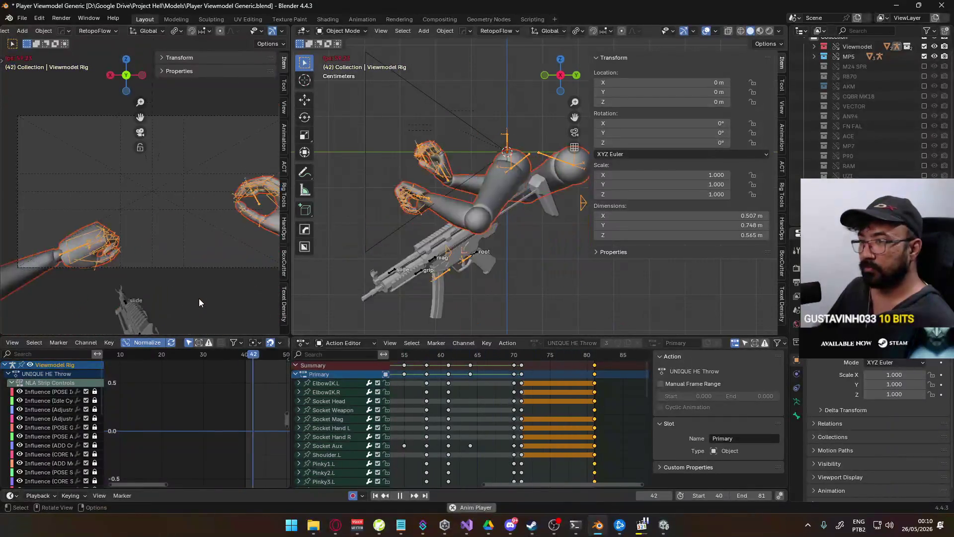
# - Review the extended throw playback from frame 40 and save the blend file
pyautogui.scroll(-2, 200, 296)
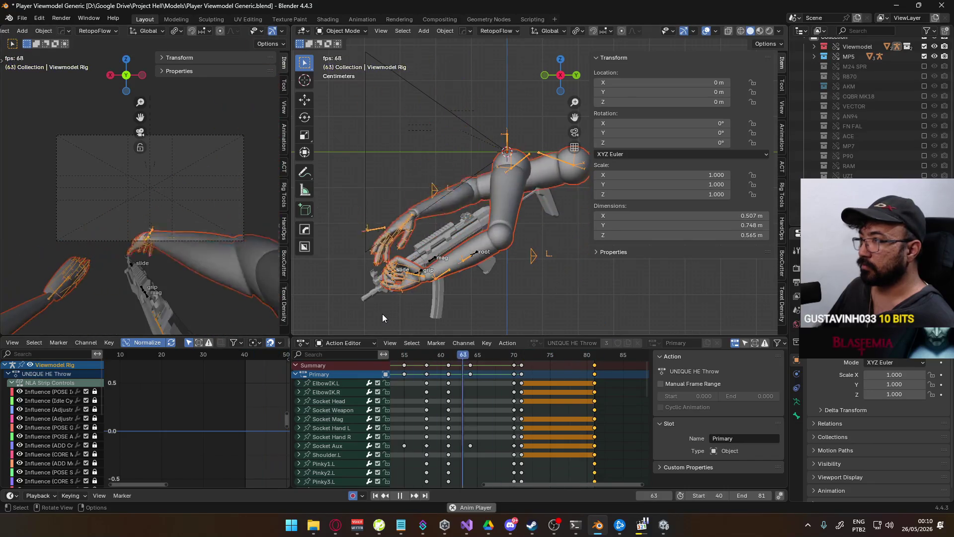
pyautogui.scroll(-4, 481, 383)
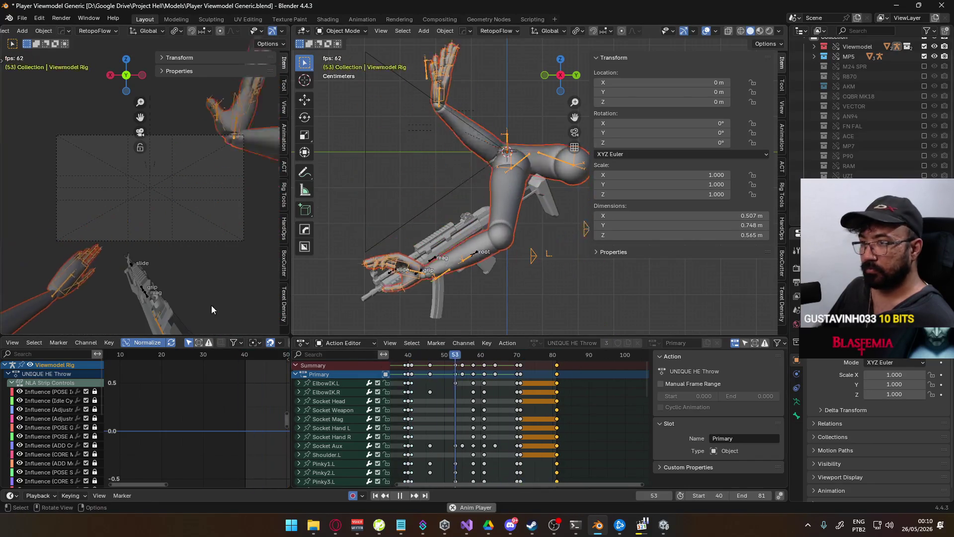
pyautogui.moveTo(442, 409)
pyautogui.mouseDown(button='middle')
pyautogui.moveTo(497, 396)
pyautogui.moveTo(489, 400)
pyautogui.moveTo(542, 416)
pyautogui.mouseUp(button='middle')
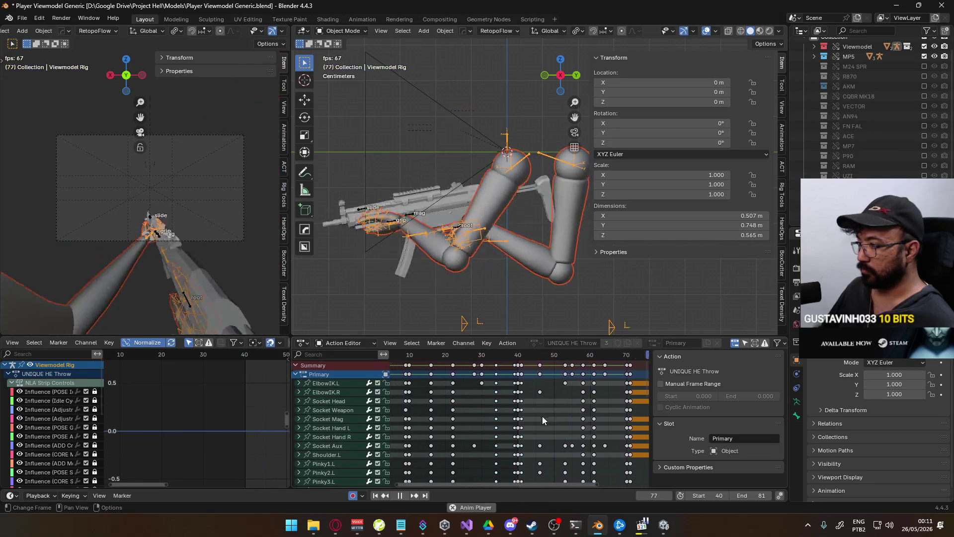
pyautogui.press('space')
pyautogui.click(518, 358)
pyautogui.press('space')
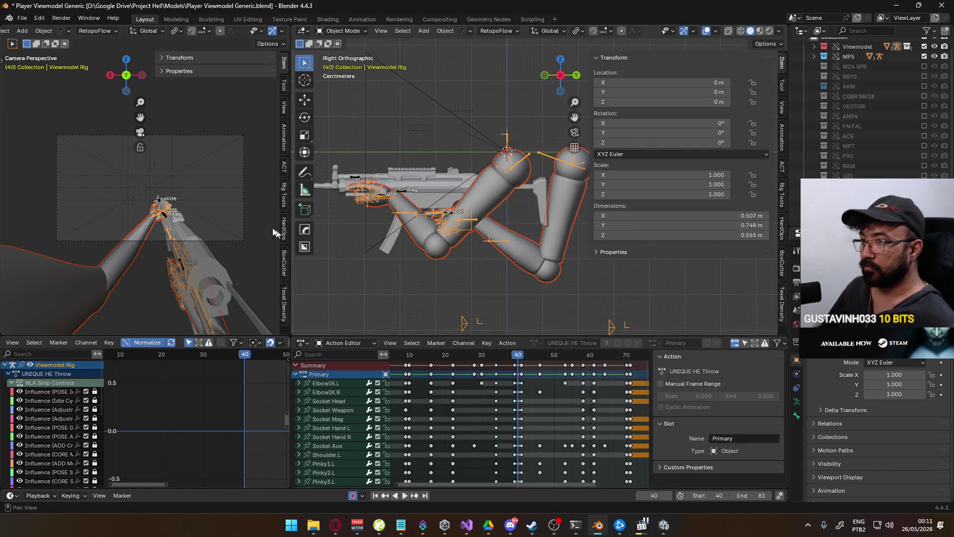
pyautogui.hotkey('ctrl', 's')
pyautogui.click(22, 17)
# - Export an FBX over Viewmodel@Primary Throw Frag Single.fbx
pyautogui.moveTo(54, 170)
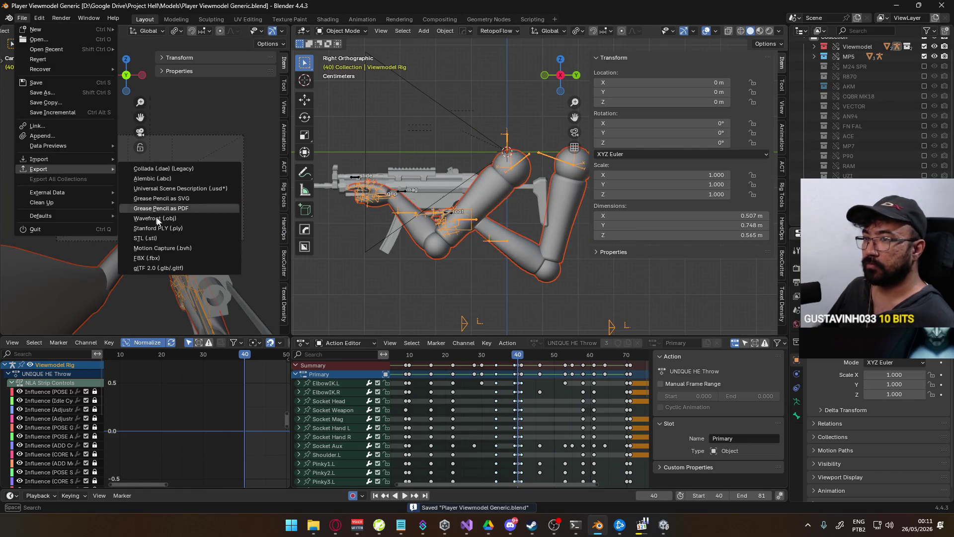
pyautogui.press('Return')
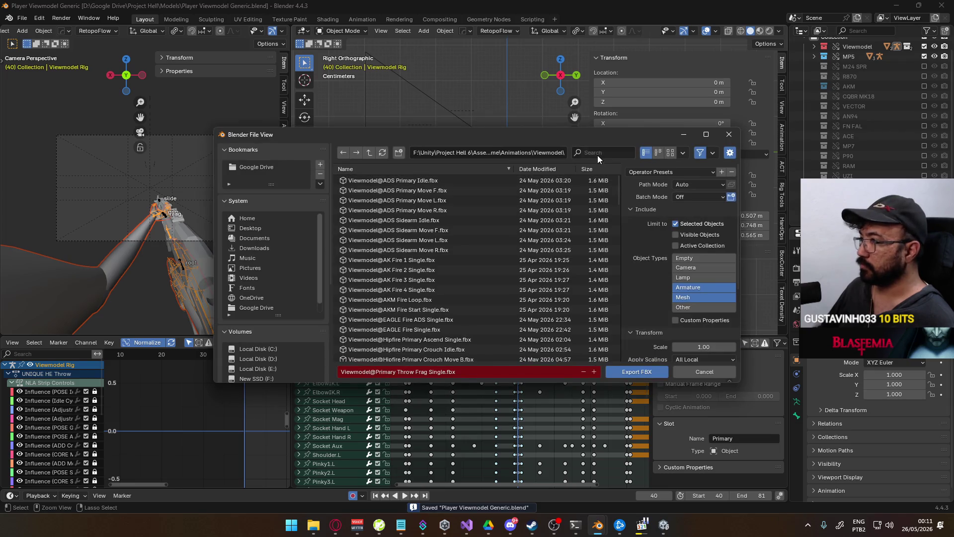
pyautogui.write('throw')
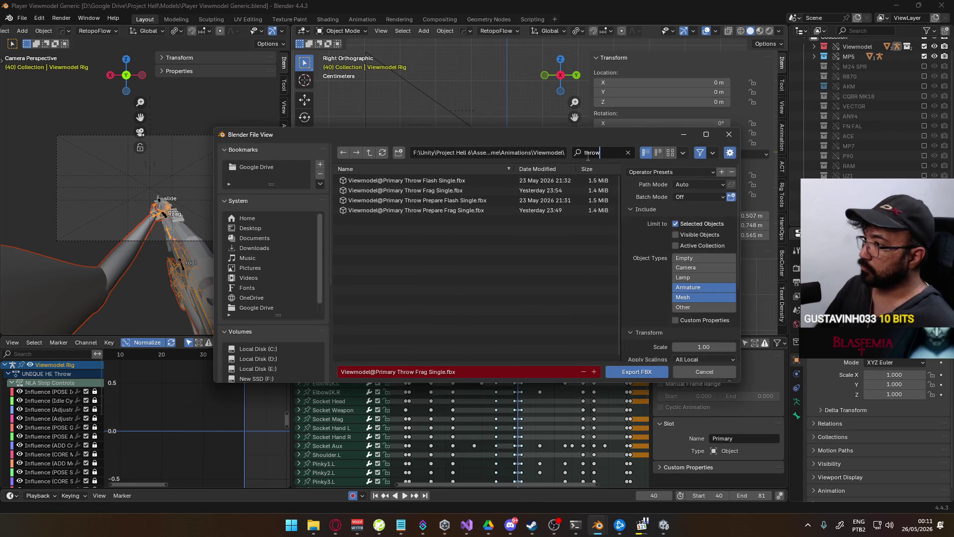
pyautogui.doubleClick(447, 190)
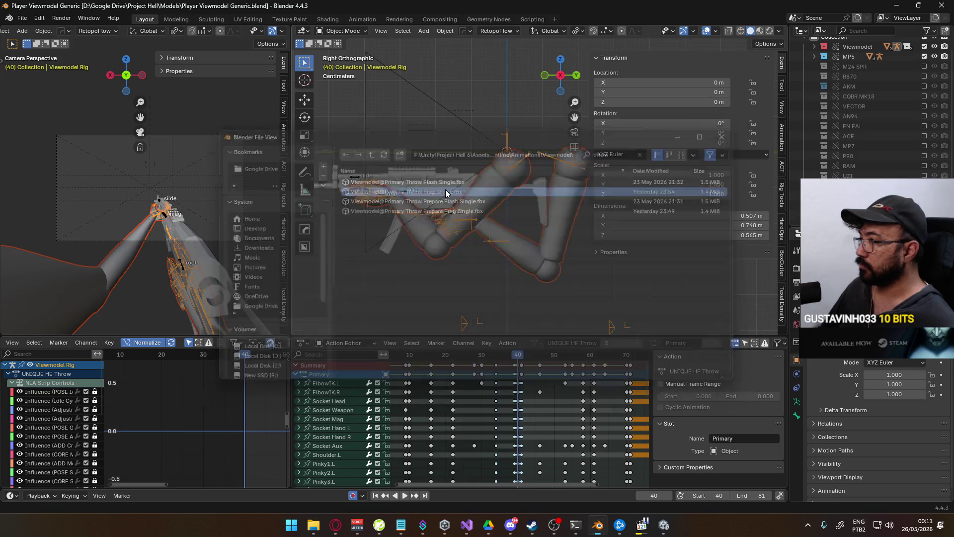
# - Reset the scene frame range to 0–34
pyautogui.keyDown('ctrl'); pyautogui.hscroll(-5, 428, 377); pyautogui.keyUp('ctrl')
pyautogui.click(459, 357)
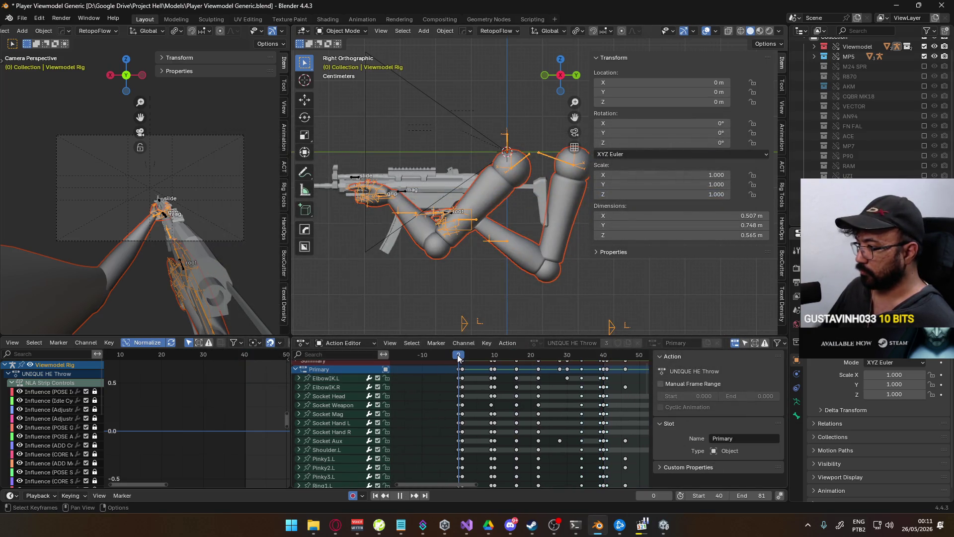
pyautogui.click(727, 497)
pyautogui.write('0')
pyautogui.press('Return')
pyautogui.moveTo(588, 380); pyautogui.dragTo(571, 385, button='middle')
pyautogui.moveTo(560, 357); pyautogui.dragTo(563, 358)
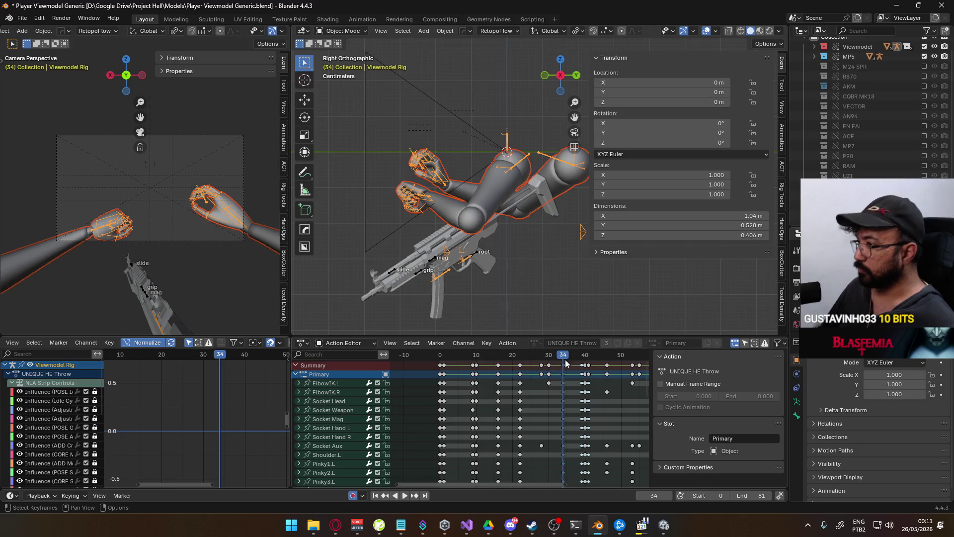
pyautogui.write('34')
pyautogui.press('Return')
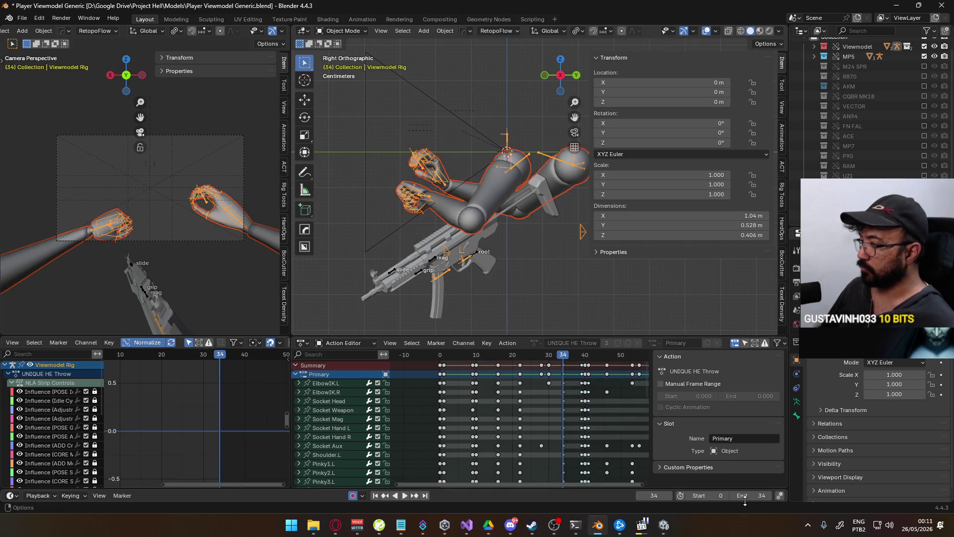
# - Re-export the rig as FBX, overwriting the most recent Viewmodel@Primary Throw Frag Single.fbx
pyautogui.click(22, 18)
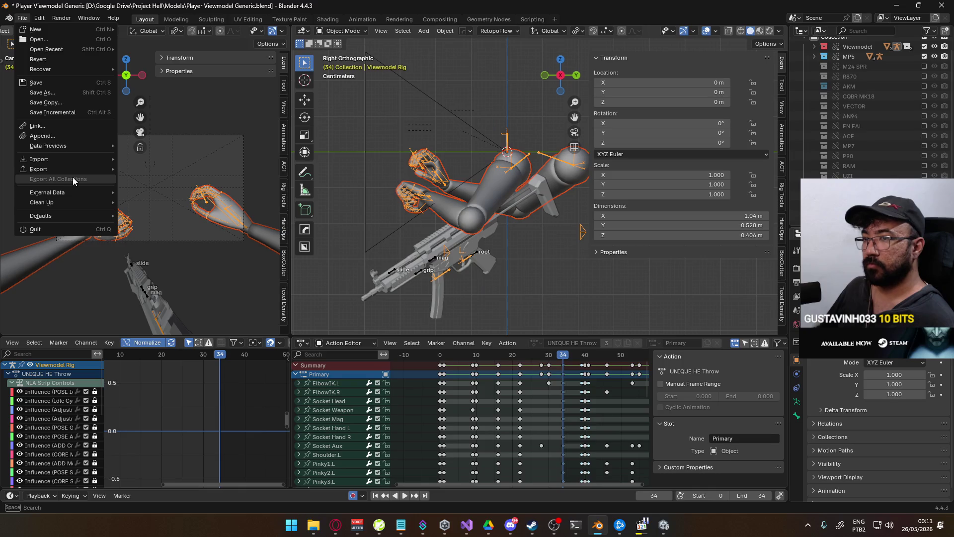
pyautogui.click(172, 258)
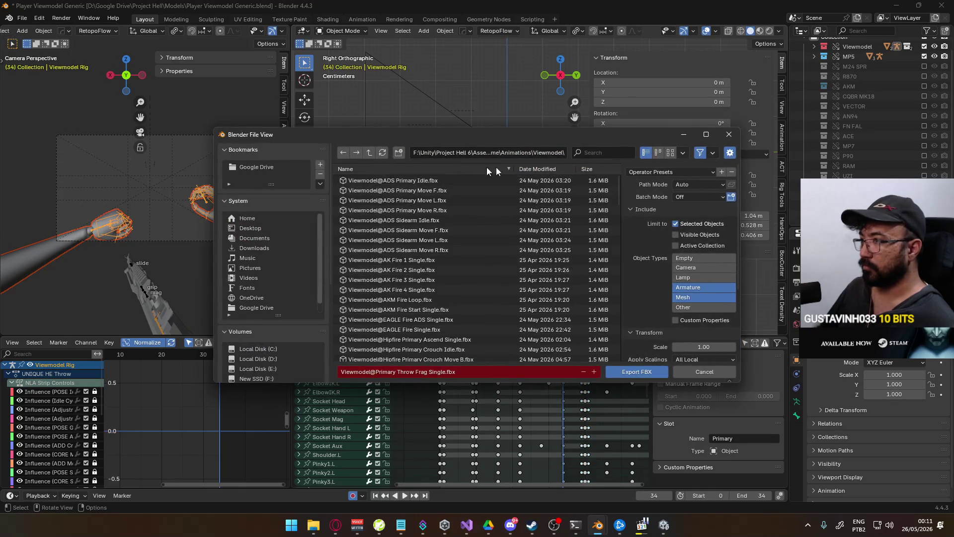
pyautogui.click(544, 170)
pyautogui.click(411, 188)
pyautogui.doubleClick(437, 191)
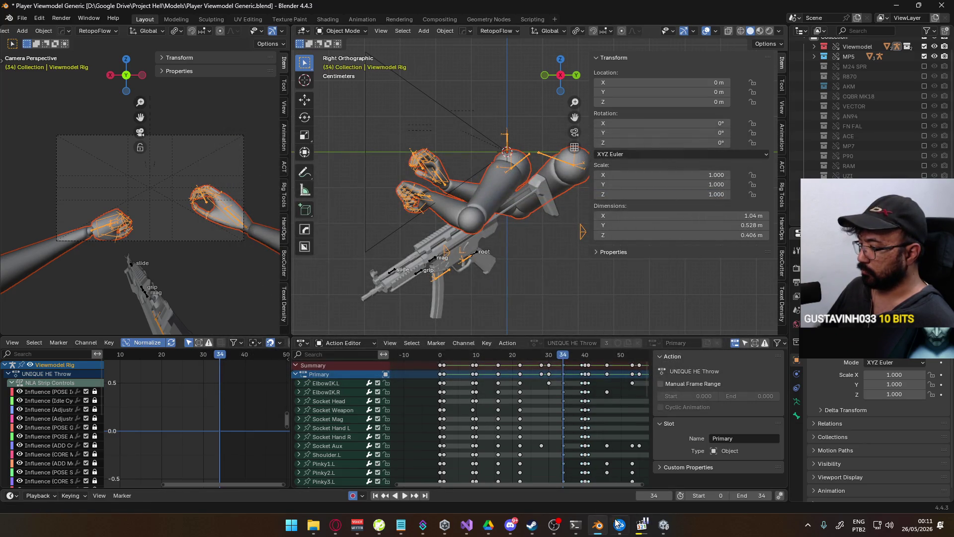
pyautogui.click(663, 524)
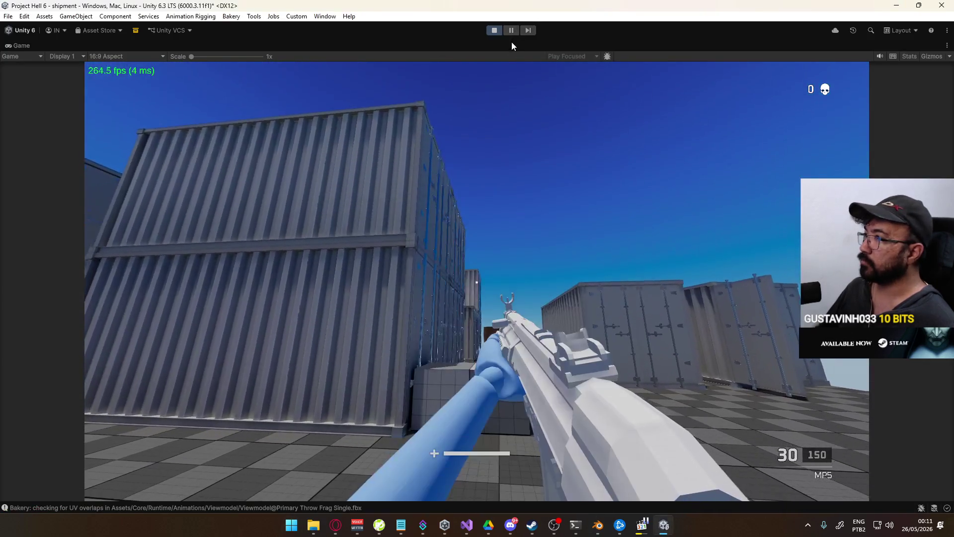
# - Restore the editor layout from the maximized Game view and browse to the Viewmodel animations folder
pyautogui.rightClick(511, 45)
pyautogui.click(534, 80)
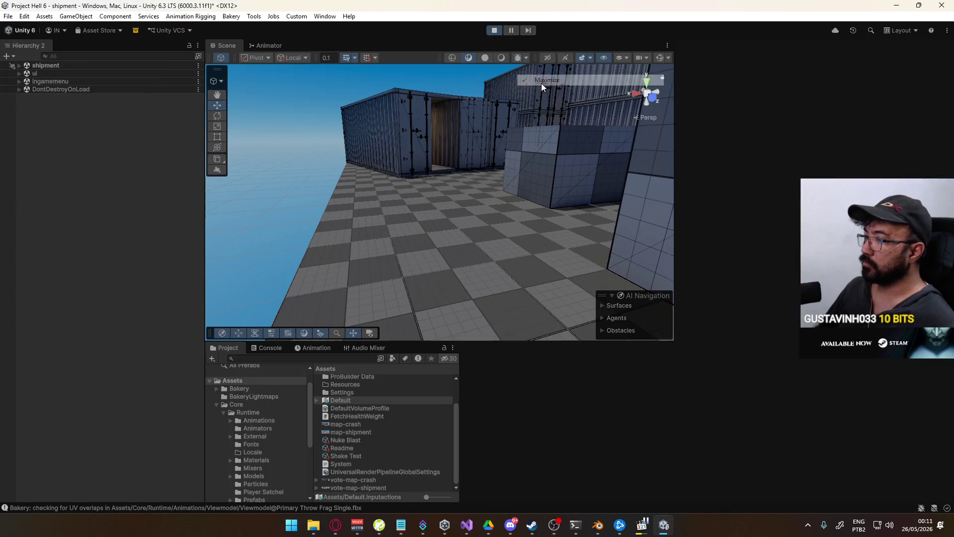
pyautogui.scroll(-5, 293, 442)
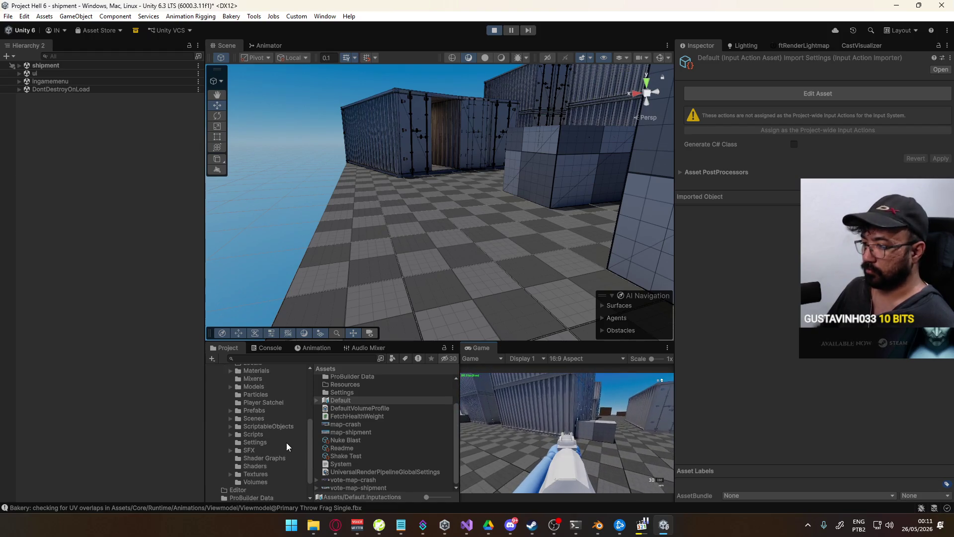
pyautogui.scroll(10, 279, 397)
pyautogui.click(264, 418)
pyautogui.click(264, 425)
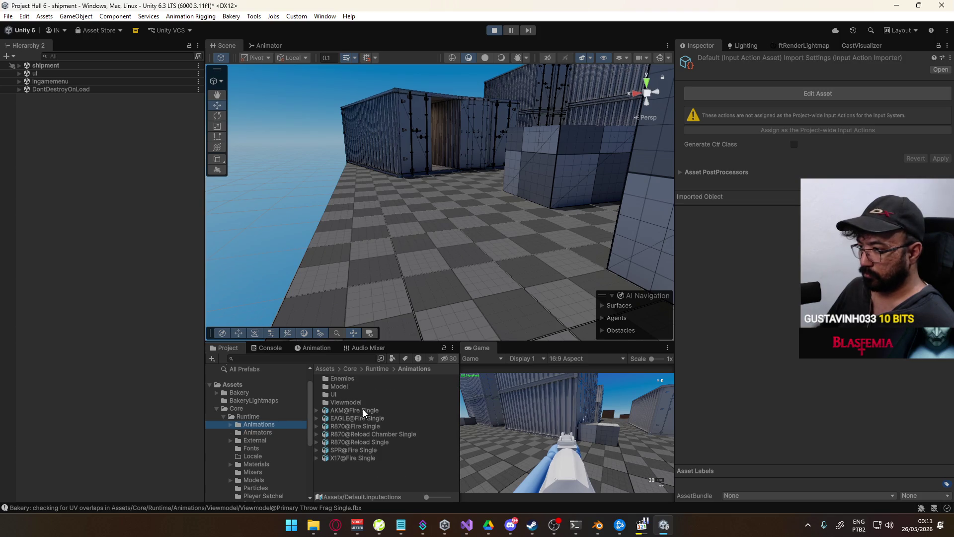
pyautogui.doubleClick(386, 403)
pyautogui.scroll(-5, 422, 411)
pyautogui.scroll(-5, 423, 412)
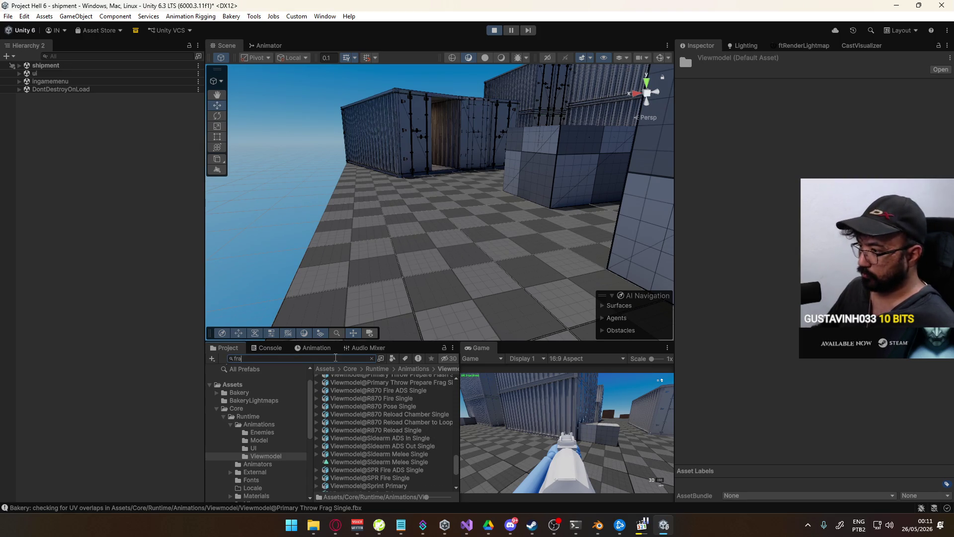
# - Select and preview the Primary Throw Frag Single FBX, showing its Animation import settings
pyautogui.write('g')
pyautogui.click(387, 386)
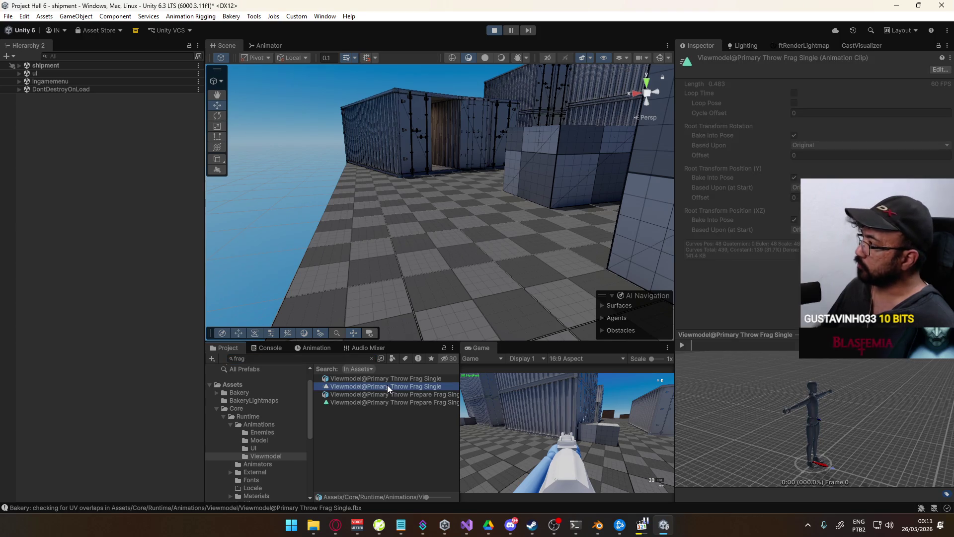
pyautogui.click(398, 378)
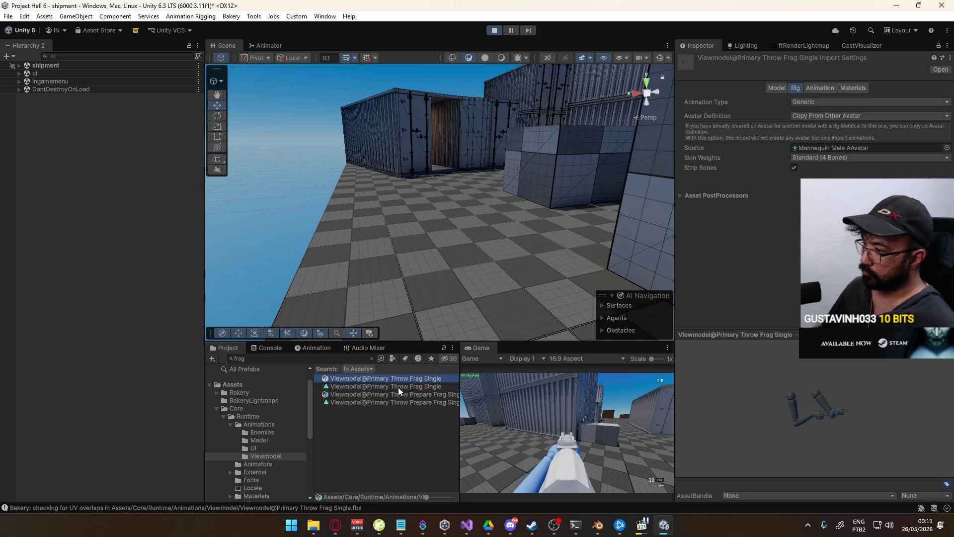
pyautogui.click(398, 387)
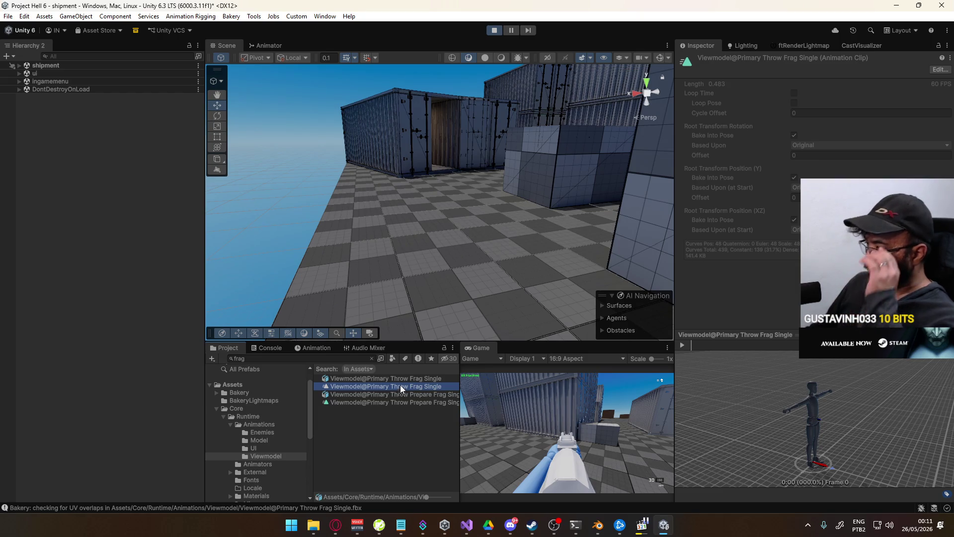
pyautogui.click(392, 379)
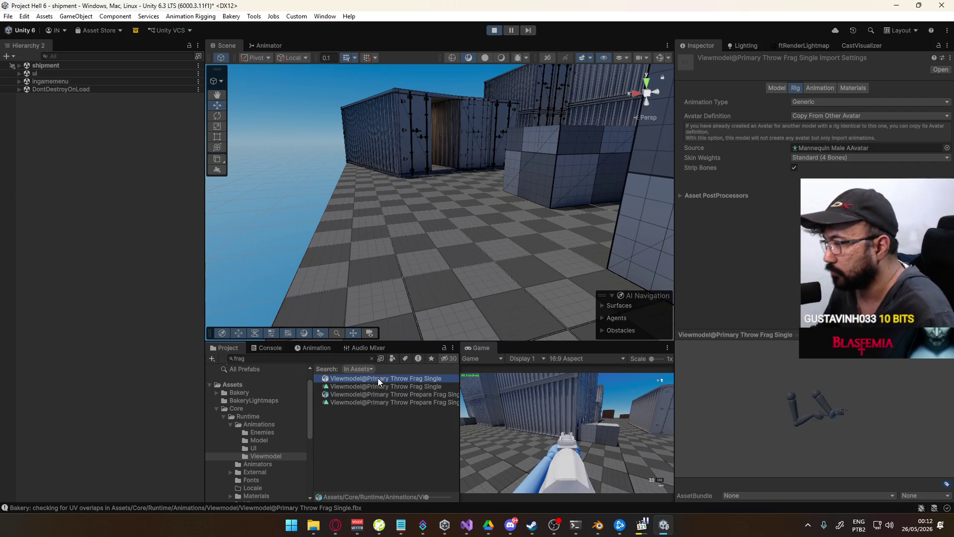
pyautogui.click(820, 87)
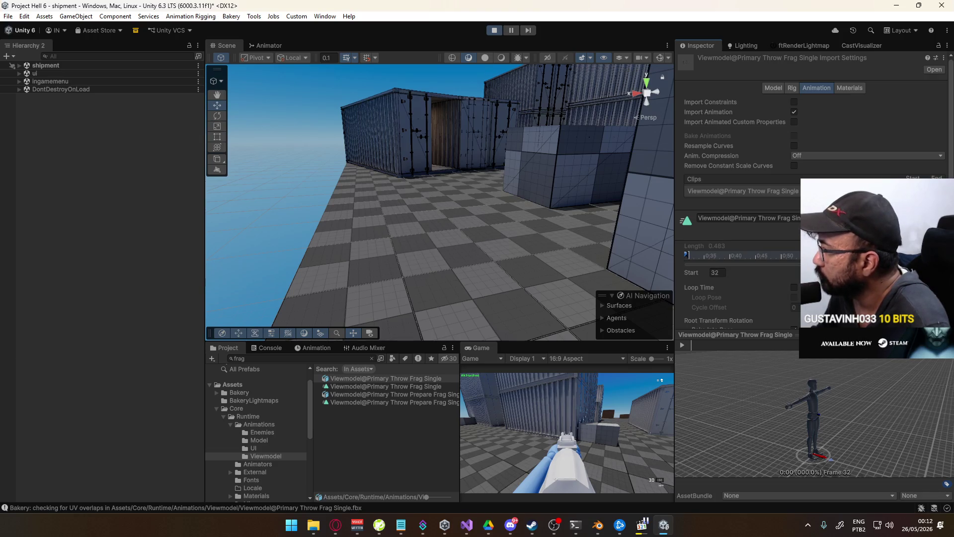
# - Extend the clip end to frame 81 and set the additive reference pose to frame 32
pyautogui.moveTo(839, 254); pyautogui.dragTo(942, 255)
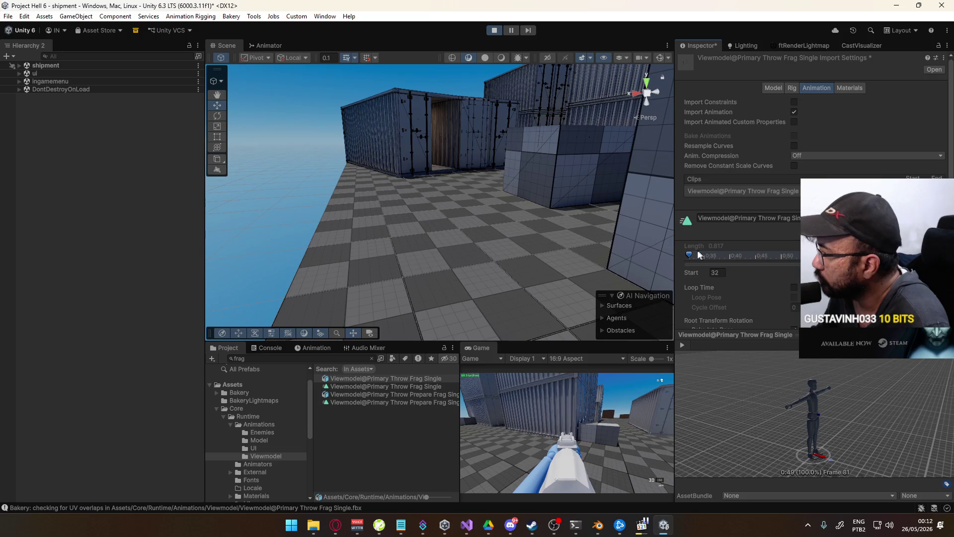
pyautogui.moveTo(689, 255); pyautogui.dragTo(781, 258)
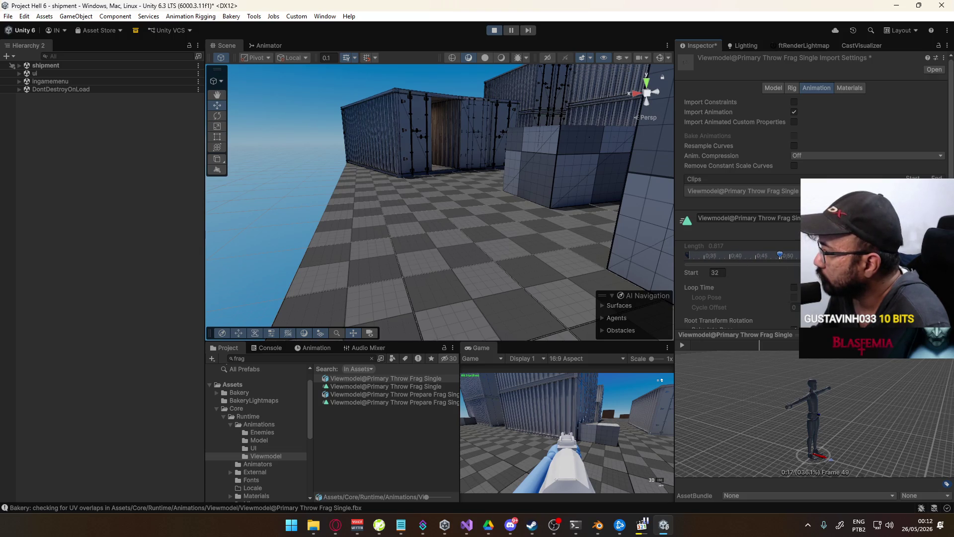
pyautogui.scroll(-6, 754, 205)
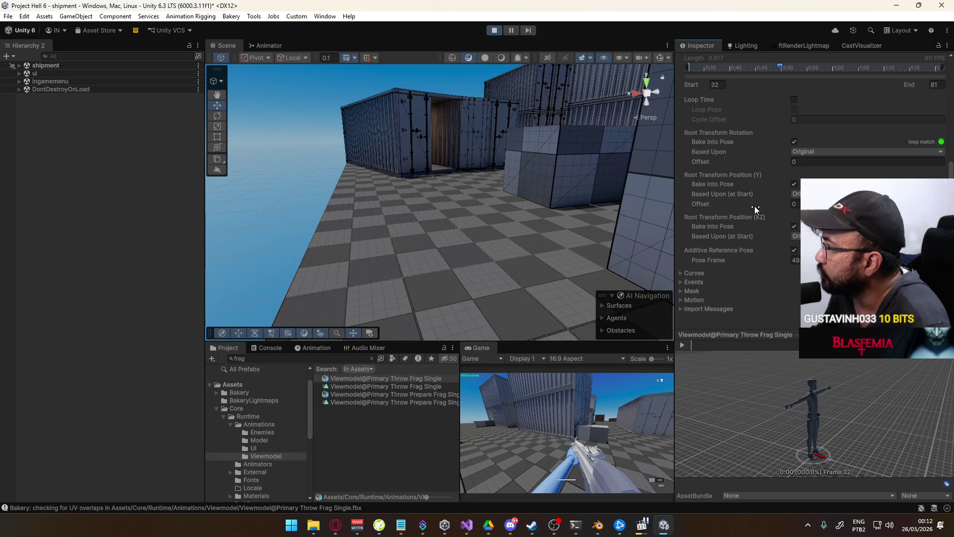
pyautogui.moveTo(777, 64); pyautogui.dragTo(689, 67)
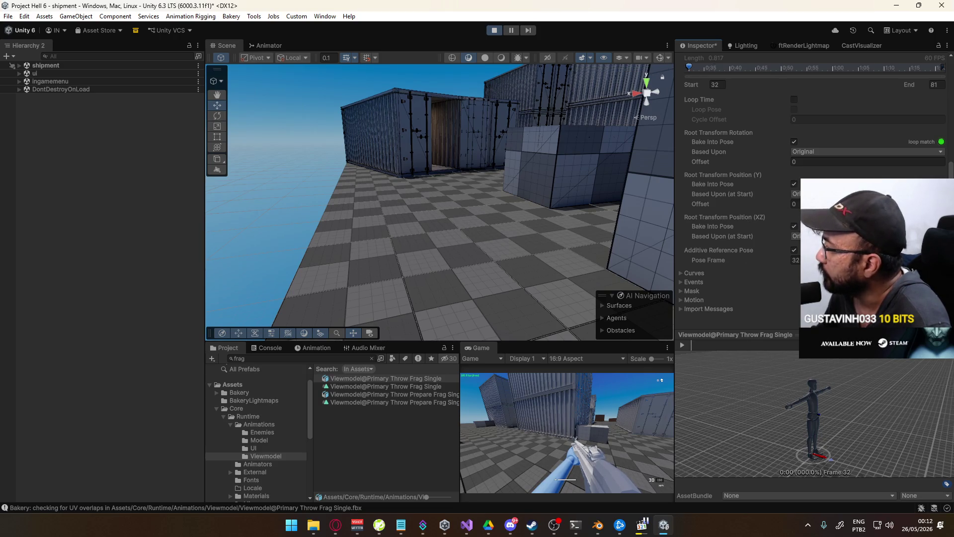
pyautogui.scroll(3, 783, 231)
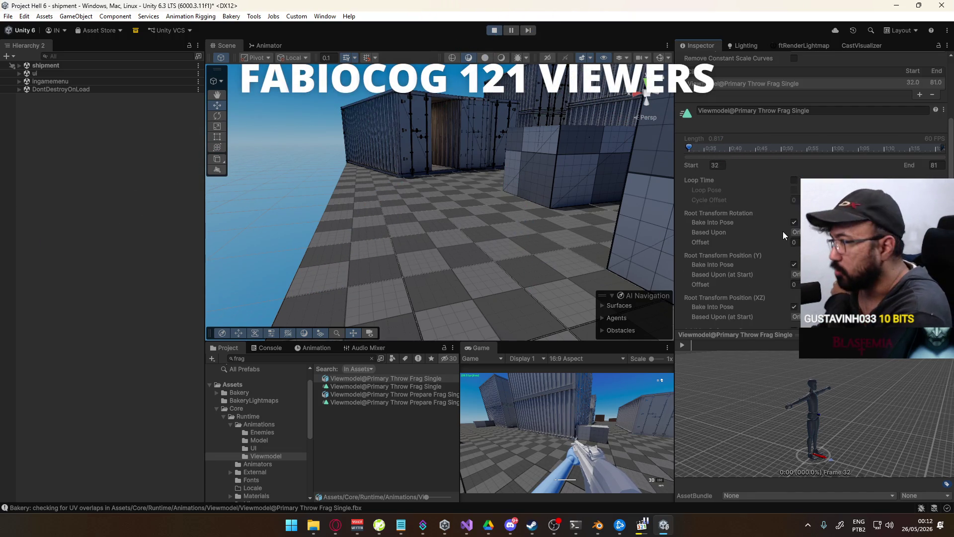
# - Set the throw-prepare clip to frames 1–34 with additive reference pose enabled, and apply
pyautogui.click(386, 394)
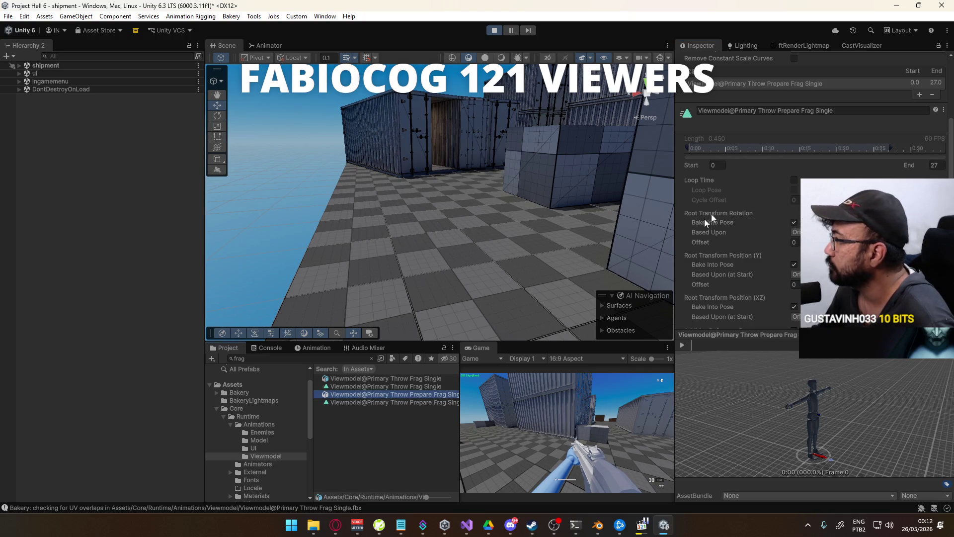
pyautogui.moveTo(891, 149); pyautogui.dragTo(935, 157)
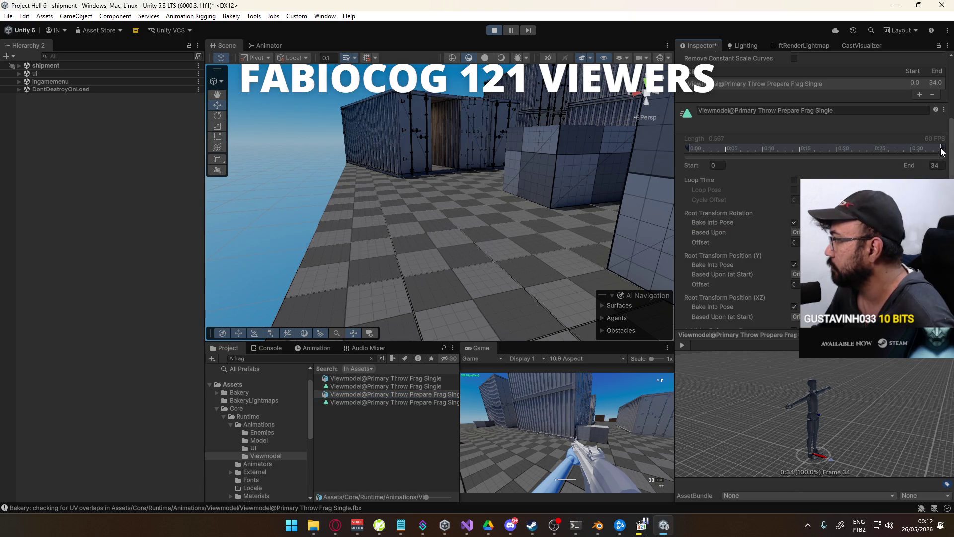
pyautogui.scroll(-4, 814, 149)
pyautogui.click(934, 324)
pyautogui.scroll(2, 771, 246)
pyautogui.moveTo(688, 106); pyautogui.dragTo(695, 106)
pyautogui.click(794, 288)
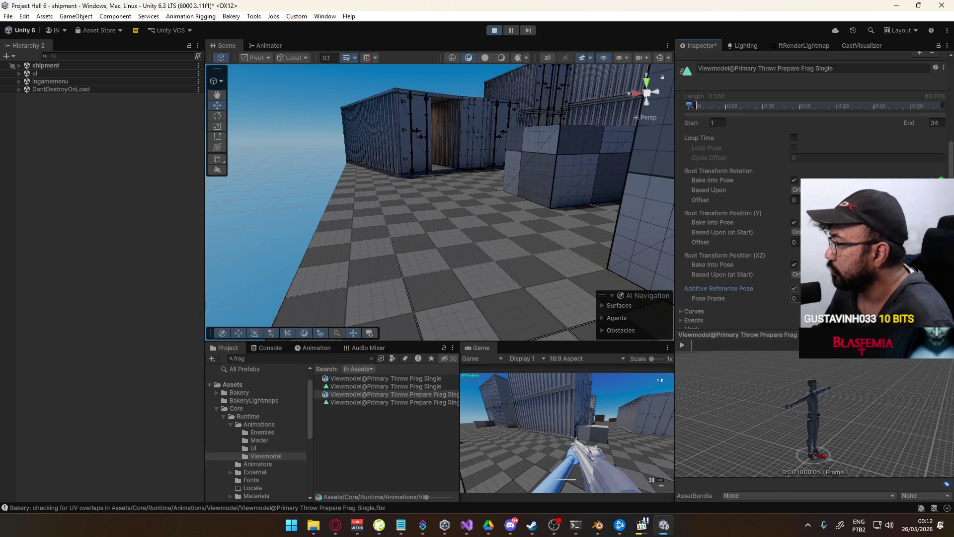
pyautogui.scroll(-2, 845, 249)
pyautogui.click(933, 326)
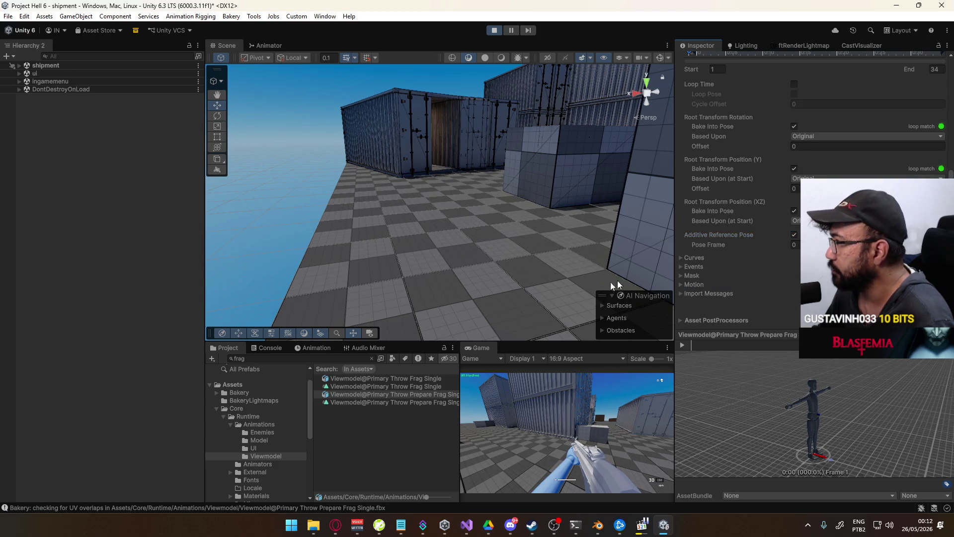
# - Set the frag throw clip's pose frame to 49, apply, and move its start to about 50
pyautogui.click(379, 379)
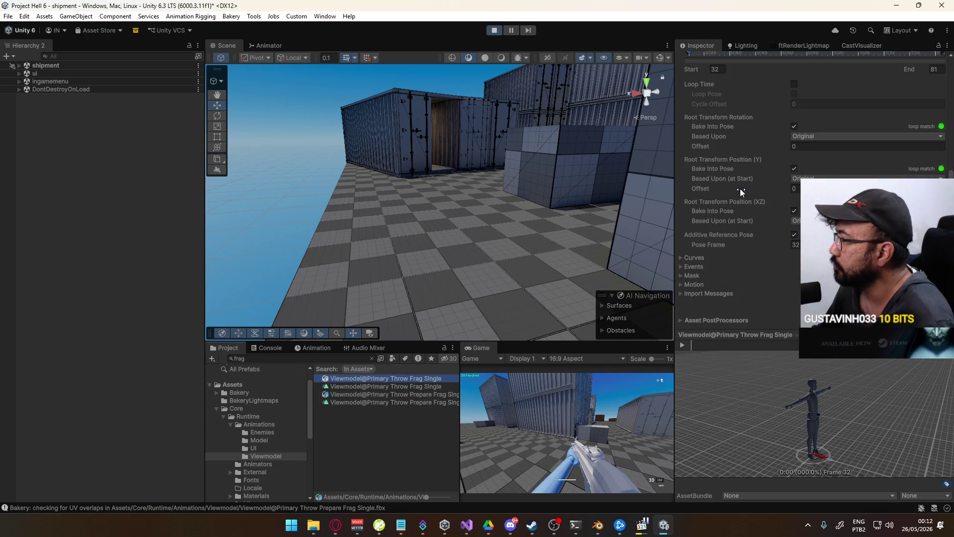
pyautogui.scroll(1, 727, 92)
pyautogui.click(795, 272)
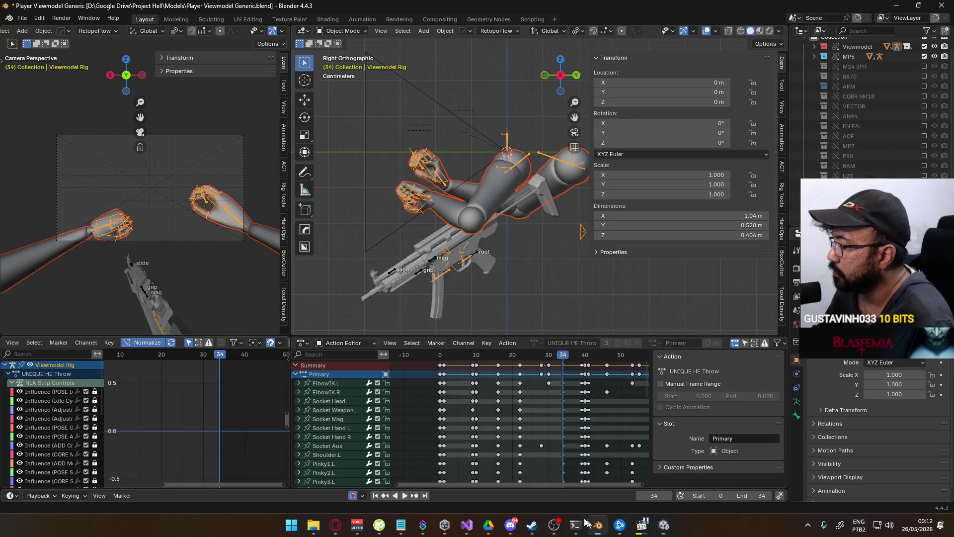
pyautogui.click(598, 524)
pyautogui.moveTo(561, 362)
pyautogui.mouseDown()
pyautogui.moveTo(546, 356)
pyautogui.moveTo(586, 366)
pyautogui.mouseUp()
pyautogui.hotkey('alt', 'Tab')
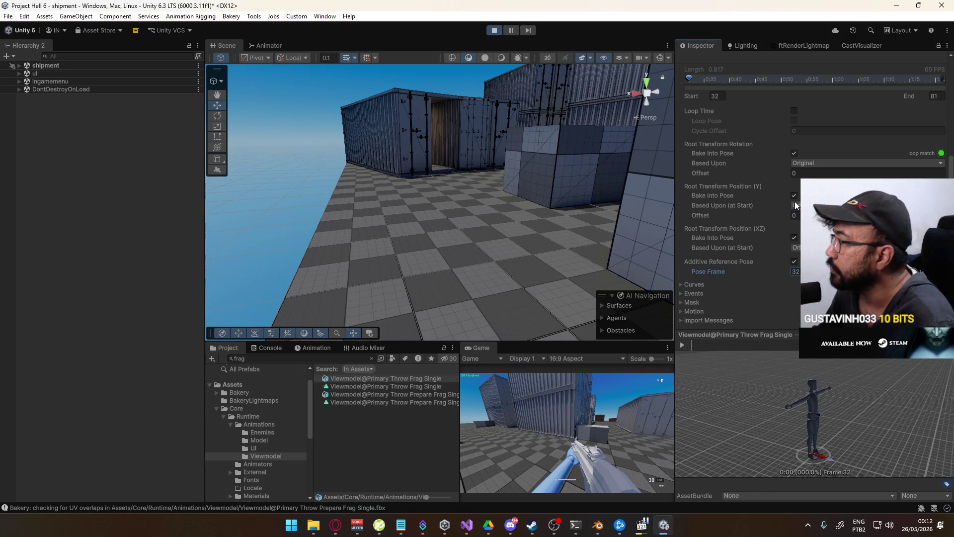
pyautogui.moveTo(690, 77); pyautogui.dragTo(776, 82)
pyautogui.scroll(-1, 776, 82)
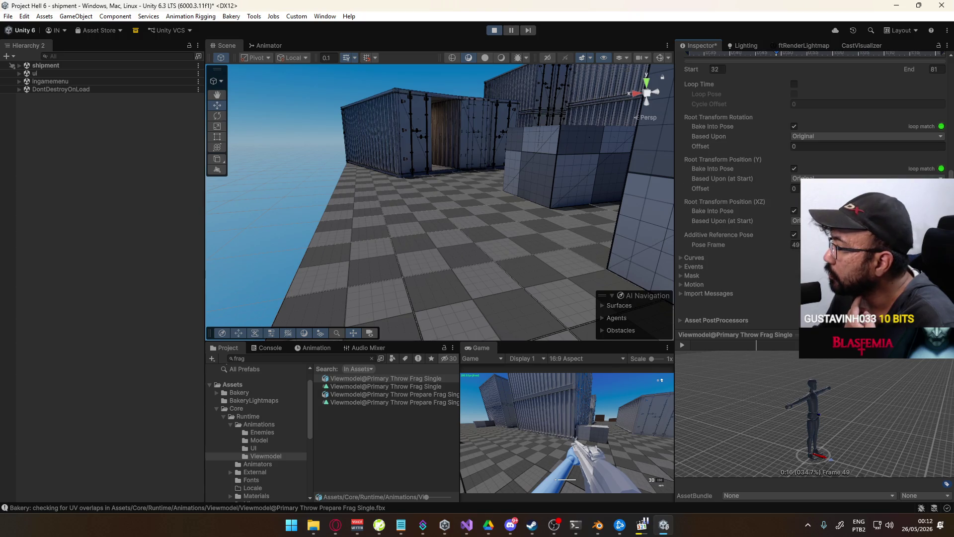
pyautogui.hotkey('ctrl', 's')
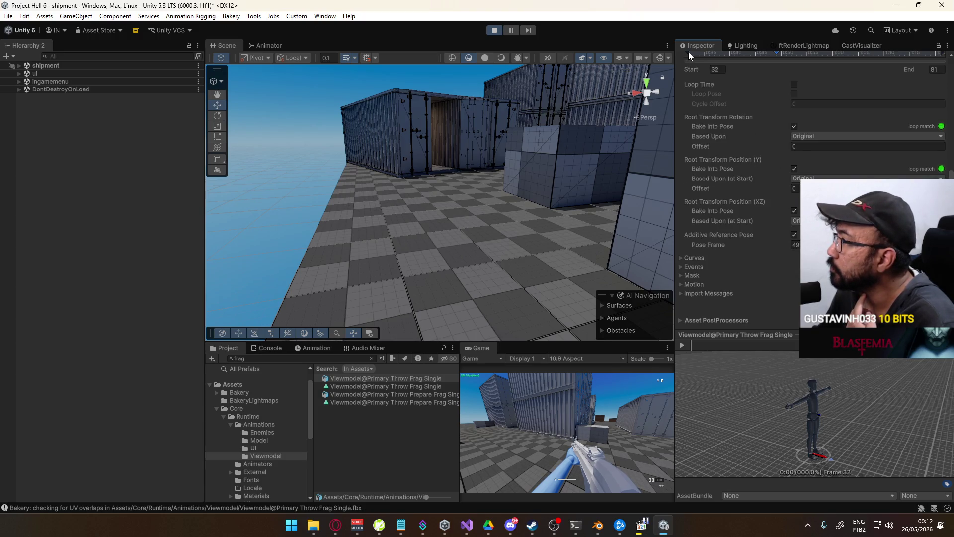
pyautogui.moveTo(691, 52); pyautogui.dragTo(694, 56)
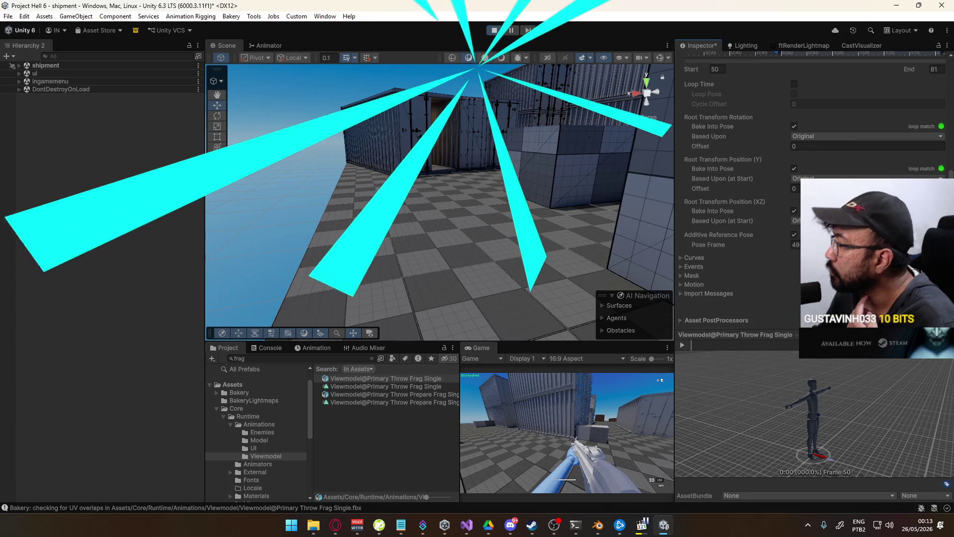
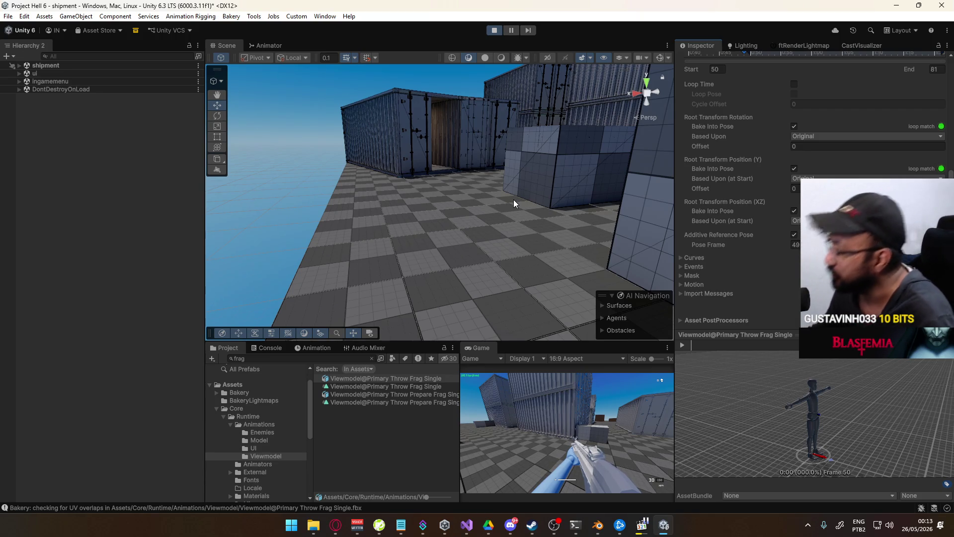
# - Click into the running Game view to look around with the first-person viewmodel arms
pyautogui.press('super')
pyautogui.press('super')
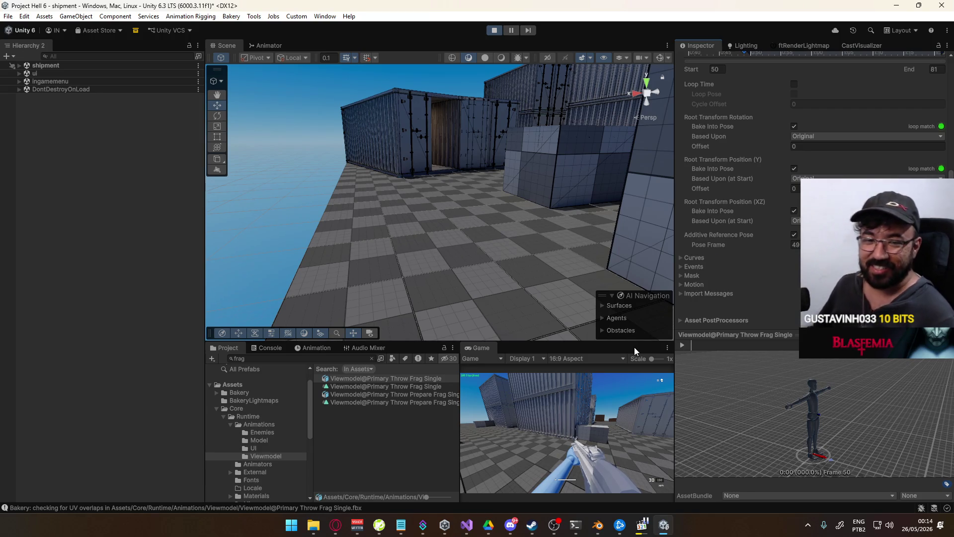
pyautogui.click(559, 420)
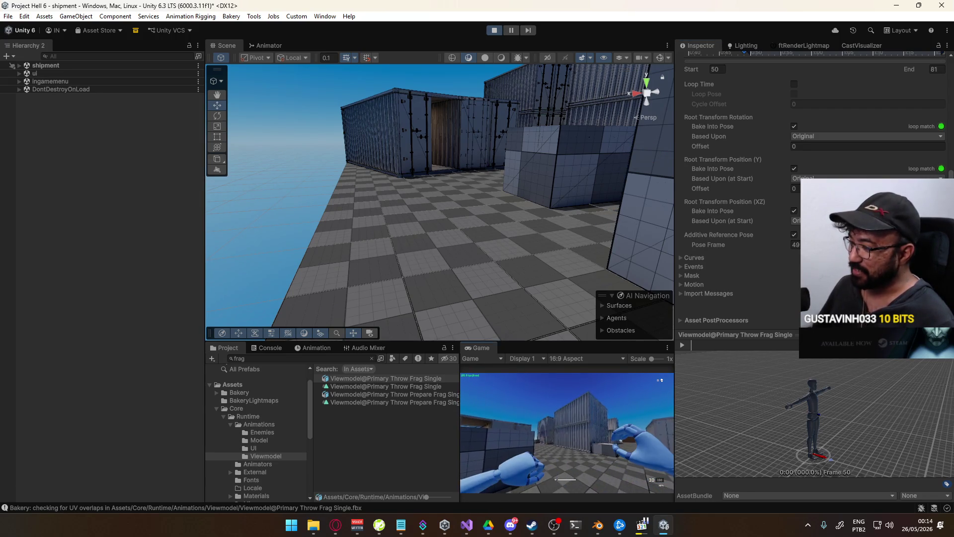
pyautogui.press('super')
pyautogui.press('super')
# - In Blender, rewind the UNIQUE HE Throw action to frame 0 and preview its playback
pyautogui.click(597, 523)
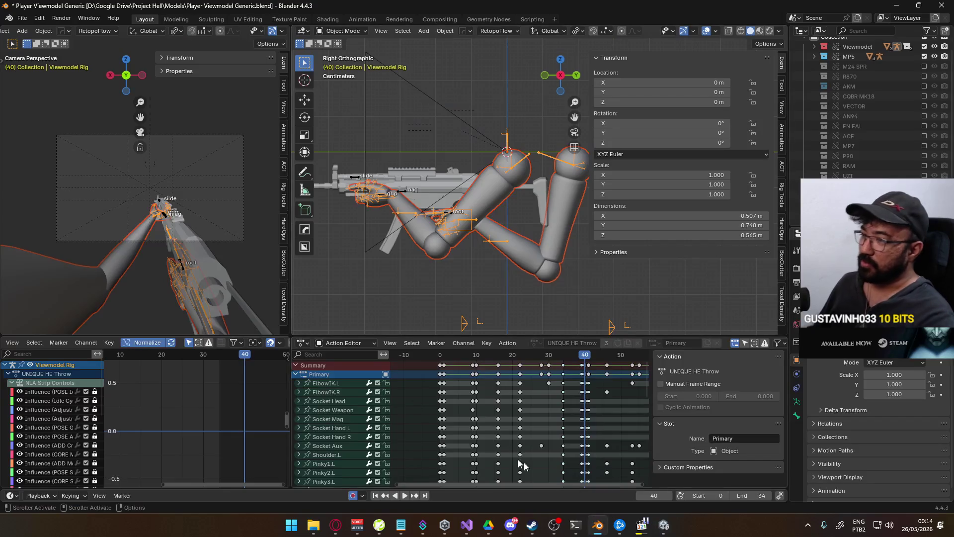
pyautogui.moveTo(584, 358); pyautogui.dragTo(436, 361)
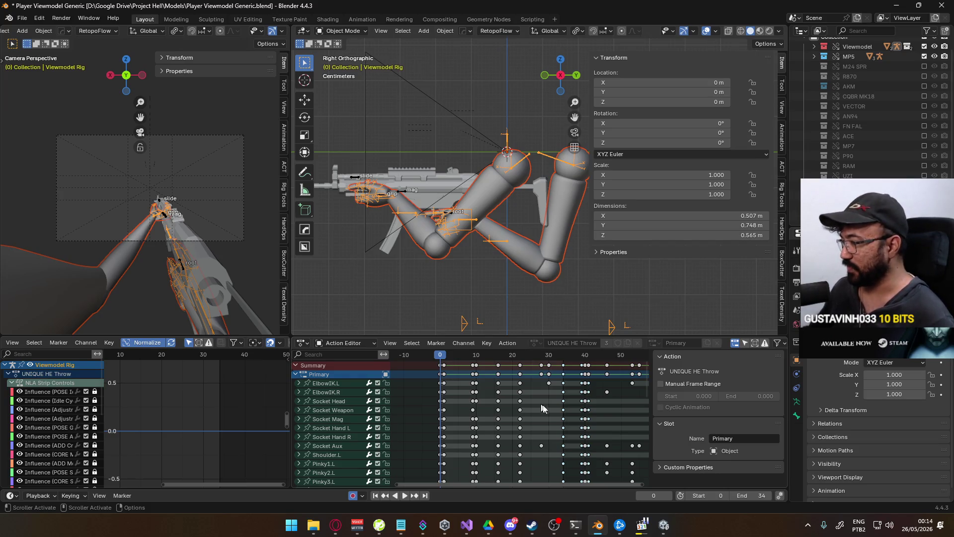
pyautogui.press('space')
pyautogui.moveTo(538, 359)
pyautogui.mouseDown()
pyautogui.moveTo(565, 359)
pyautogui.moveTo(440, 362)
pyautogui.mouseUp()
pyautogui.press('Escape')
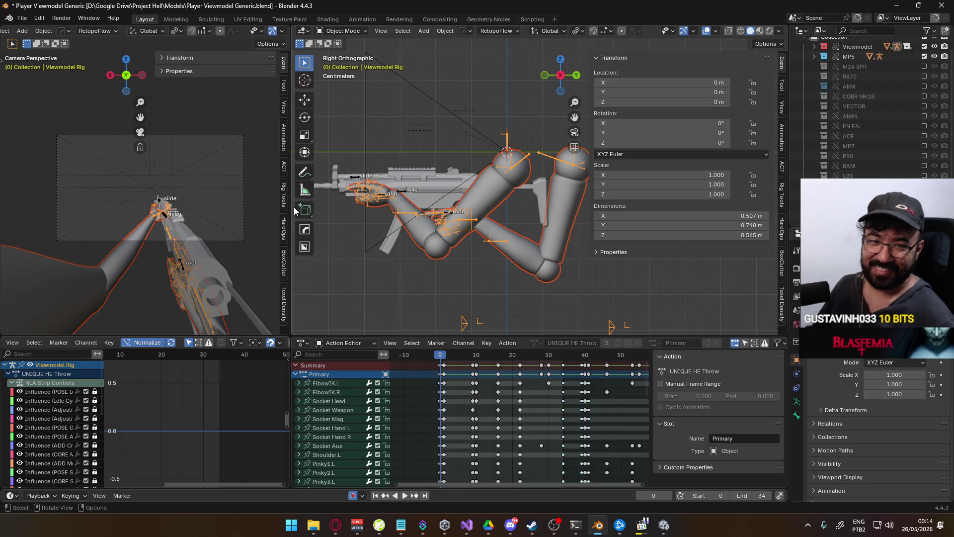
# - Export the animation as FBX over Viewmodel@Primary Throw Prepare Frag Single.fbx
pyautogui.click(21, 18)
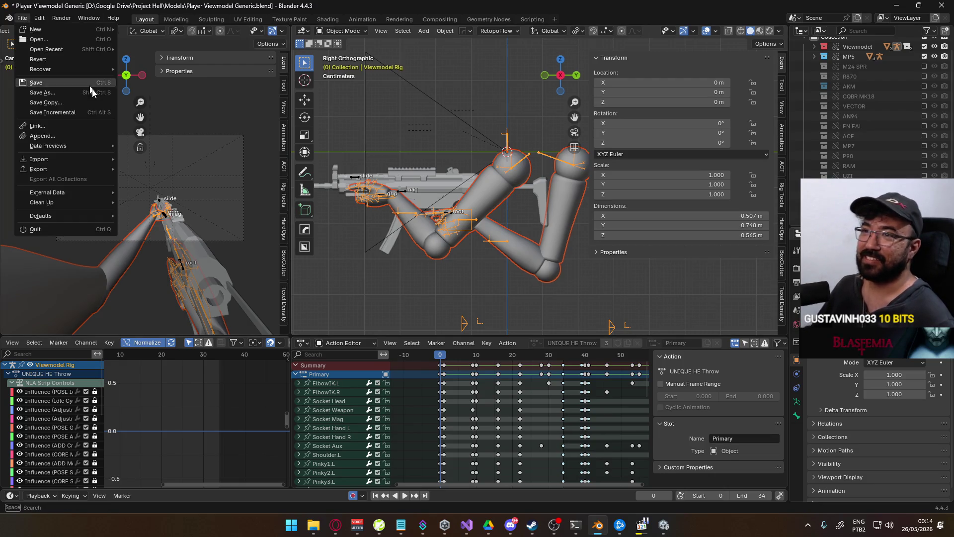
pyautogui.moveTo(59, 168)
pyautogui.click(204, 258)
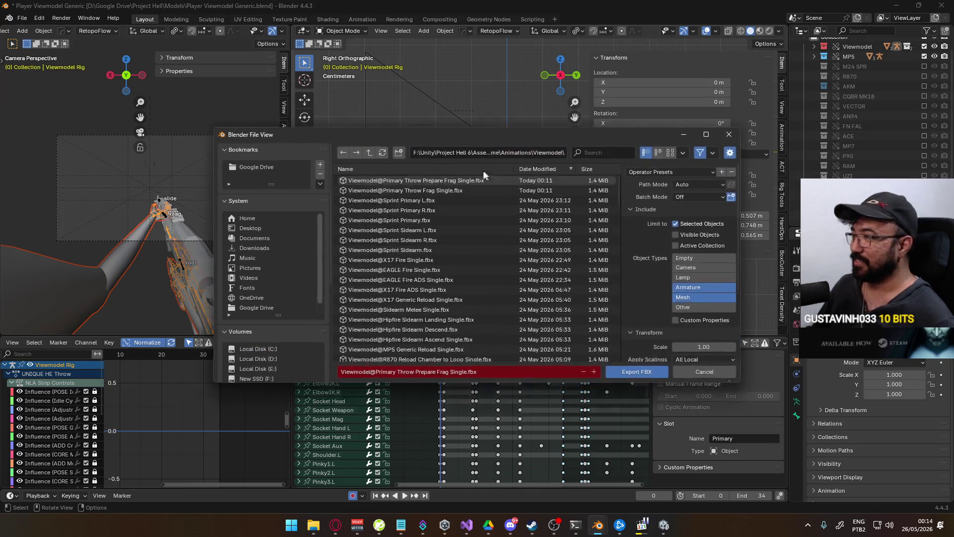
pyautogui.doubleClick(448, 180)
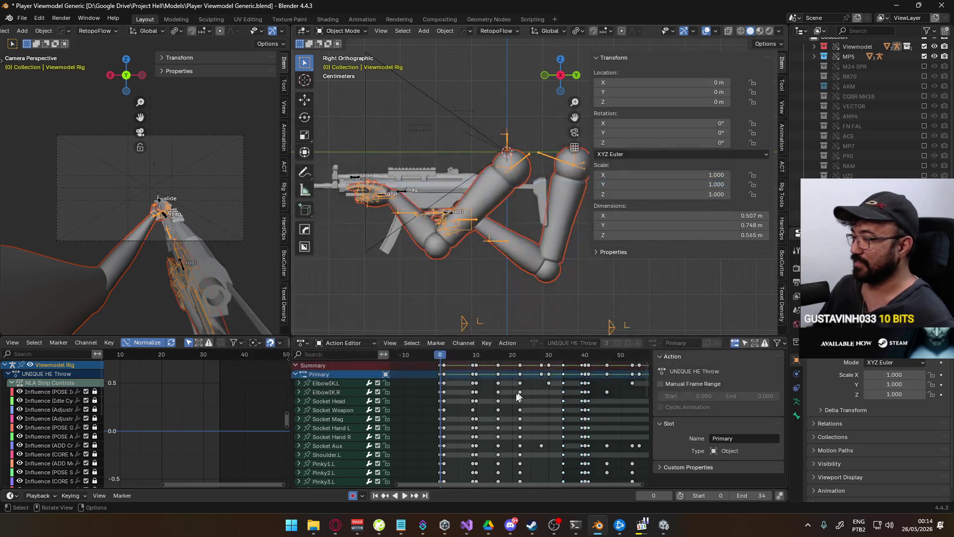
pyautogui.moveTo(542, 415); pyautogui.dragTo(477, 415, button='middle')
# - Set the playback range to start at frame 39 and end at frame 81
pyautogui.press('space')
pyautogui.press('space')
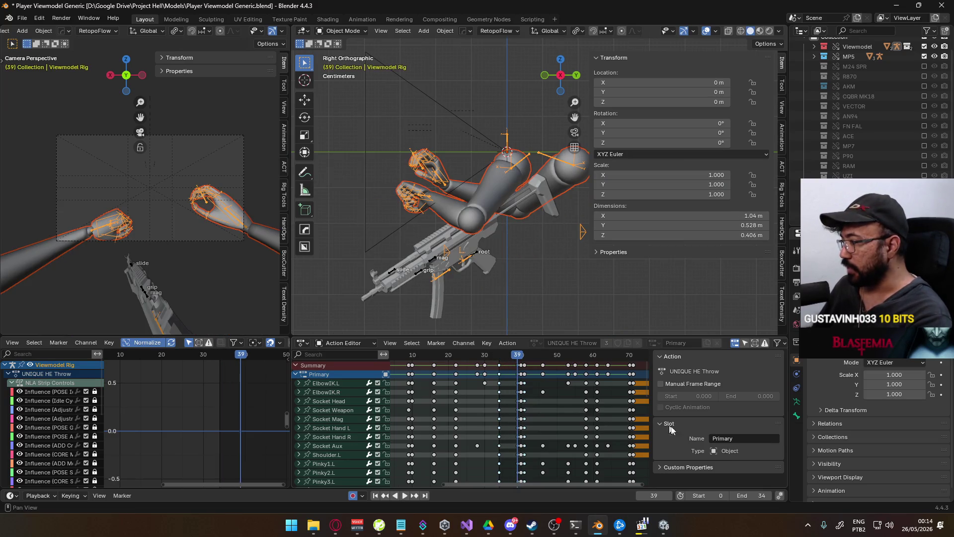
pyautogui.click(723, 495)
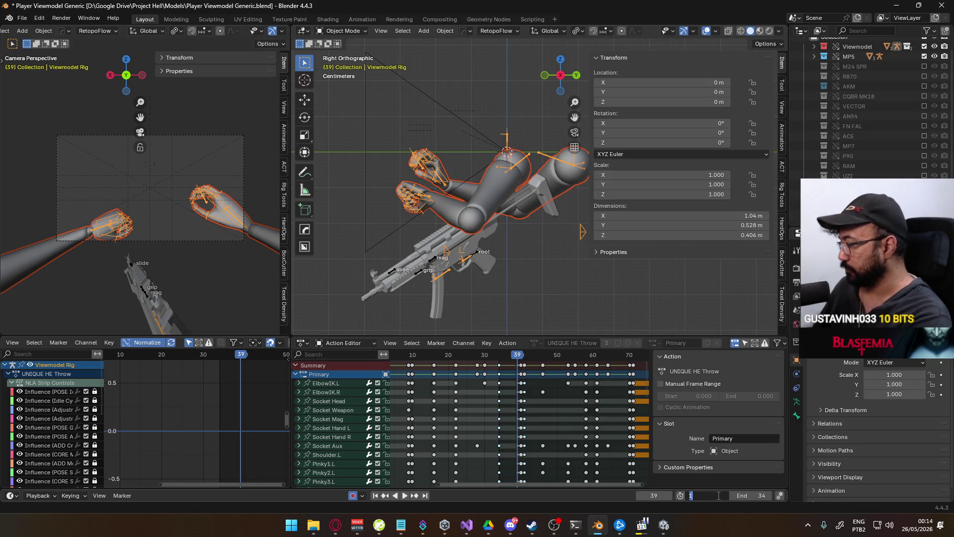
pyautogui.write('9')
pyautogui.press('Return')
pyautogui.keyDown('ctrl'); pyautogui.scroll(-3, 599, 359); pyautogui.keyUp('ctrl')
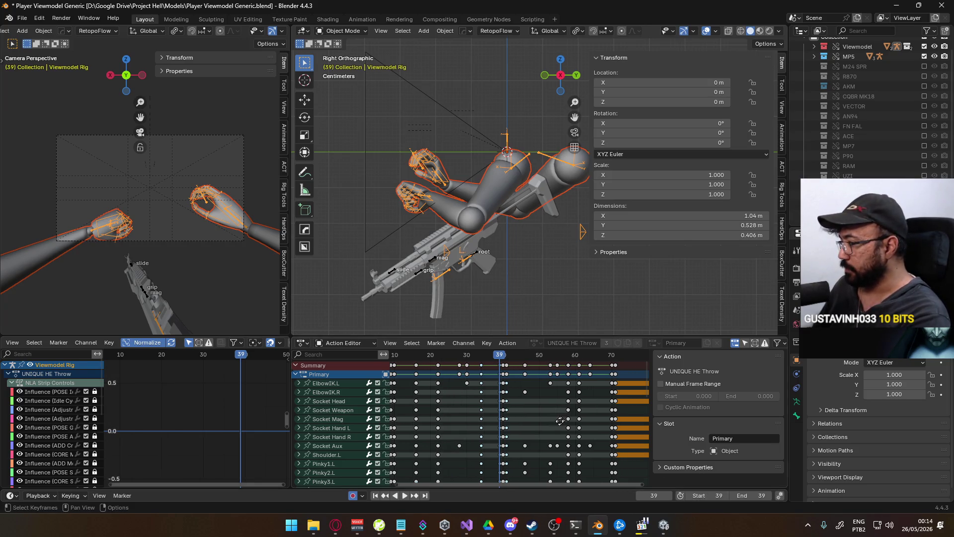
pyautogui.click(598, 359)
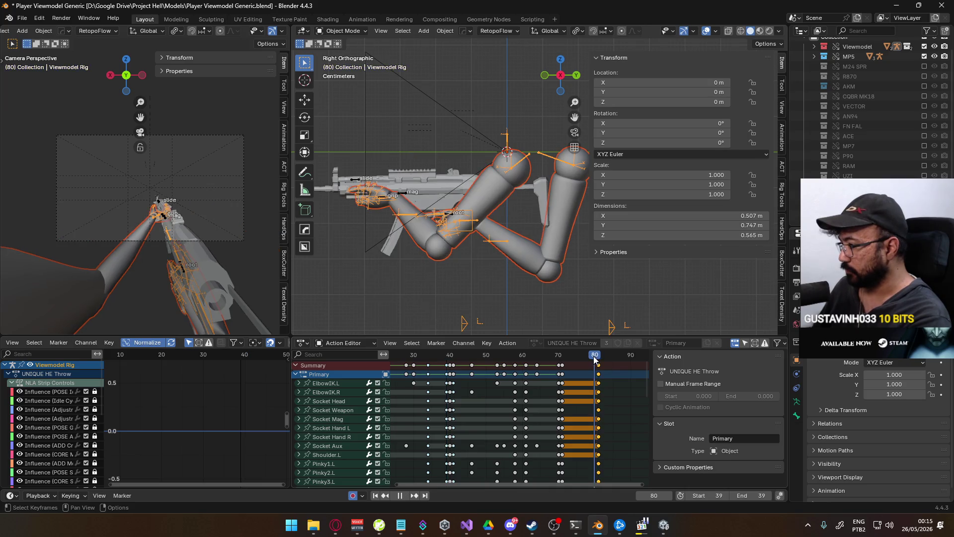
pyautogui.click(745, 496)
pyautogui.write('81')
pyautogui.press('Return')
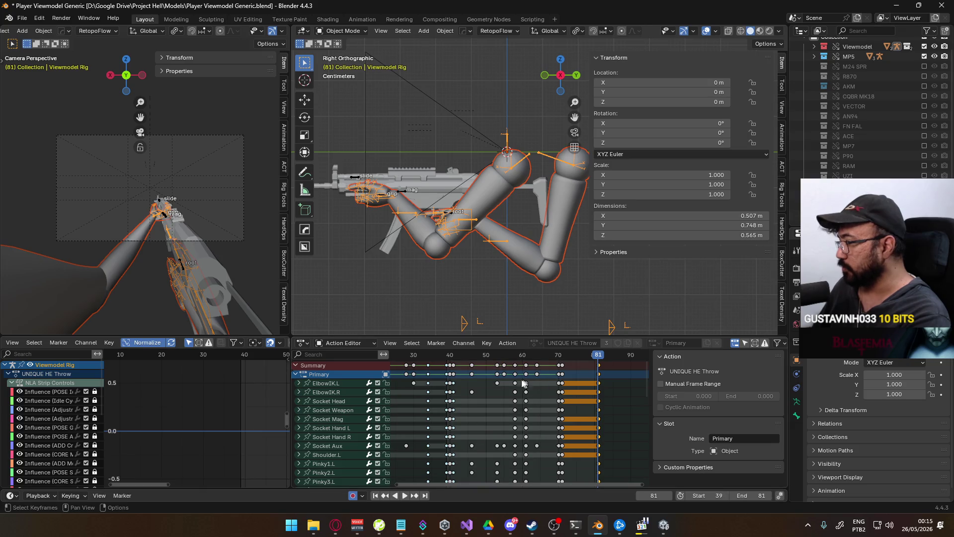
pyautogui.keyDown('ctrl'); pyautogui.scroll(1, 487, 359); pyautogui.keyUp('ctrl')
pyautogui.click(460, 356)
pyautogui.press('space')
pyautogui.press('Escape')
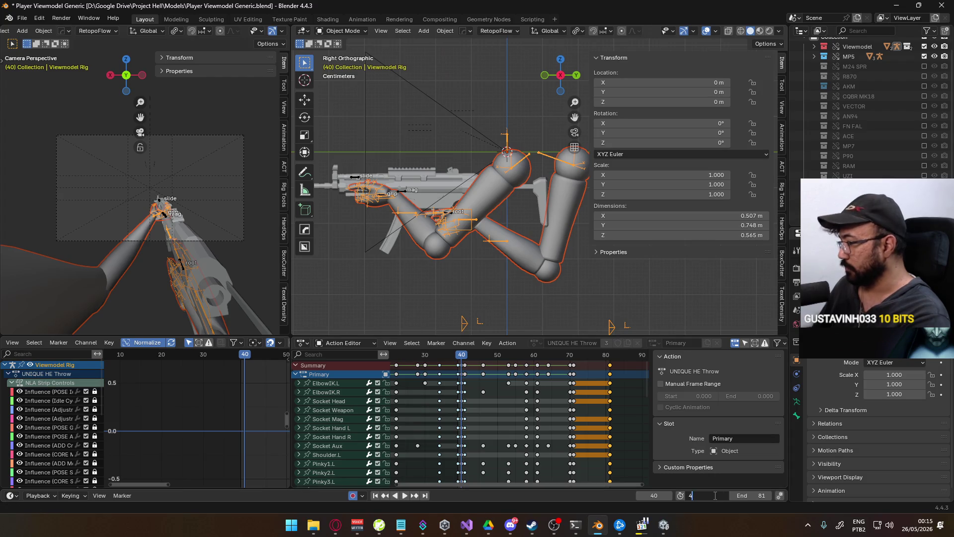
# - Change the start frame to 40, preview the 40–81 section, and save the blend file
pyautogui.click(719, 495)
pyautogui.write('40')
pyautogui.press('Return')
pyautogui.press('space')
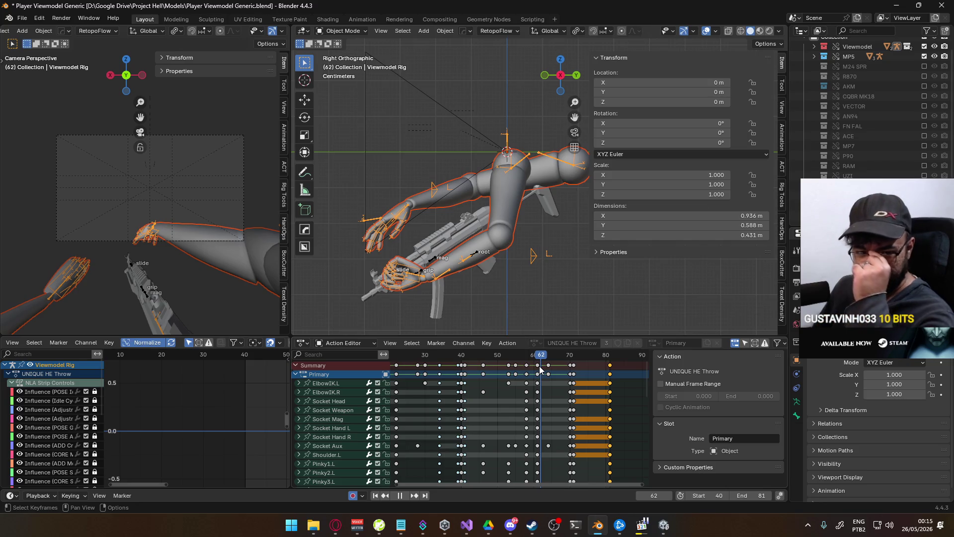
pyautogui.moveTo(541, 365); pyautogui.dragTo(609, 366)
pyautogui.click(461, 365)
pyautogui.press('space')
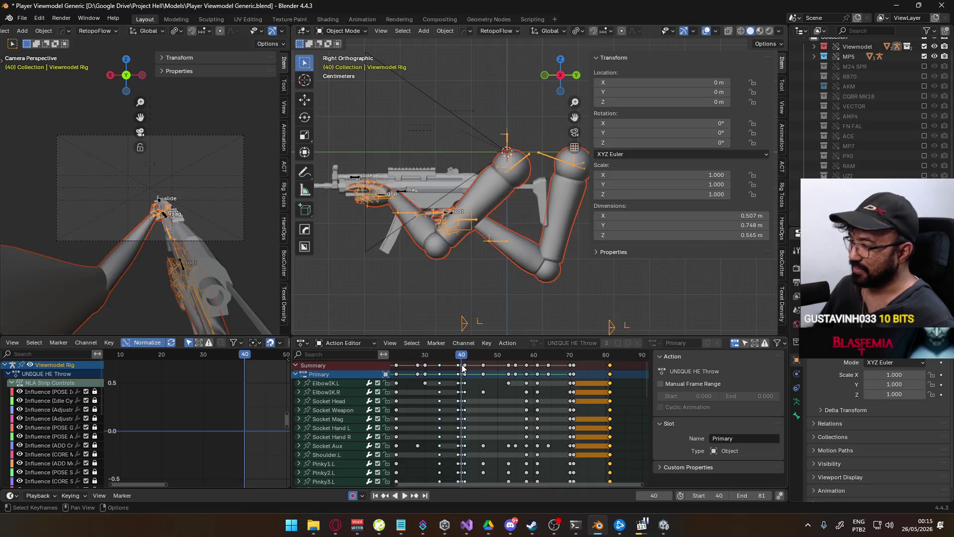
pyautogui.hotkey('ctrl', 's')
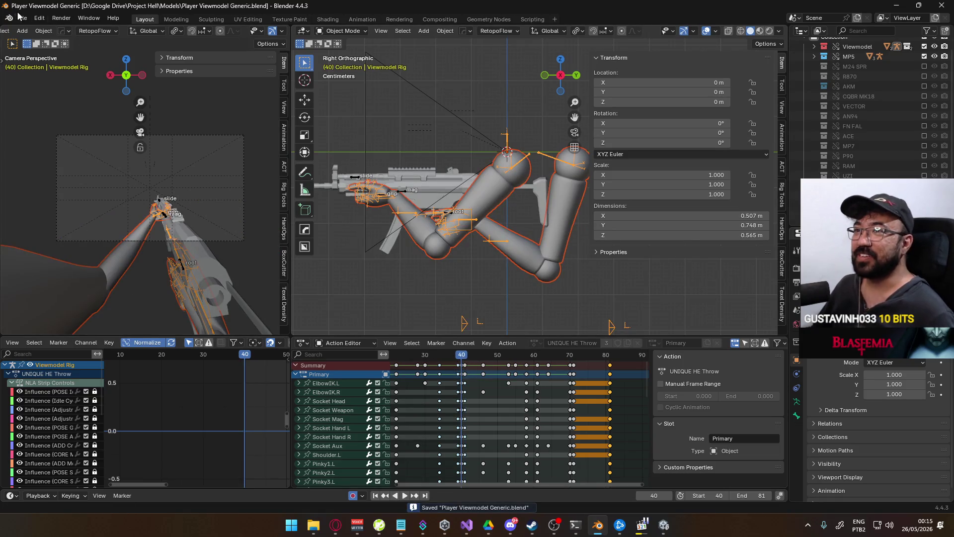
# - Export the frame 40–81 throw as FBX, overwriting Viewmodel@Primary Throw Frag Single.fbx
pyautogui.click(22, 18)
pyautogui.moveTo(70, 167)
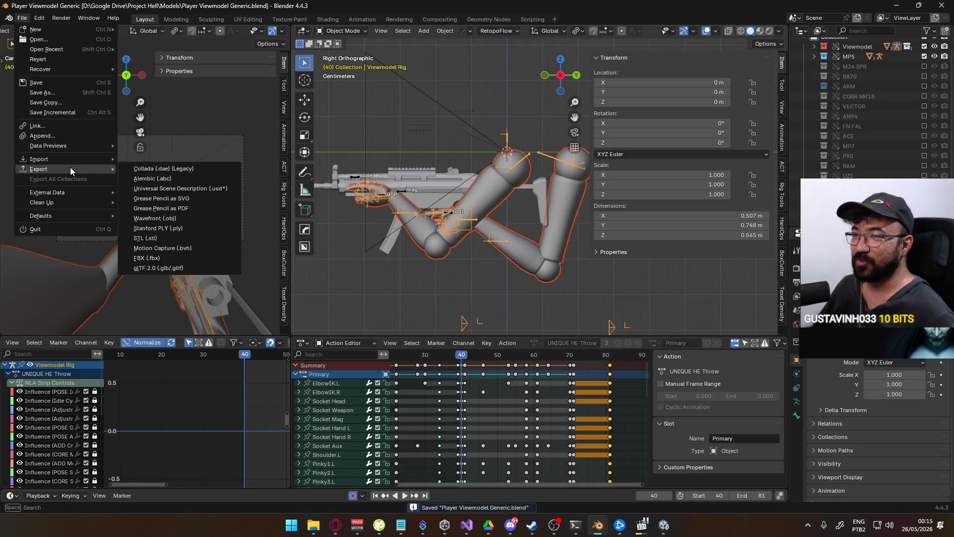
pyautogui.click(192, 255)
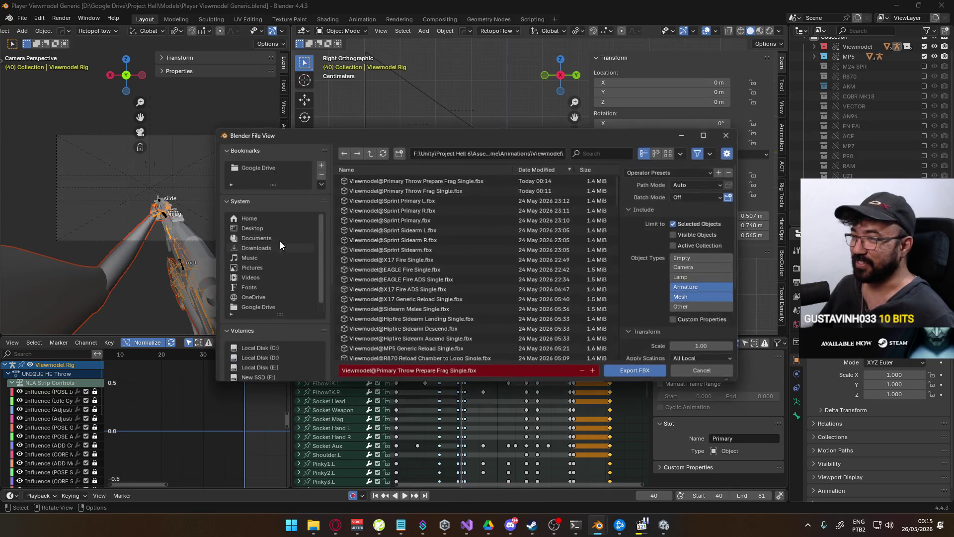
pyautogui.doubleClick(437, 190)
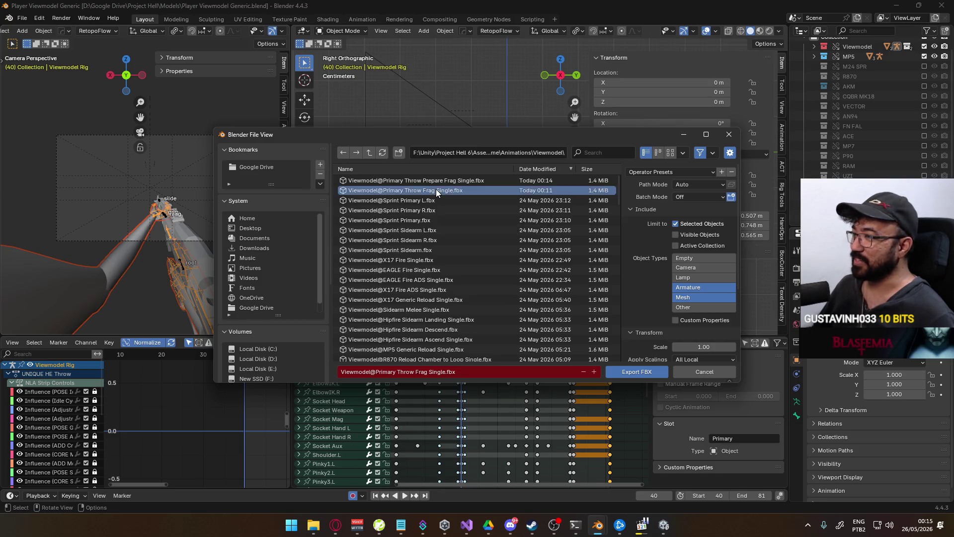
pyautogui.hotkey('alt', 'Tab')
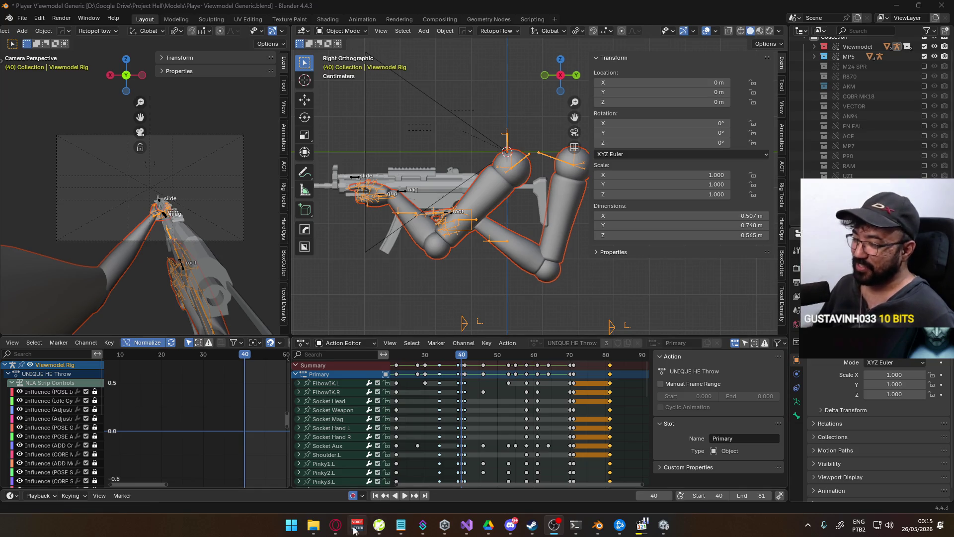
# - Pause the World of Warcraft soundtrack and open YouTube in a new tab
pyautogui.click(336, 524)
pyautogui.click(214, 204)
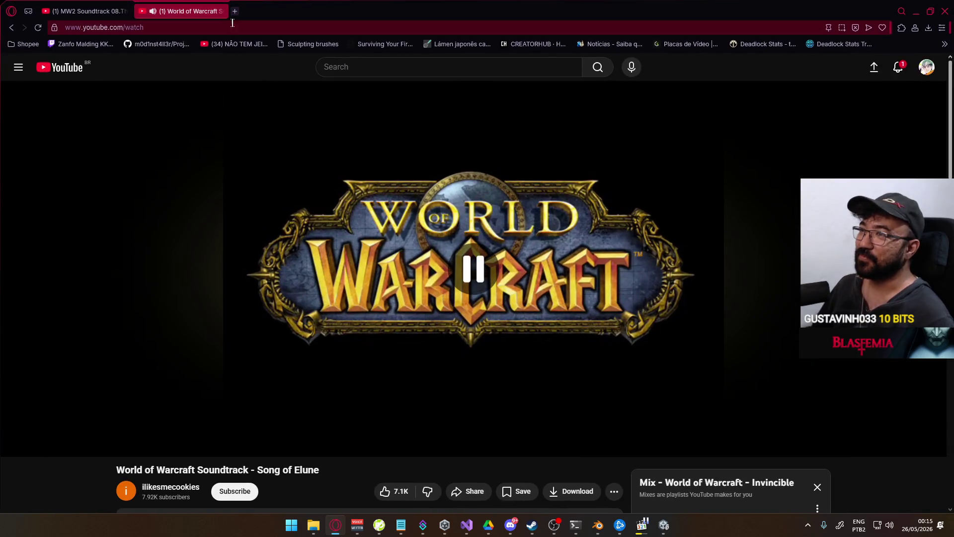
pyautogui.click(234, 11)
pyautogui.write('y')
pyautogui.press('Return')
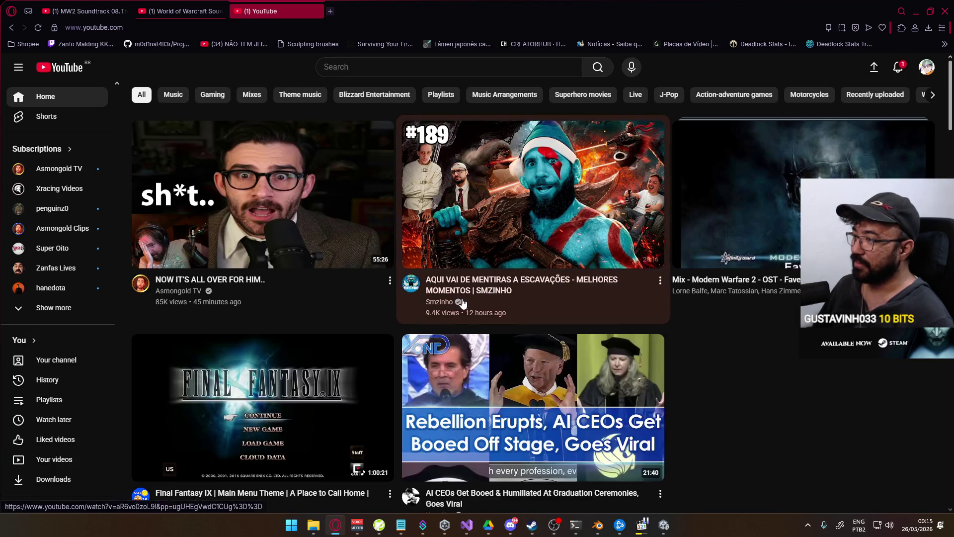
# - Open the COACH DE DOTA video from the uploader's channel and reload it after the error
pyautogui.click(439, 302)
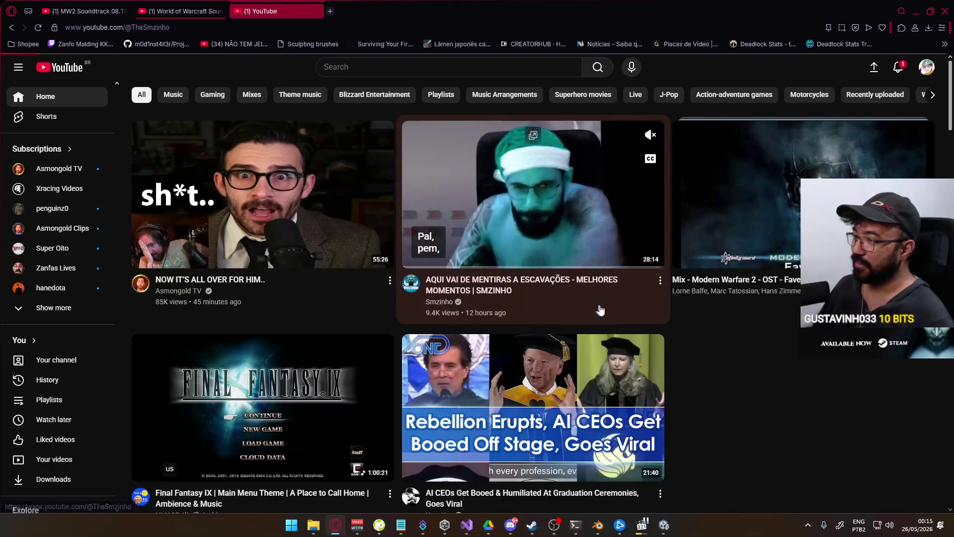
pyautogui.scroll(-4, 417, 281)
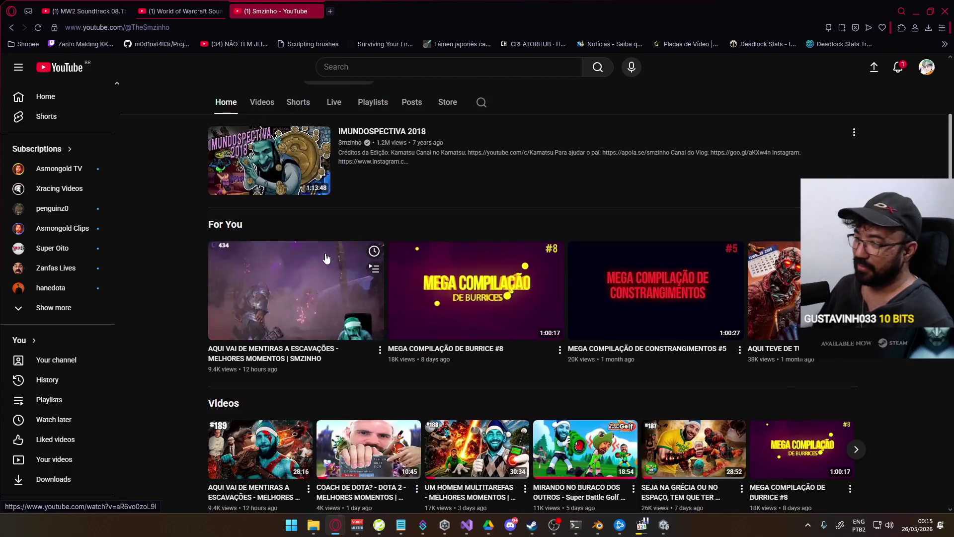
pyautogui.scroll(-3, 353, 303)
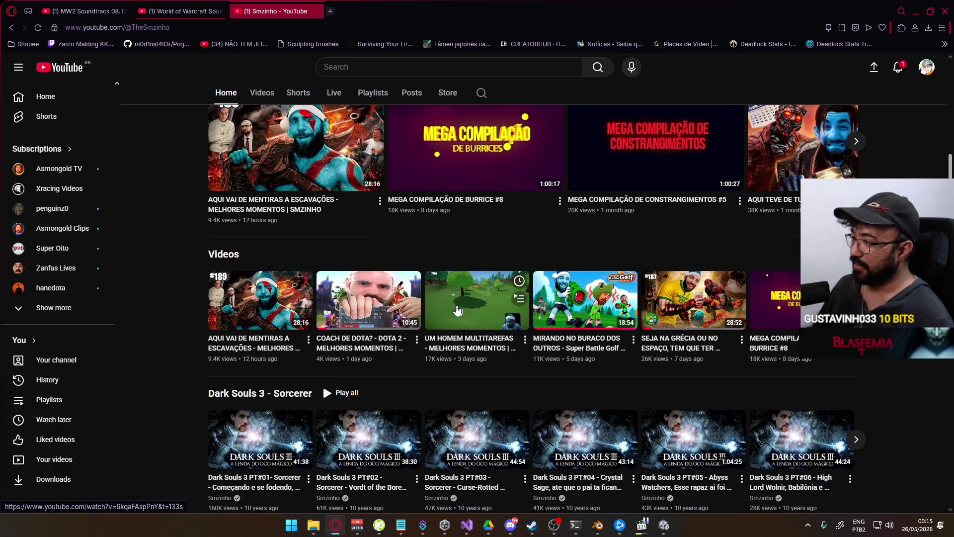
pyautogui.click(367, 313)
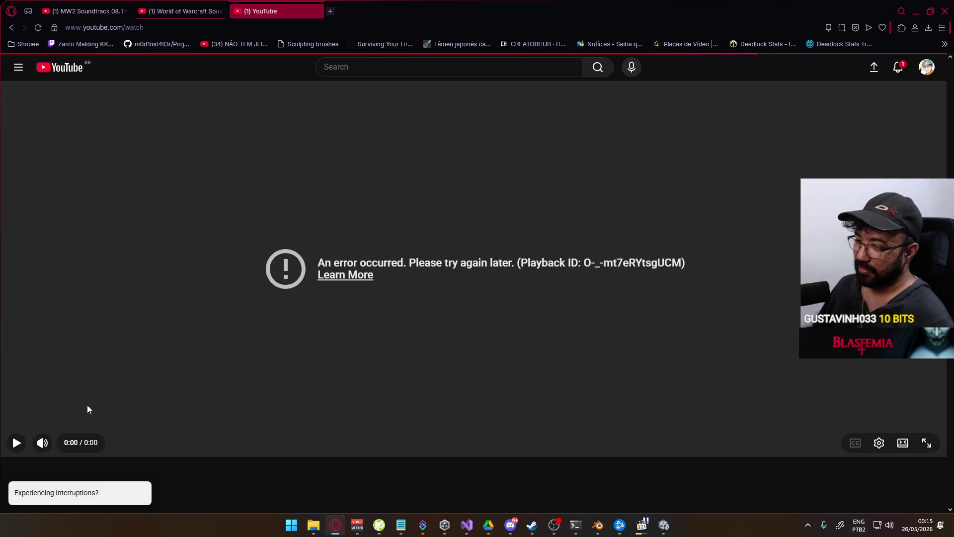
pyautogui.press('F5')
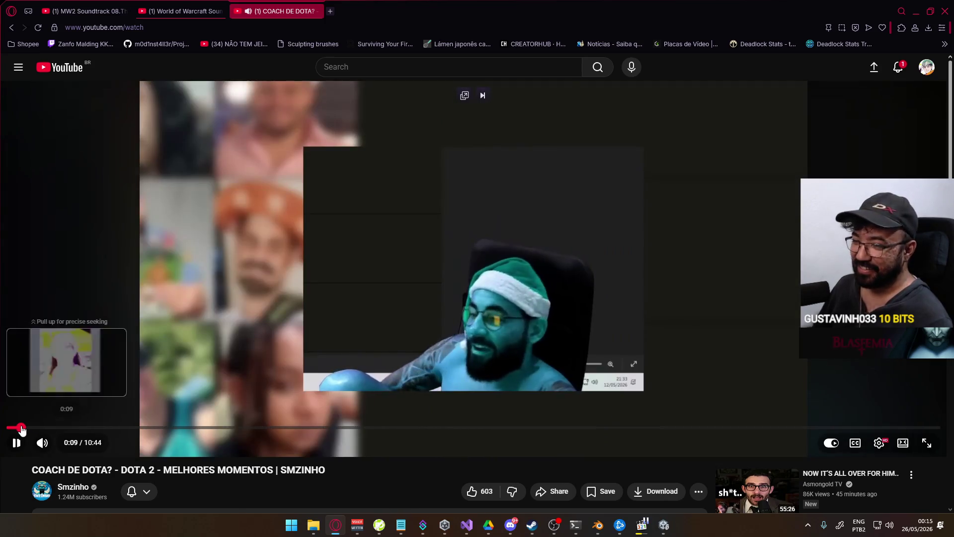
# - Skip the video back to 0:10 and pause and resume it while watching
pyautogui.click(20, 428)
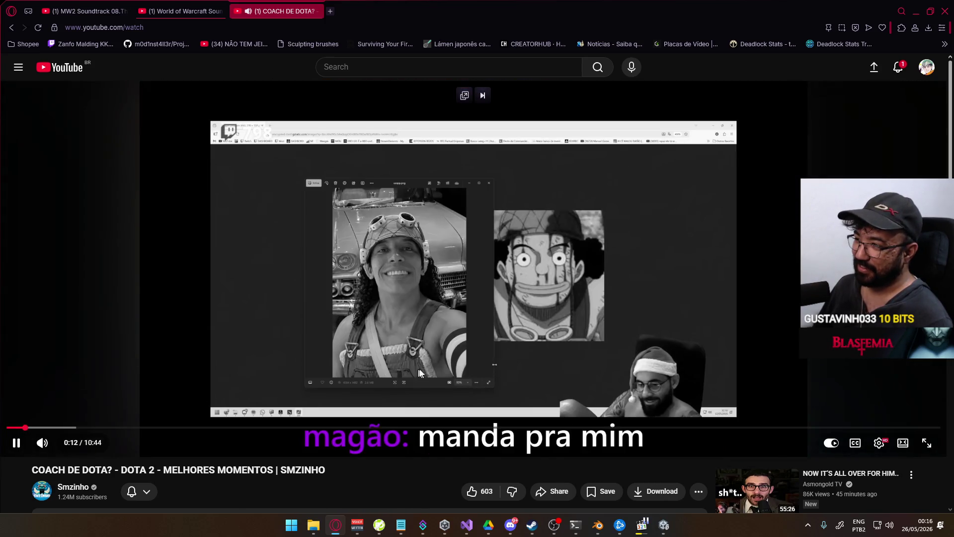
pyautogui.click(571, 406)
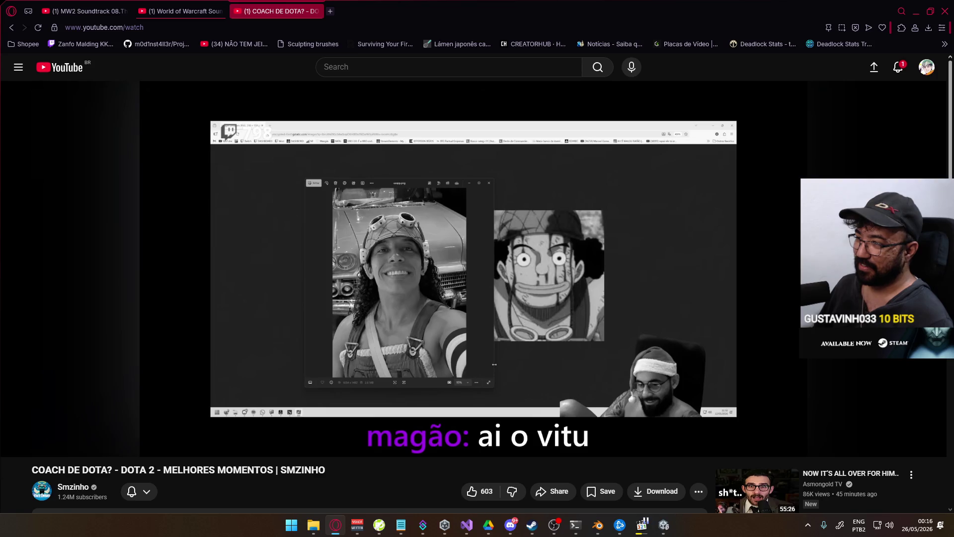
pyautogui.click(550, 406)
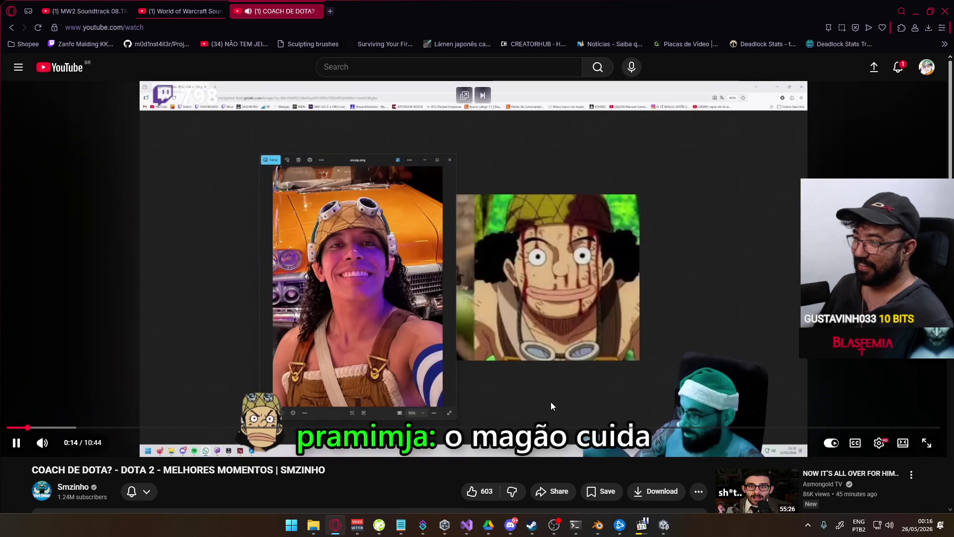
pyautogui.click(551, 403)
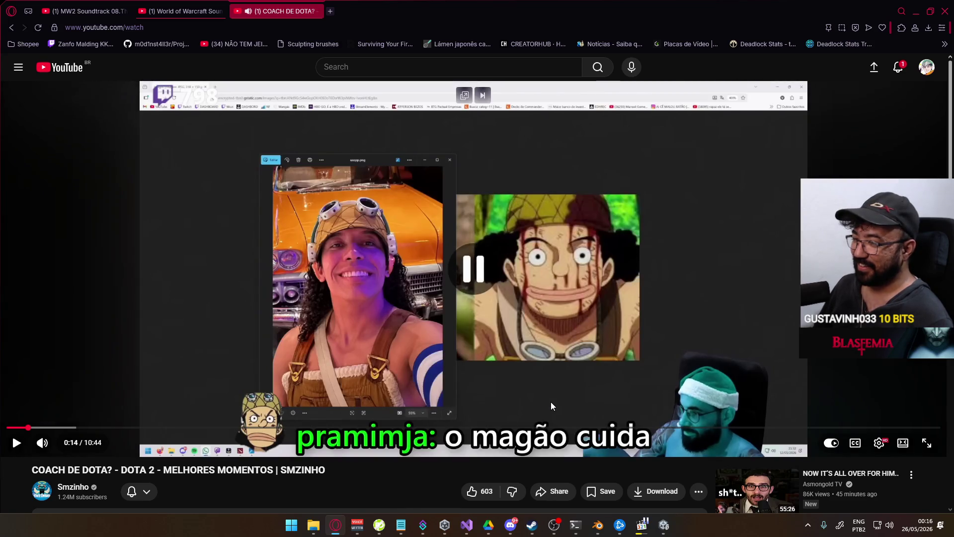
pyautogui.click(530, 387)
# - Seek the video to the tier list at 0:46, pausing there briefly
pyautogui.click(73, 430)
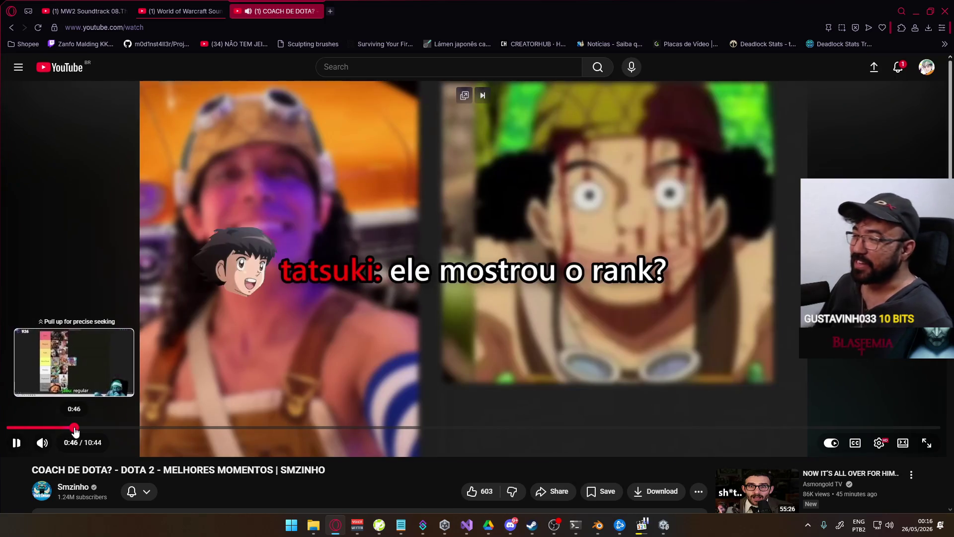
pyautogui.click(161, 396)
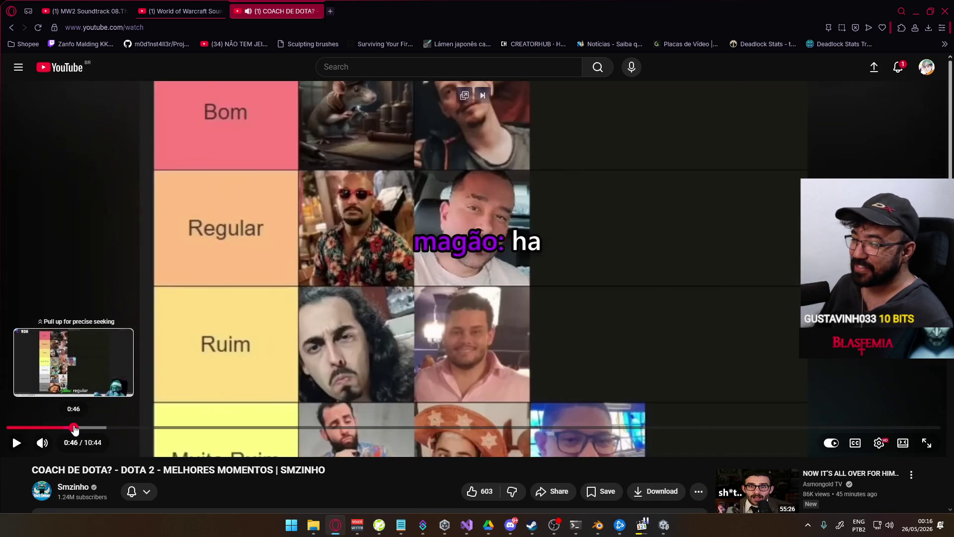
pyautogui.click(73, 427)
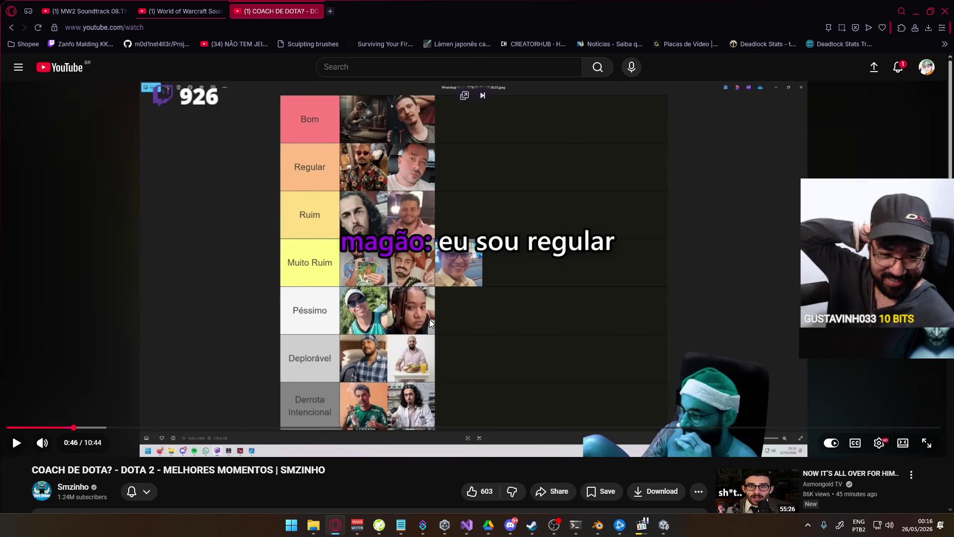
pyautogui.press('space')
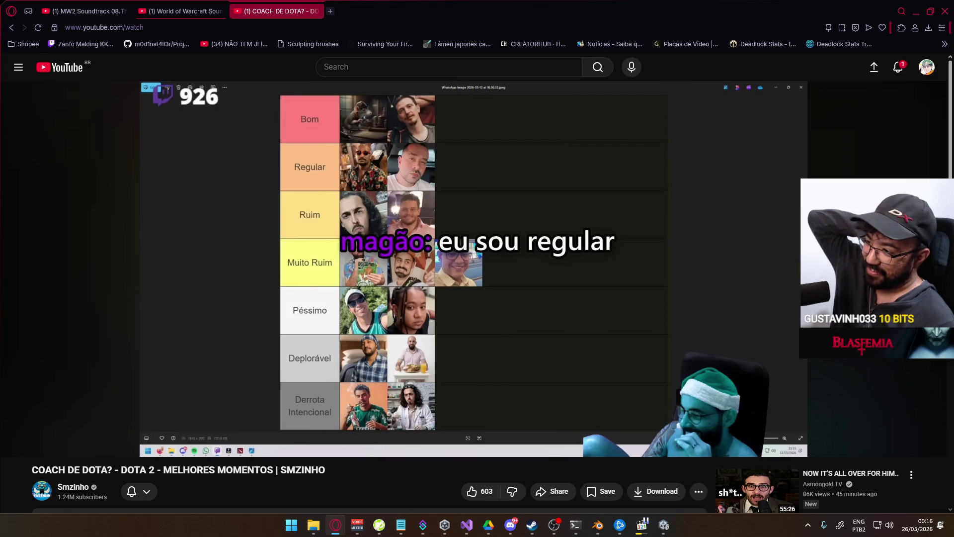
pyautogui.click(443, 294)
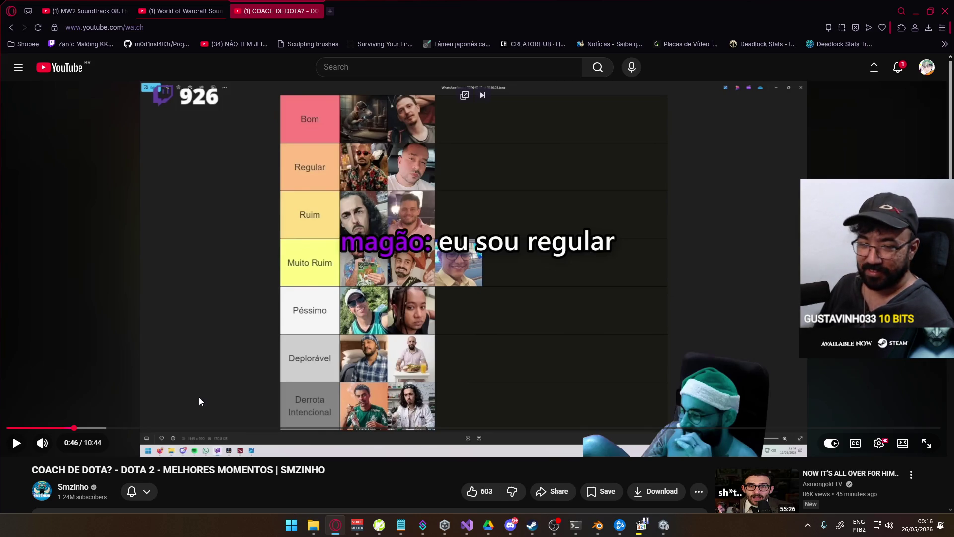
pyautogui.press('space')
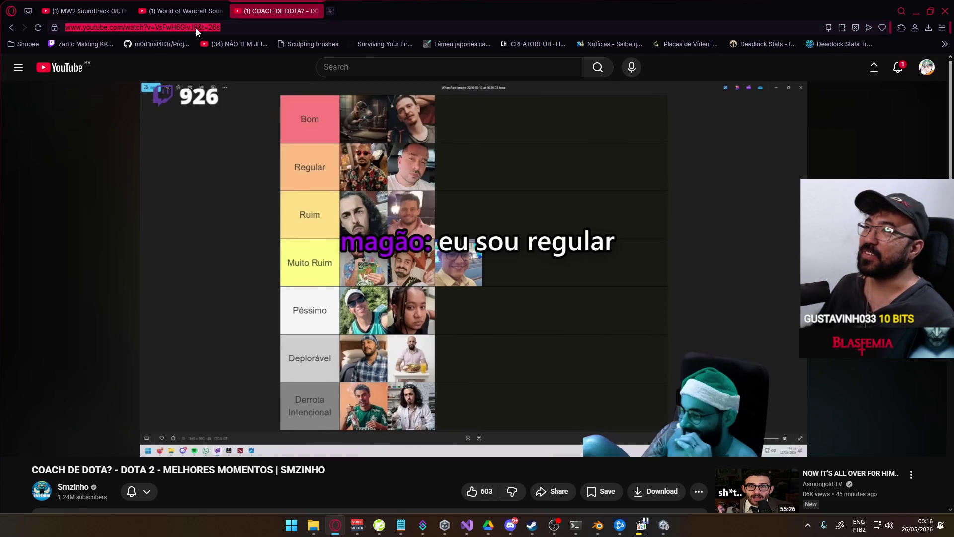
# - Copy the video link without its timestamp, pause the video, and minimize the browser
pyautogui.moveTo(198, 27); pyautogui.dragTo(65, 27)
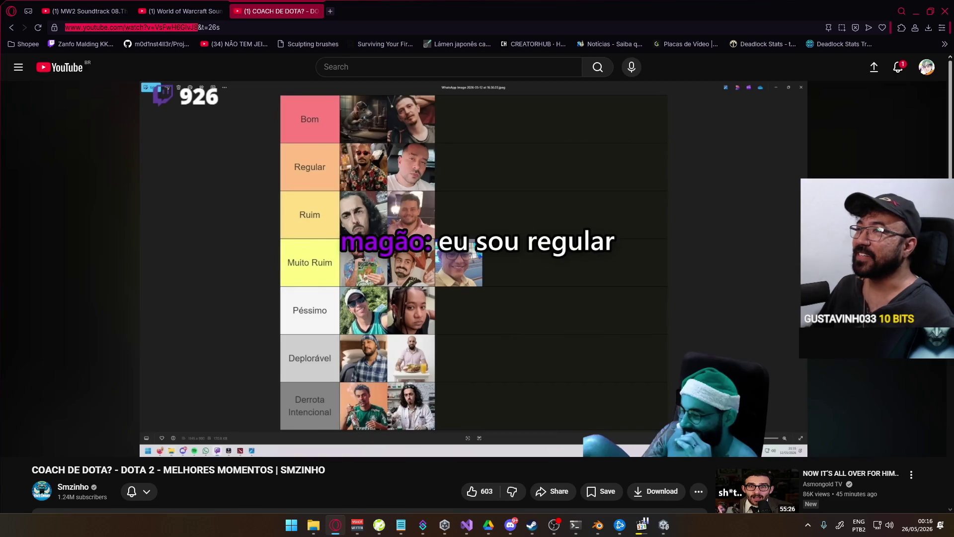
pyautogui.hotkey('alt', 'Tab')
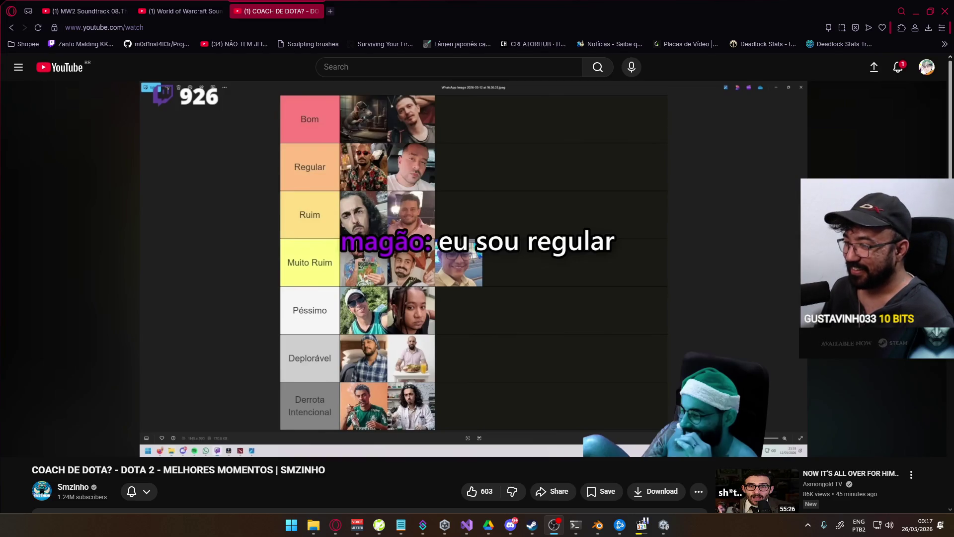
pyautogui.click(352, 194)
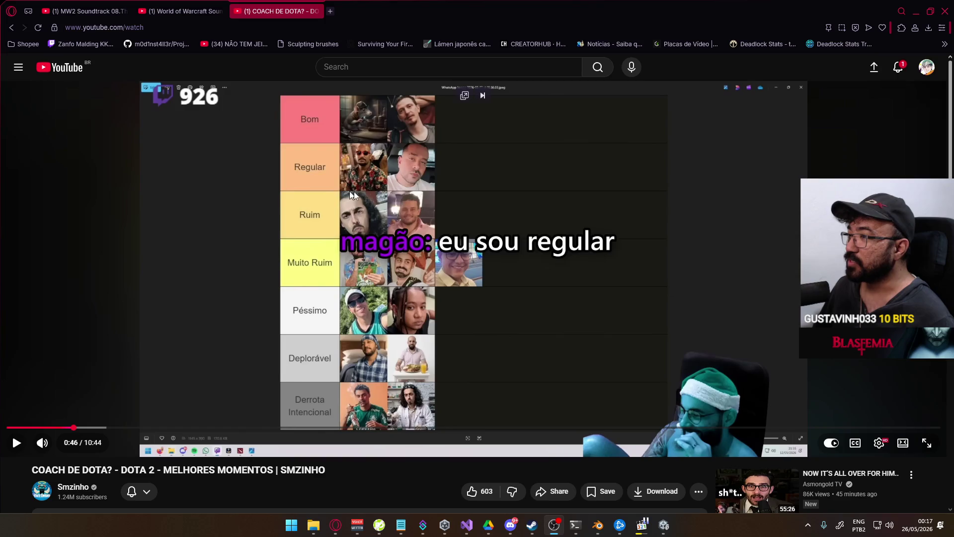
pyautogui.press('space')
pyautogui.click(407, 229)
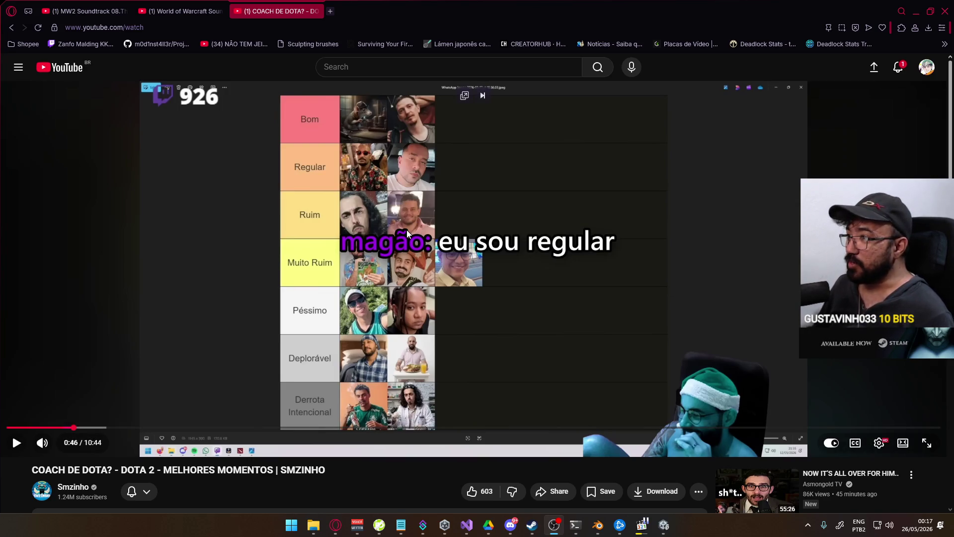
pyautogui.click(407, 230)
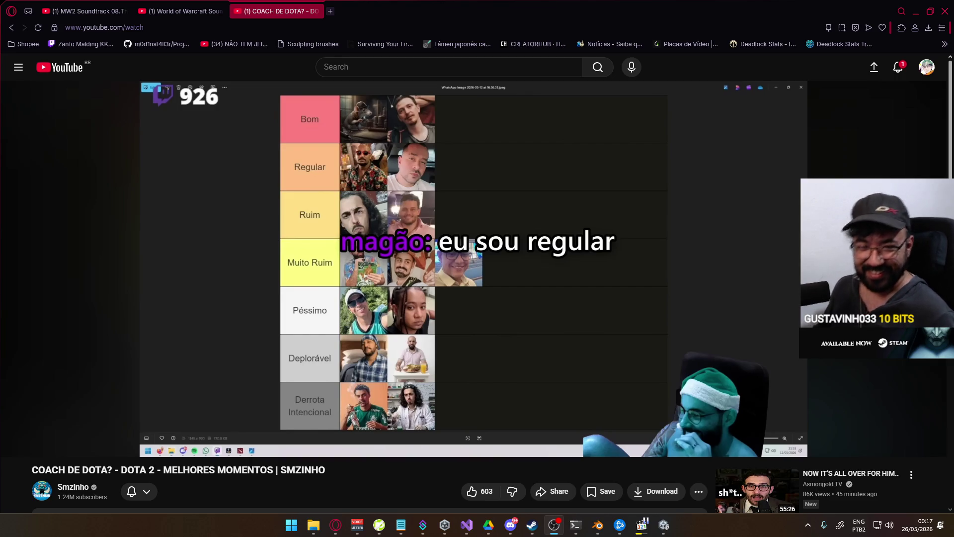
pyautogui.click(313, 186)
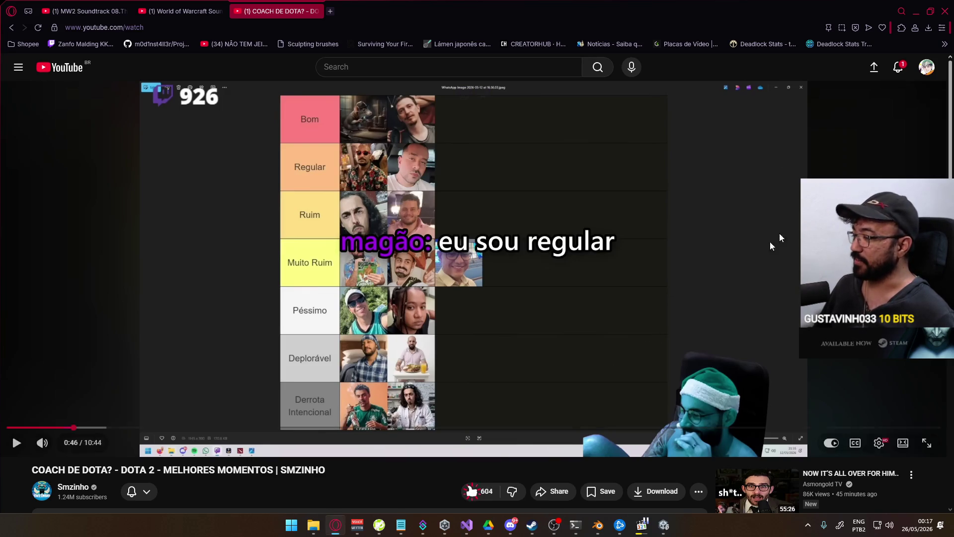
pyautogui.moveTo(909, 10); pyautogui.dragTo(834, 57)
pyautogui.click(861, 58)
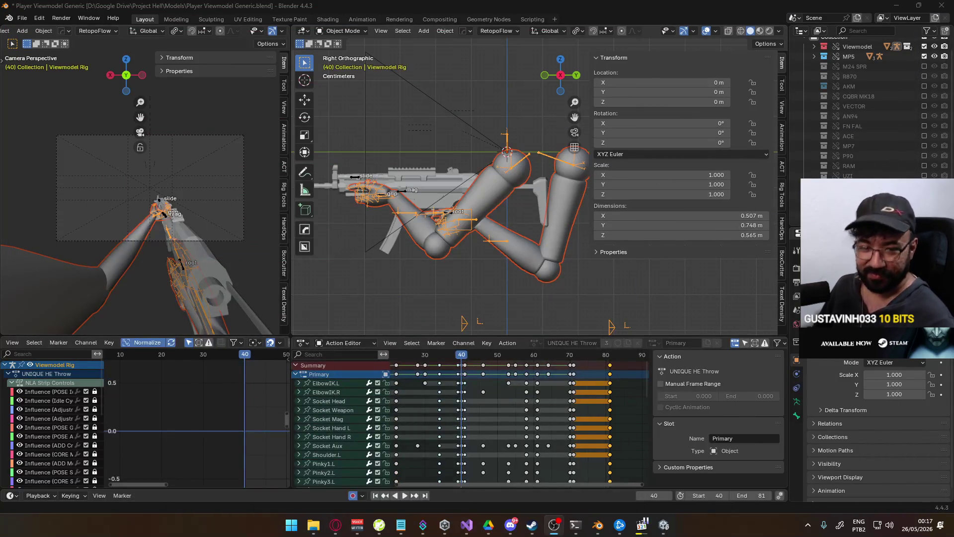
# - Resume the World of Warcraft video in the browser and return to Blender
pyautogui.click(338, 531)
pyautogui.click(181, 11)
pyautogui.click(198, 399)
pyautogui.hotkey('alt', 'Tab')
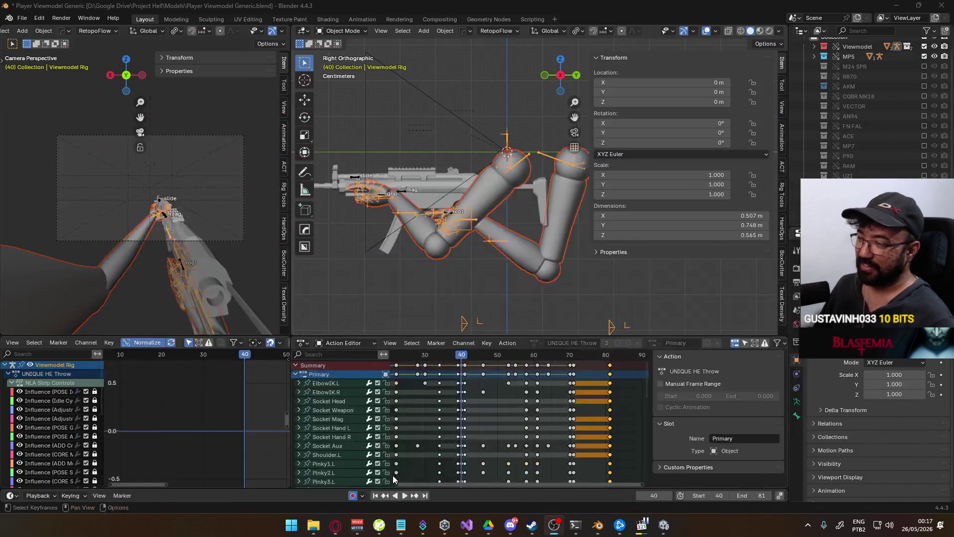
# - Preview the throw animation from frame 40 and save the blend file
pyautogui.press('space')
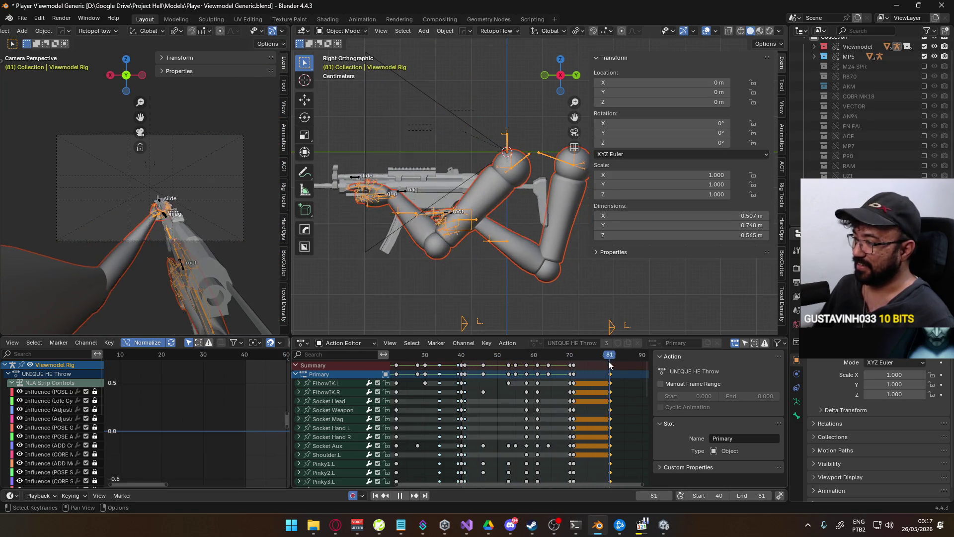
pyautogui.press('Escape')
pyautogui.press('space')
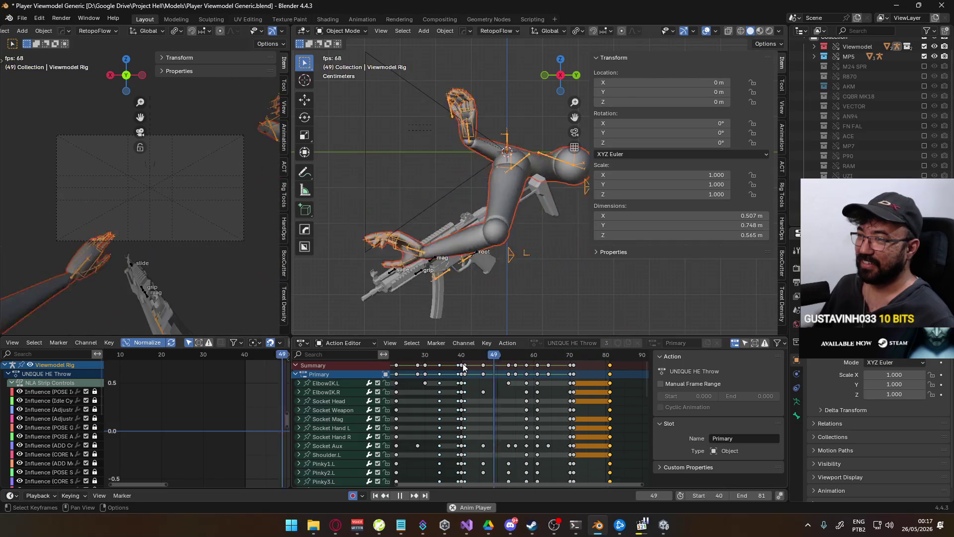
pyautogui.press('space')
pyautogui.click(490, 366)
pyautogui.hotkey('shift', 'Left')
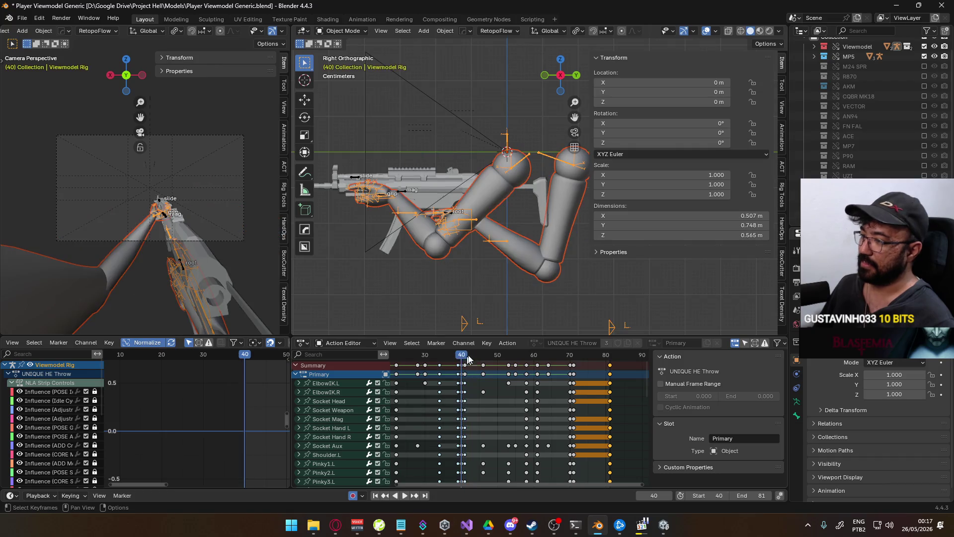
pyautogui.hotkey('ctrl', 's')
# - Export the action as FBX over Viewmodel@Primary Throw Frag Single.fbx and switch to Unity
pyautogui.click(21, 18)
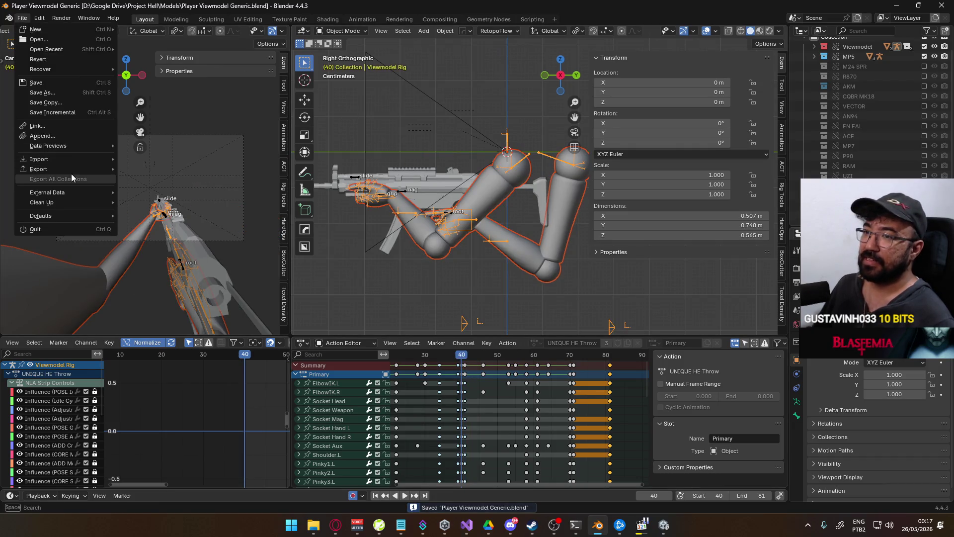
pyautogui.moveTo(77, 169)
pyautogui.click(189, 258)
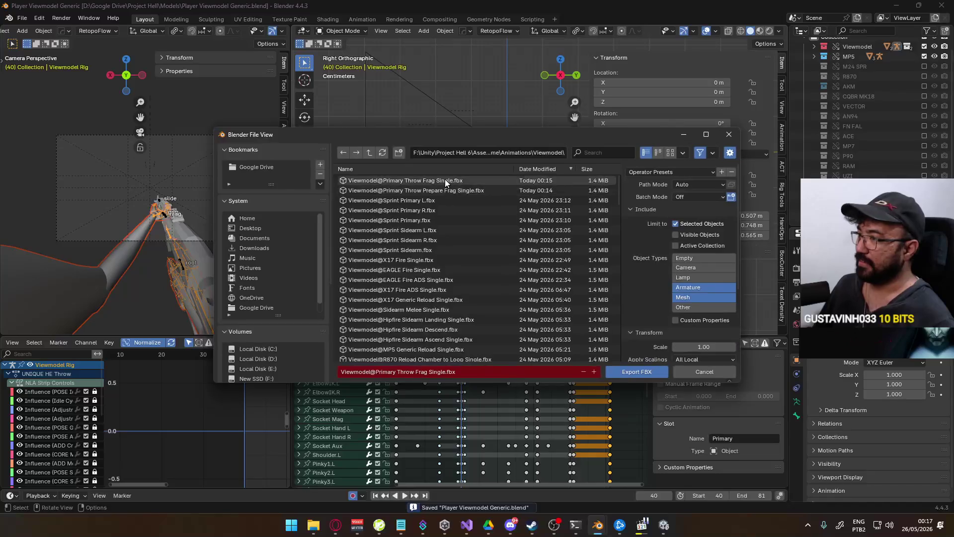
pyautogui.doubleClick(423, 180)
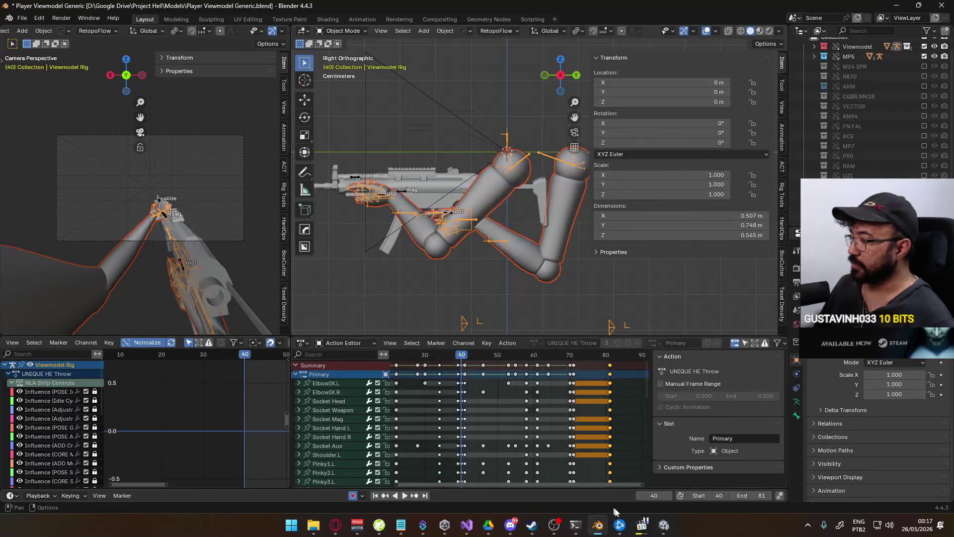
pyautogui.click(665, 525)
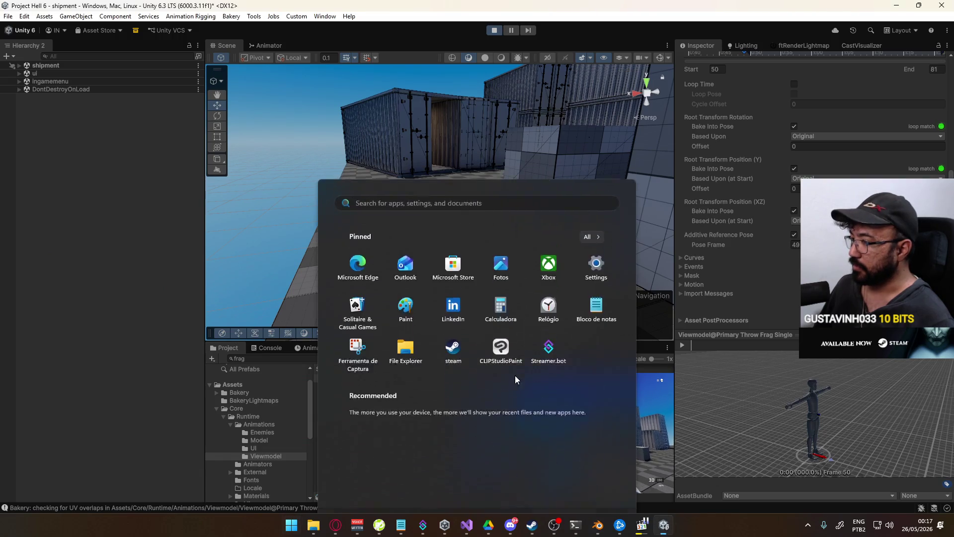
# - Maximize the Game view, fire the MP5, swap to the X17 and back, and reload
pyautogui.rightClick(485, 348)
pyautogui.click(517, 382)
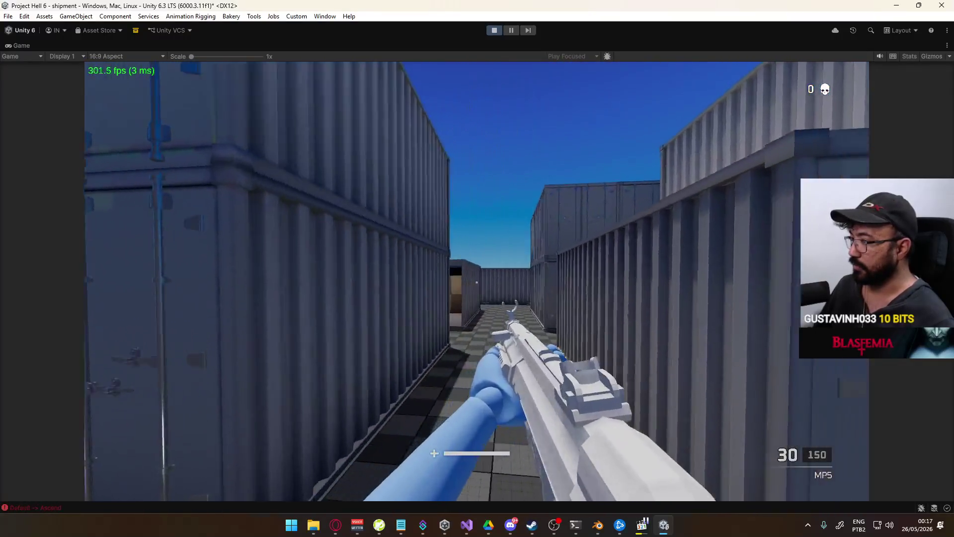
pyautogui.click(476, 281)
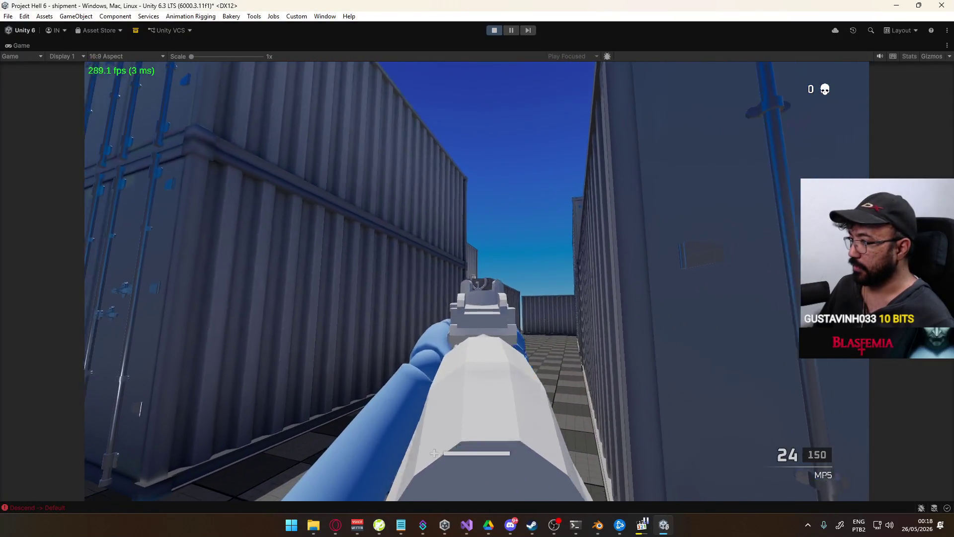
pyautogui.press('2')
pyautogui.press('1')
pyautogui.click(477, 281)
pyautogui.click(476, 280)
pyautogui.click(477, 280)
pyautogui.click(477, 280)
pyautogui.click(476, 281)
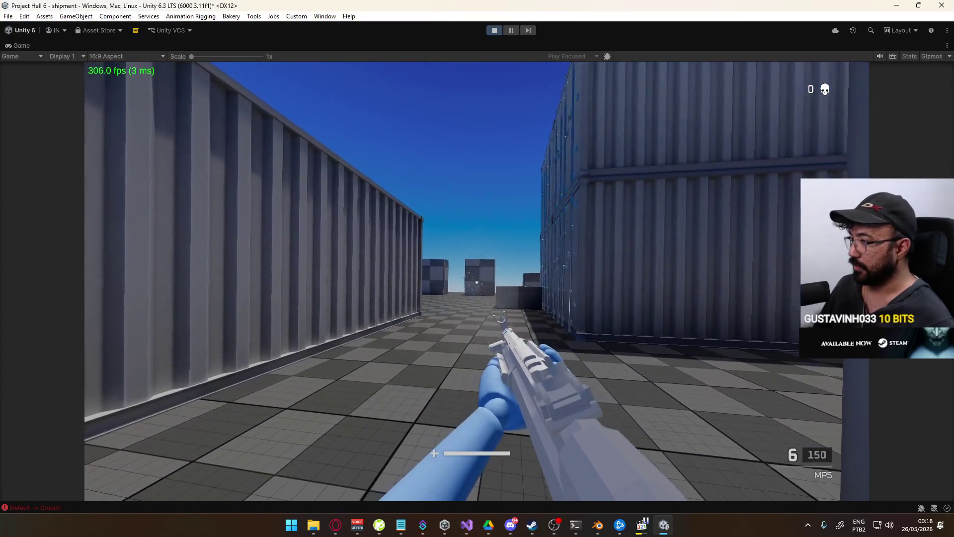
pyautogui.press('space')
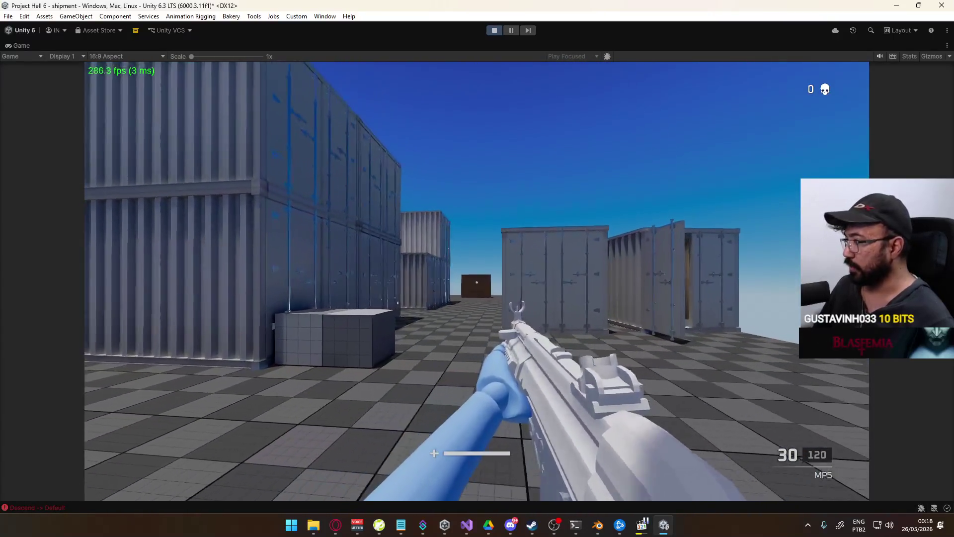
pyautogui.click(477, 281)
pyautogui.press('r')
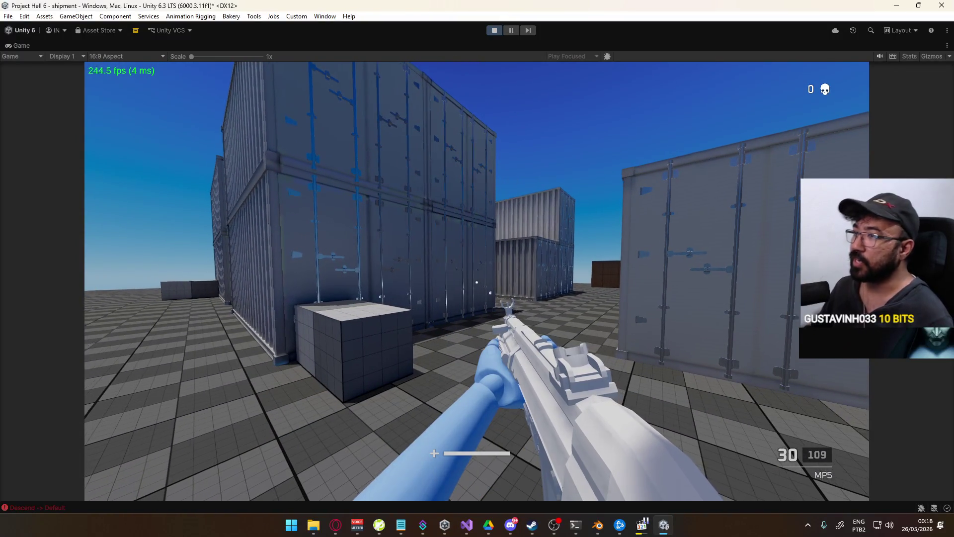
# - Sprint down the container corridor, aim down sights and fire crouched, then open loadout selection
pyautogui.press('shift')
pyautogui.press('w')
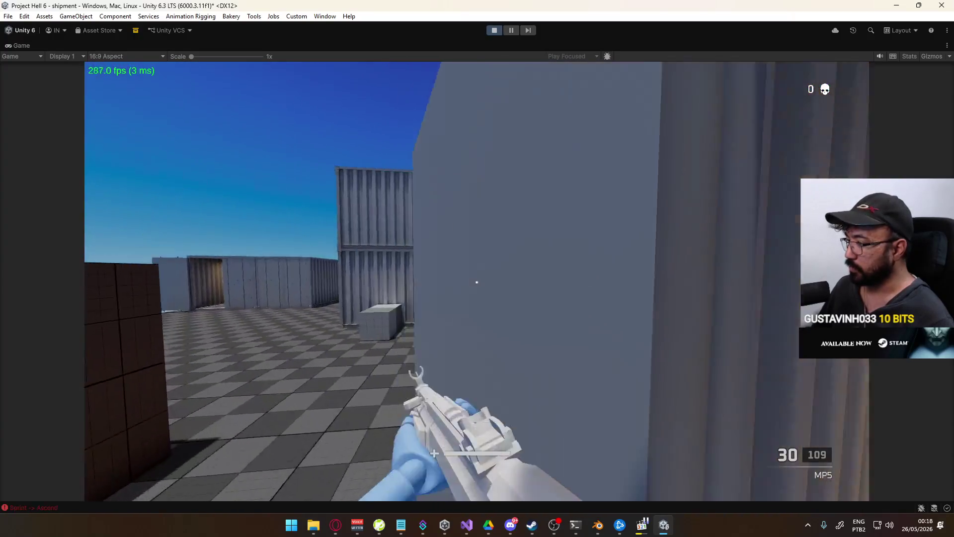
pyautogui.rightClick(476, 282)
pyautogui.click(476, 283)
pyautogui.press('ctrl')
pyautogui.click(477, 283)
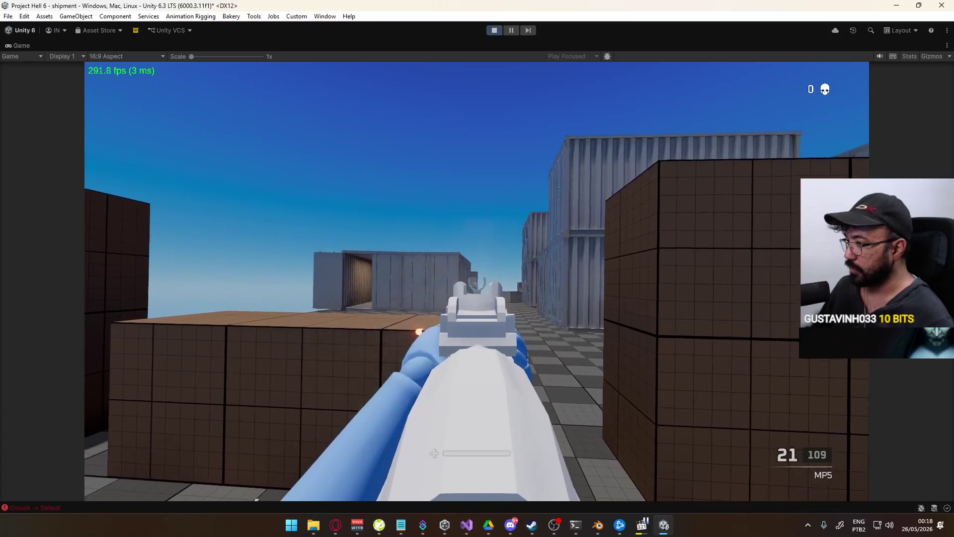
pyautogui.press('Escape')
pyautogui.click(174, 321)
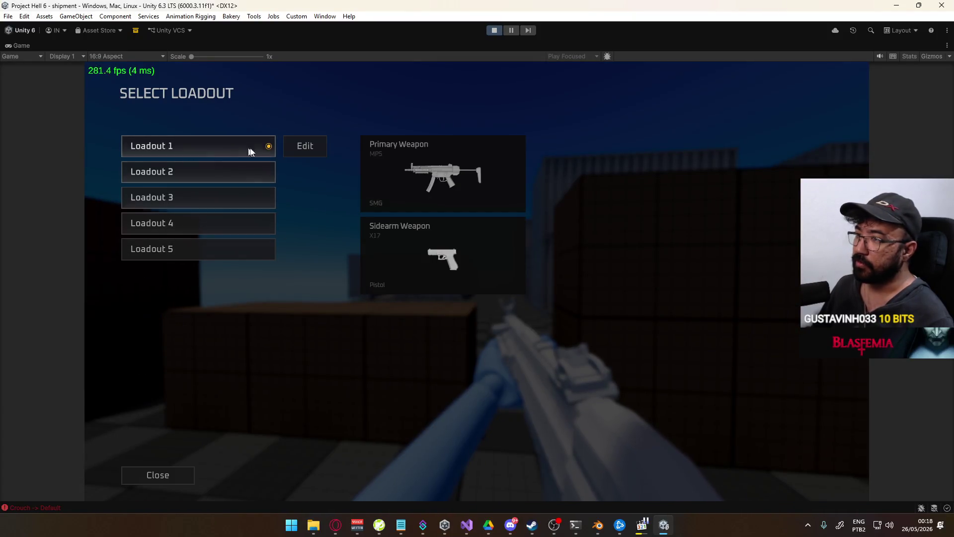
# - Edit Loadout 1's primary weapon, browsing categories before choosing the R870 shotgun
pyautogui.click(267, 147)
pyautogui.click(266, 149)
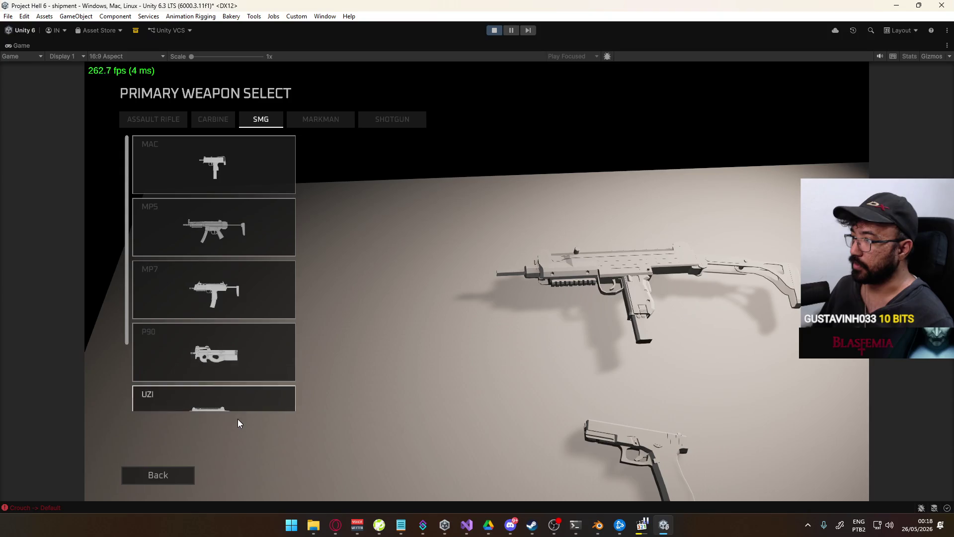
pyautogui.click(214, 123)
pyautogui.click(149, 122)
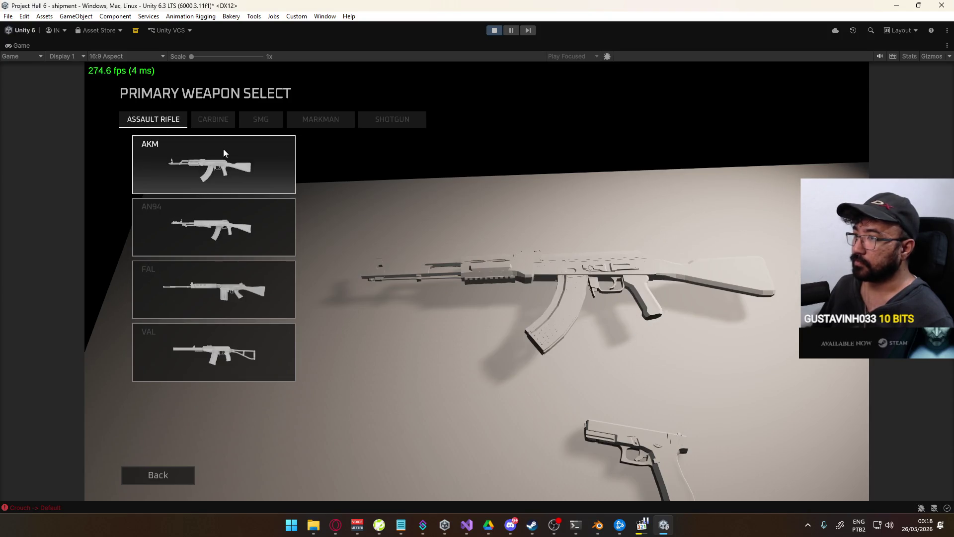
pyautogui.click(278, 169)
pyautogui.click(397, 119)
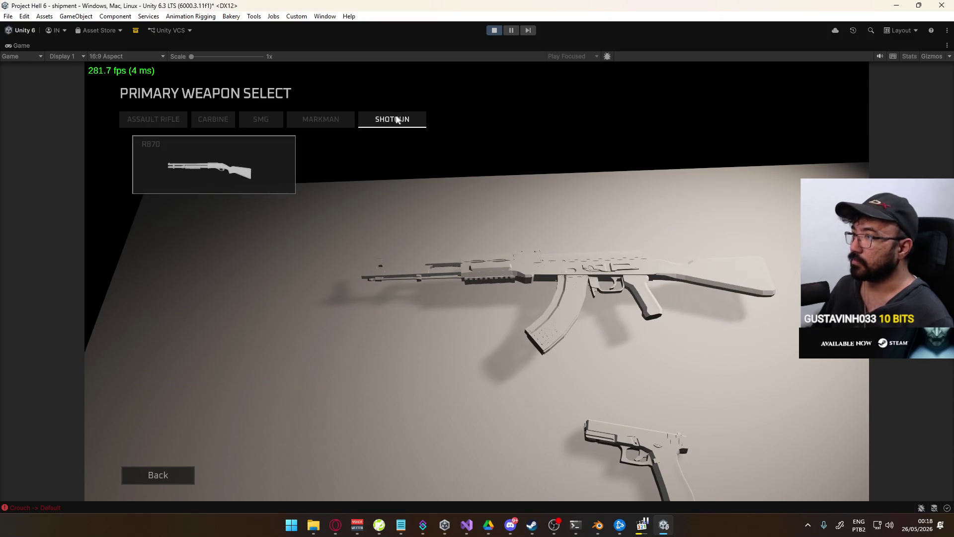
pyautogui.click(310, 122)
pyautogui.click(391, 119)
pyautogui.click(213, 164)
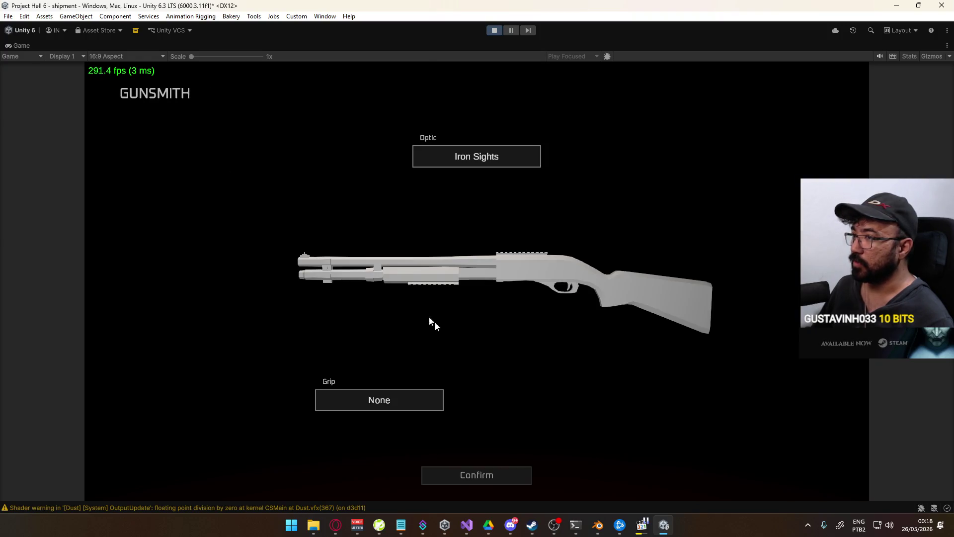
# - Fit a Vertical grip and Red Dot Sight, confirm, and suicide to respawn
pyautogui.click(393, 398)
pyautogui.click(249, 173)
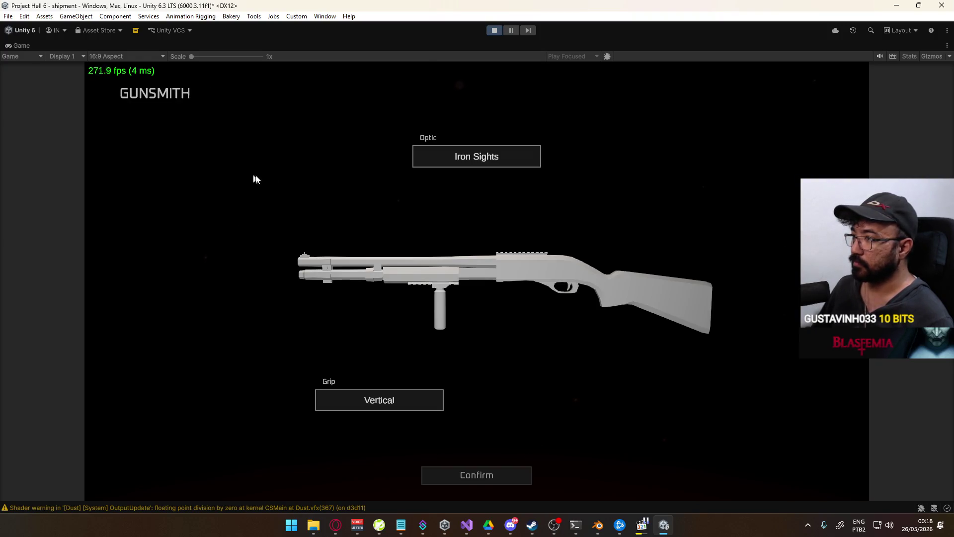
pyautogui.click(473, 160)
pyautogui.click(242, 190)
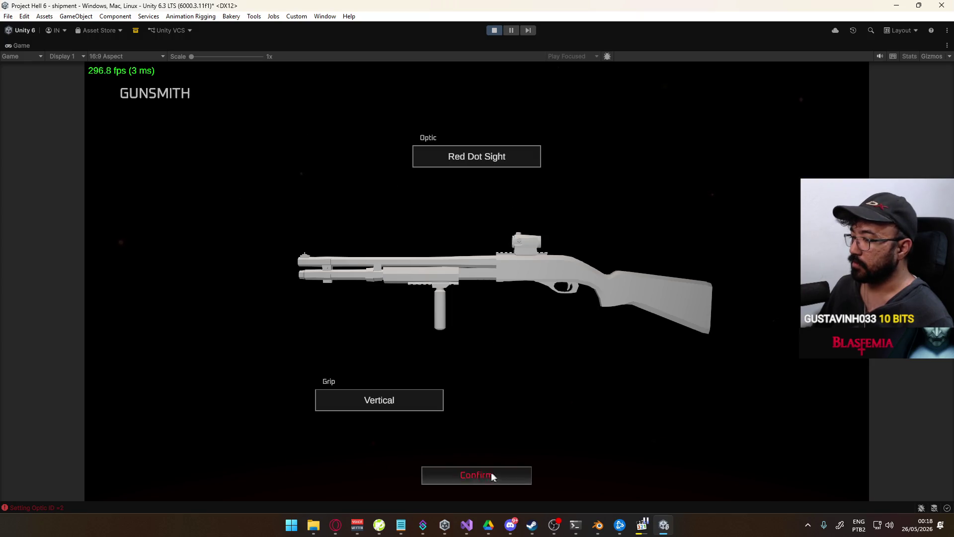
pyautogui.click(491, 472)
pyautogui.press('Escape')
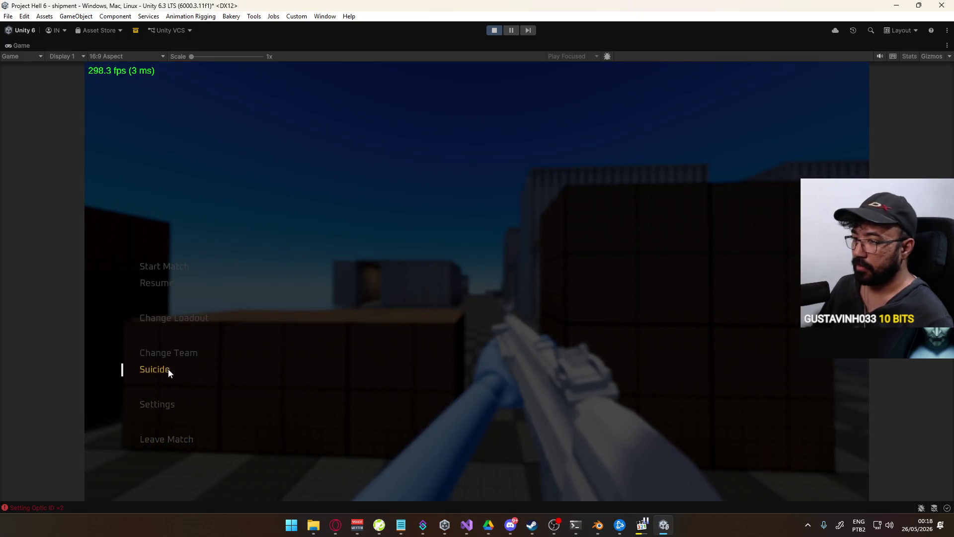
pyautogui.click(167, 369)
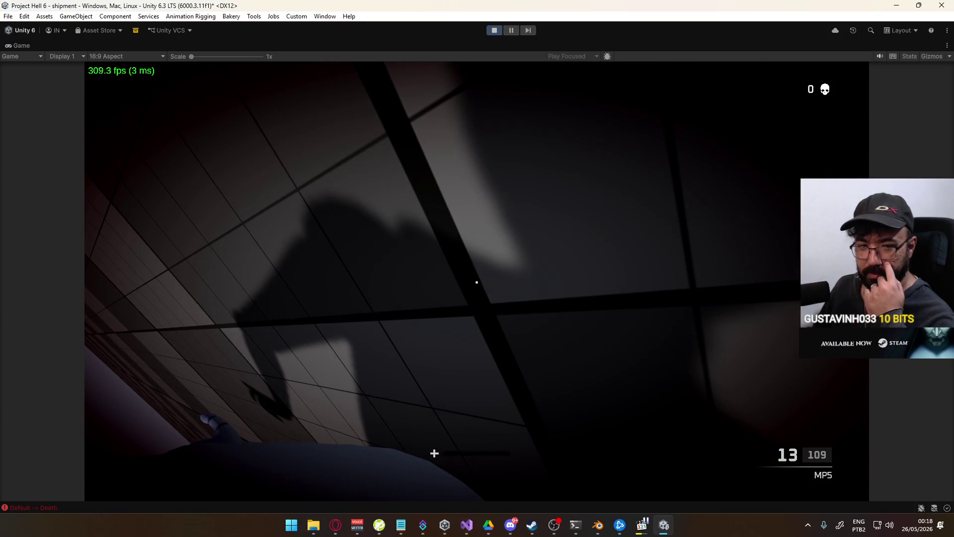
# - Equip the R870, fire and reload it, then un-maximize the Game view
pyautogui.press('1')
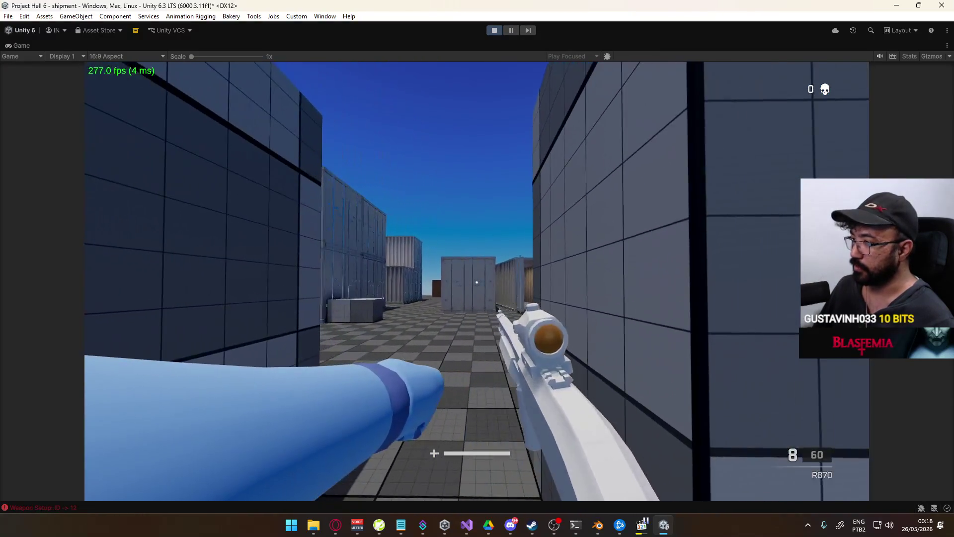
pyautogui.click(477, 283)
pyautogui.click(477, 282)
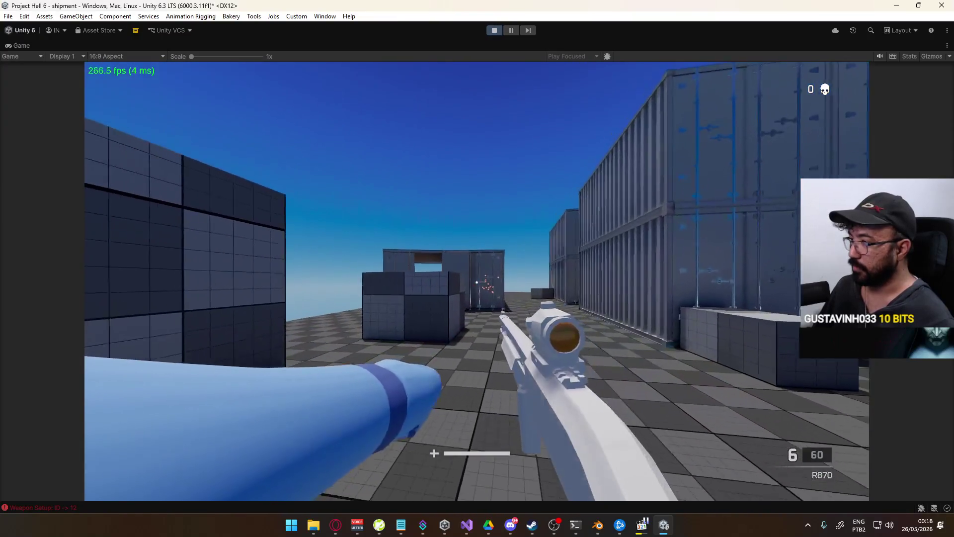
pyautogui.click(477, 282)
pyautogui.press('r')
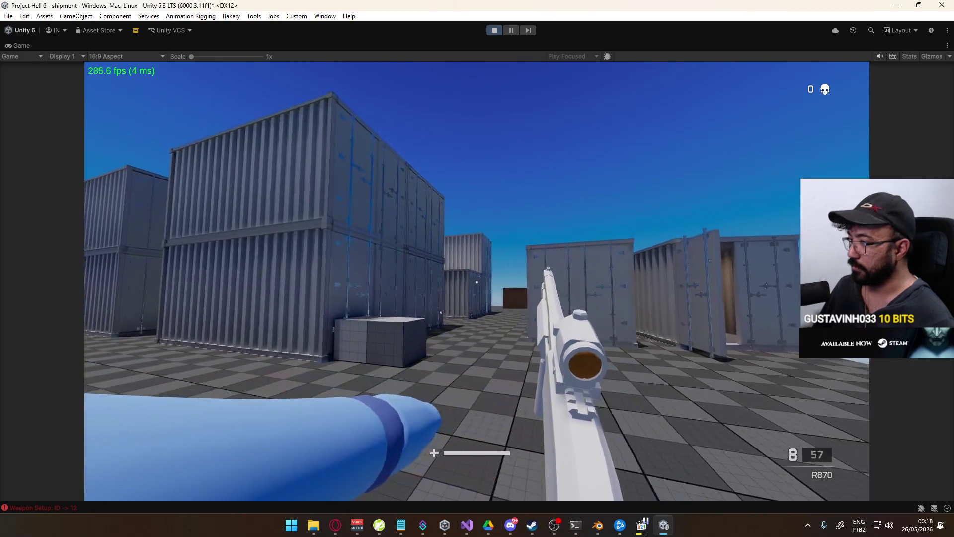
pyautogui.click(477, 283)
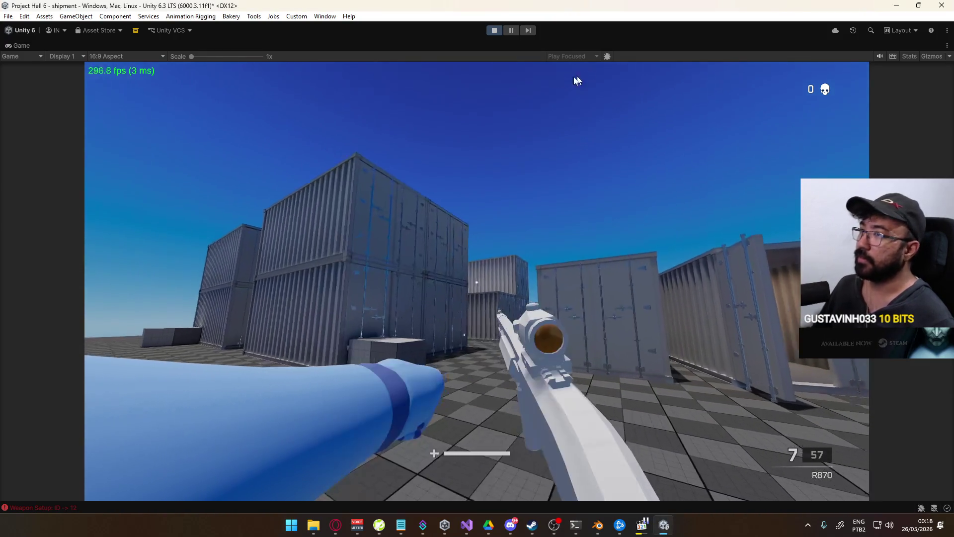
pyautogui.rightClick(495, 45)
pyautogui.click(515, 80)
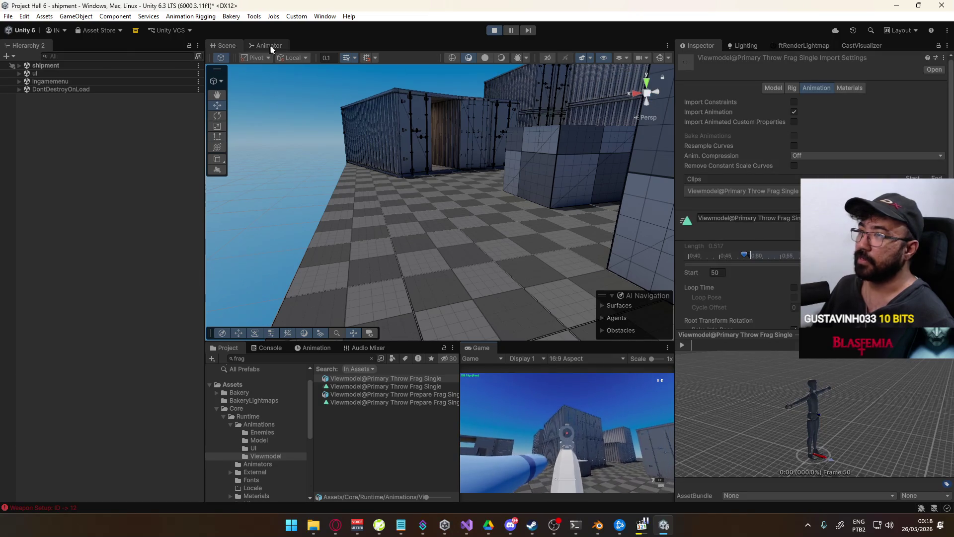
# - Stop Unity's play mode on the Animator graph, then play Blender's throw action back
pyautogui.click(269, 46)
pyautogui.click(494, 32)
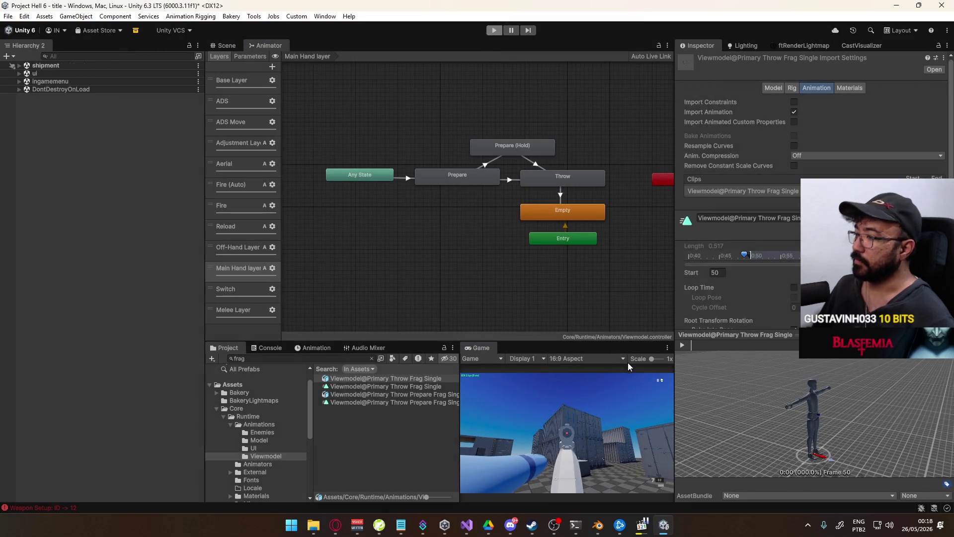
pyautogui.click(597, 525)
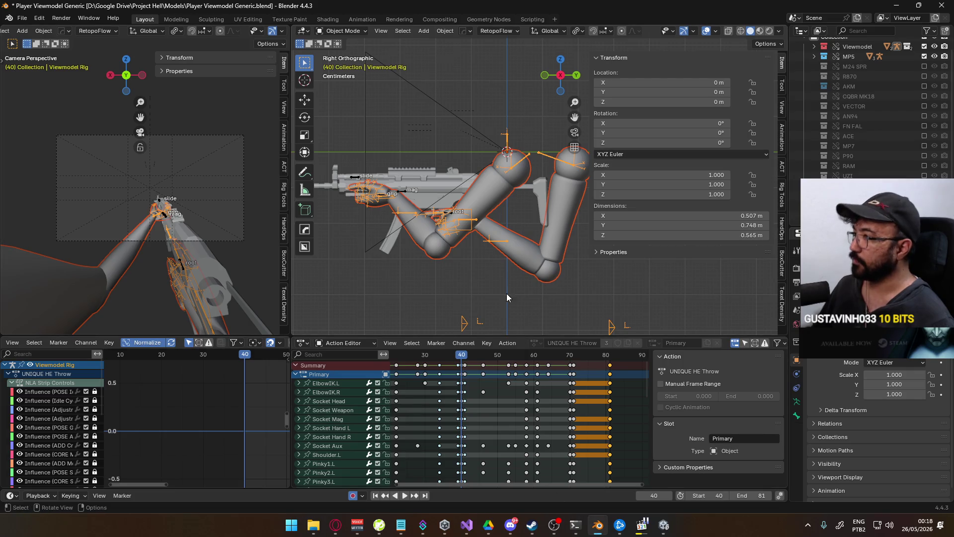
pyautogui.press('space')
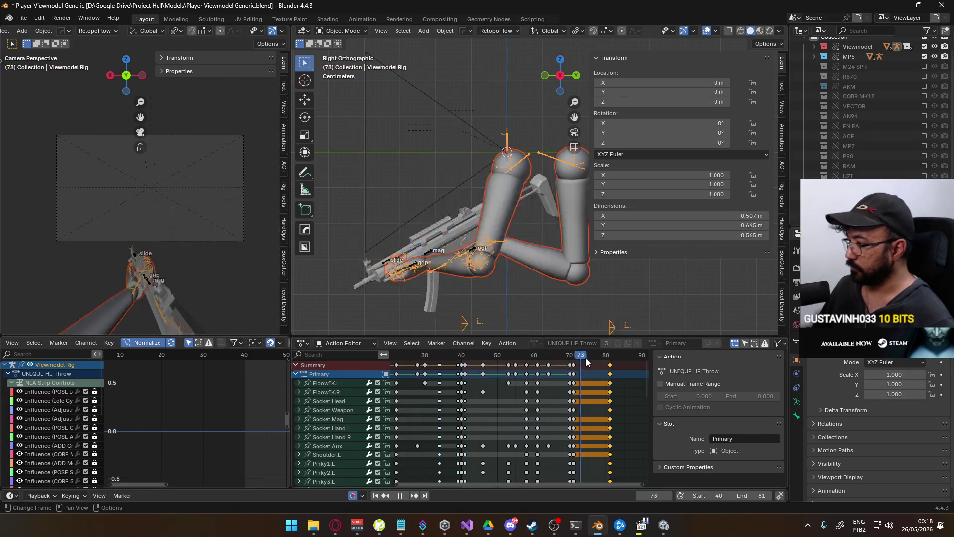
pyautogui.click(333, 527)
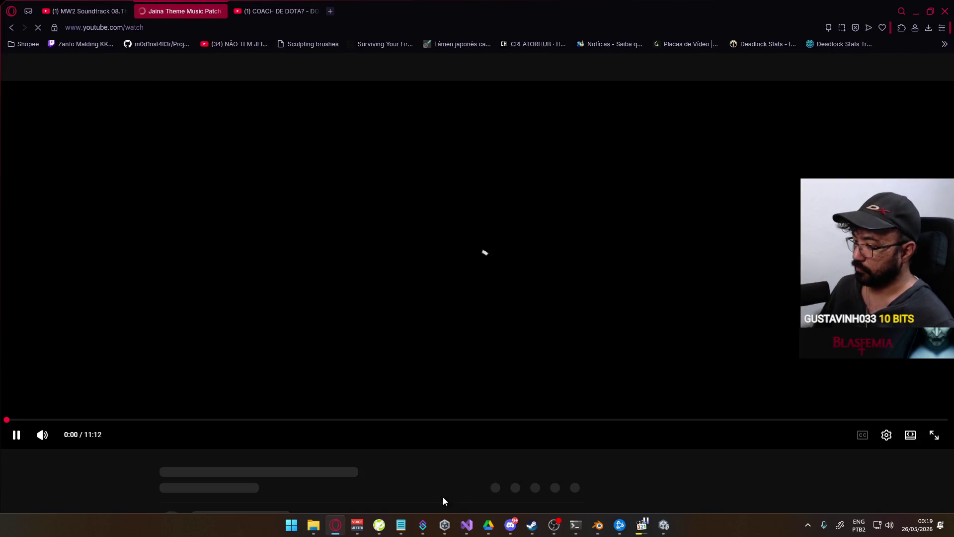
# - Reload the stalled YouTube video, minimise the browser and return to the Unity editor
pyautogui.press('F5')
pyautogui.click(335, 524)
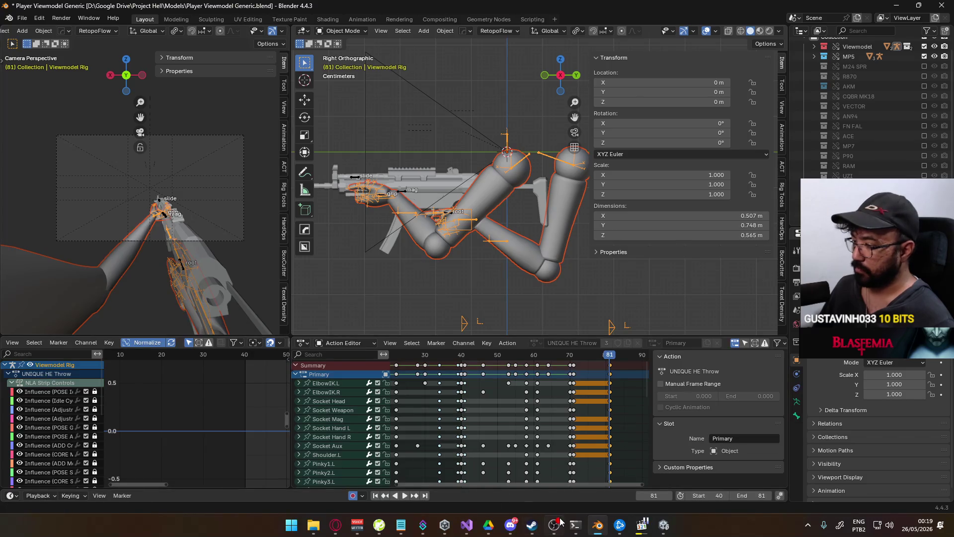
pyautogui.click(664, 525)
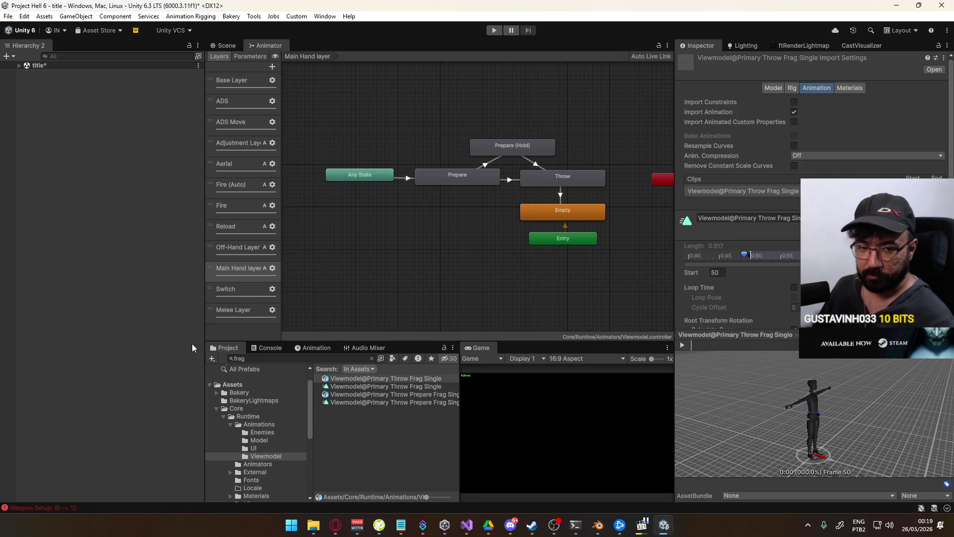
# - Collapse Animations, browse the Prefabs folder's weapon and optic prefabs, then open the Animators folder
pyautogui.click(227, 422)
pyautogui.scroll(-3, 275, 445)
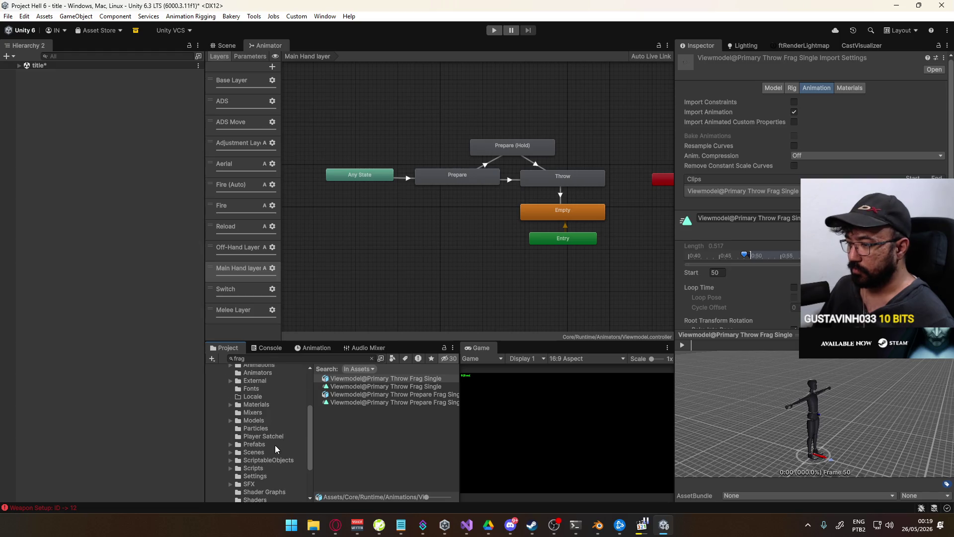
pyautogui.scroll(-2, 263, 452)
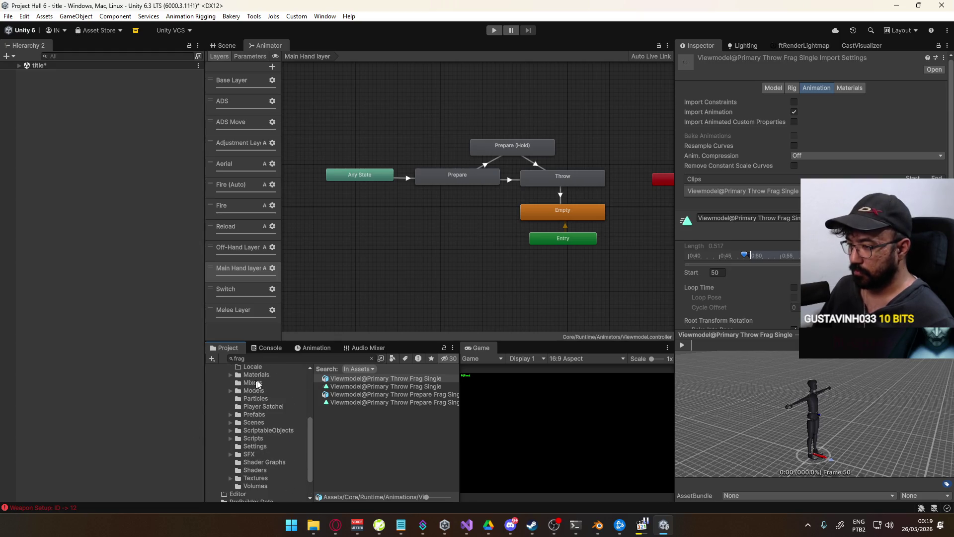
pyautogui.click(252, 417)
pyautogui.scroll(-3, 417, 427)
pyautogui.scroll(-3, 403, 429)
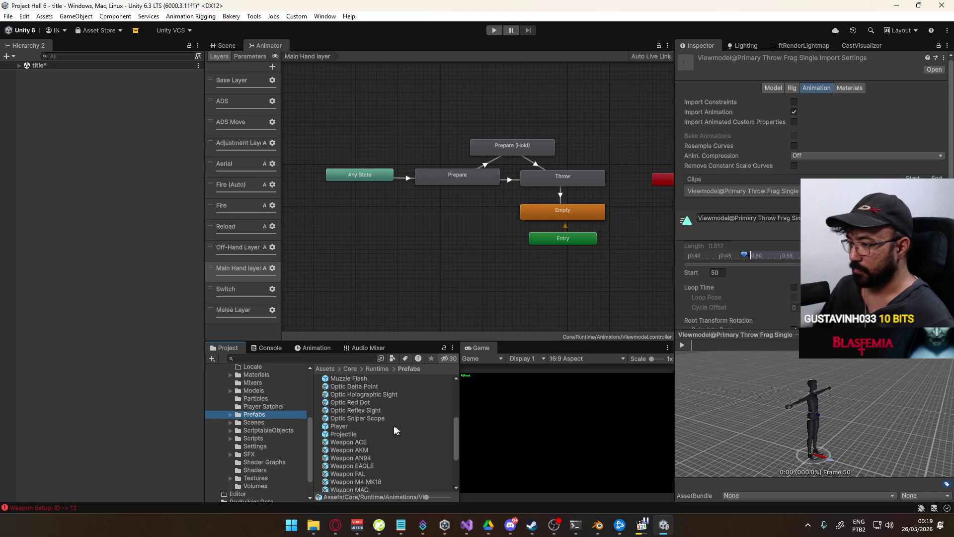
pyautogui.scroll(4, 257, 413)
pyautogui.scroll(2, 258, 413)
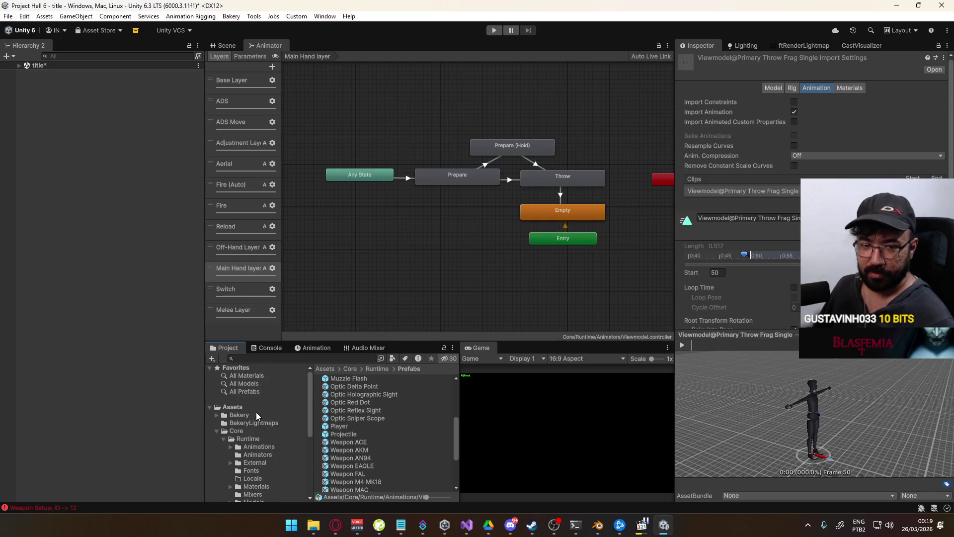
pyautogui.click(259, 454)
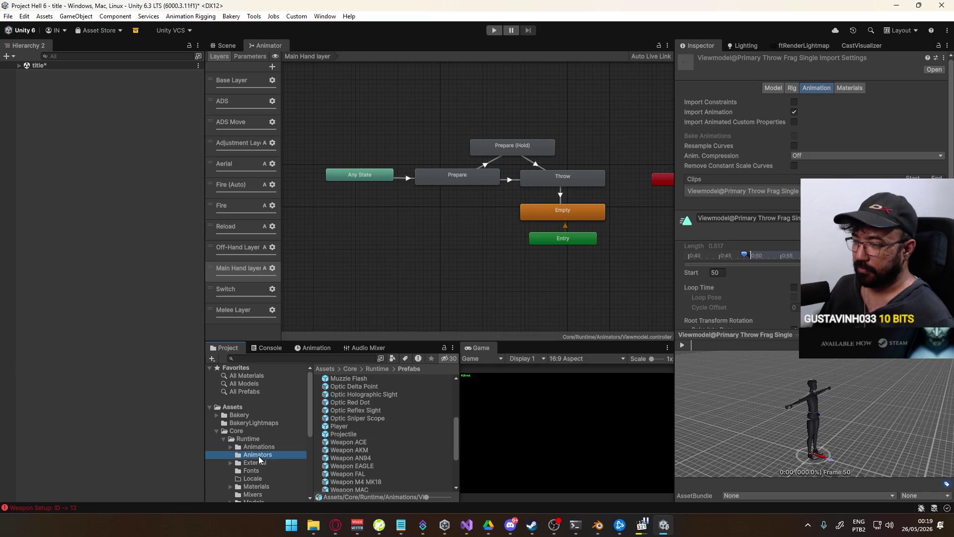